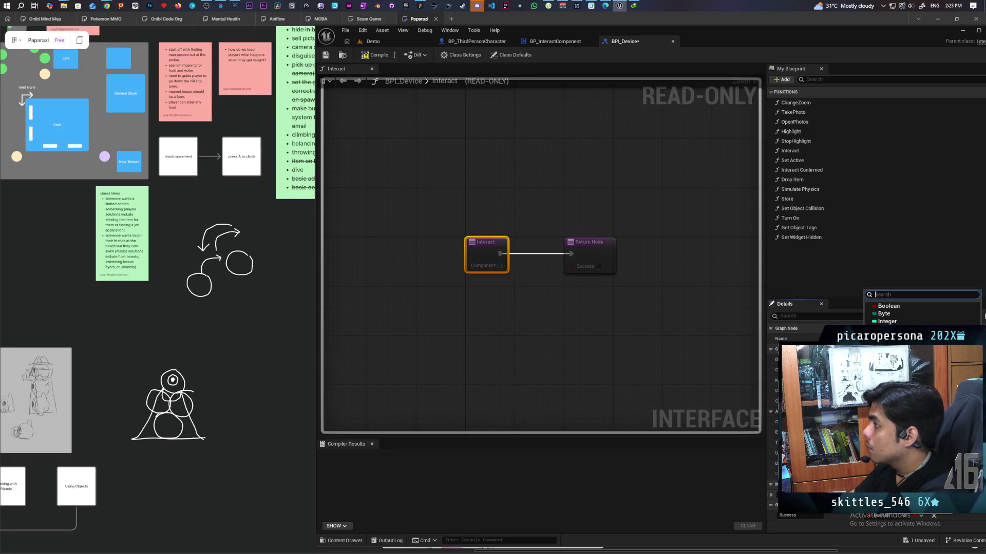
# - Dismiss the Success variable's type picker in BPI_Device and switch to the BP_InteractComponent event graph
pyautogui.press('Escape')
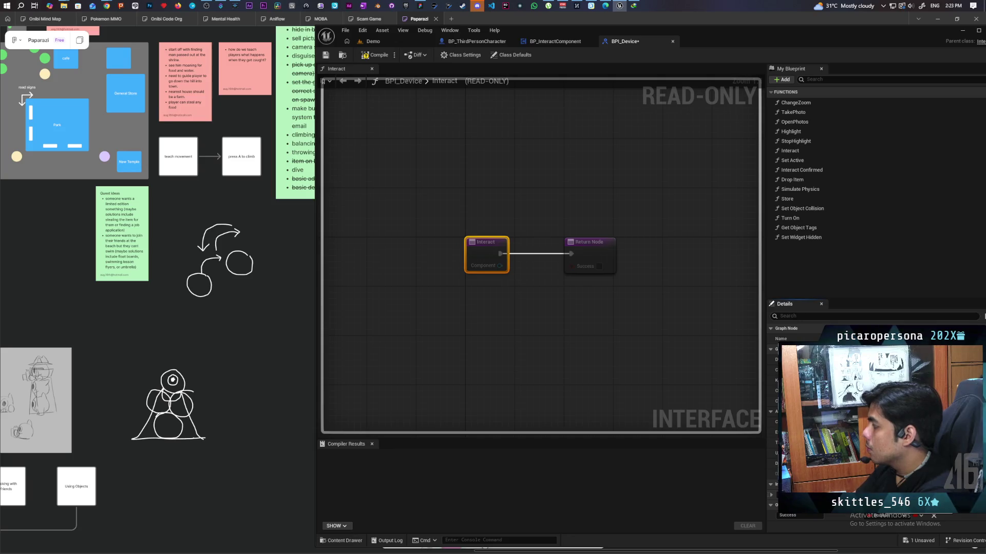
pyautogui.click(903, 515)
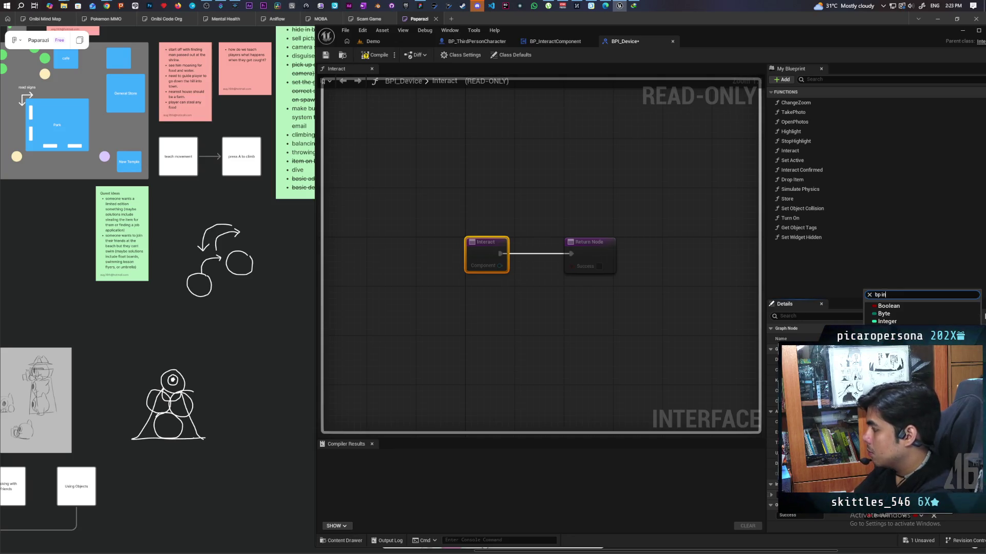
pyautogui.press('Escape')
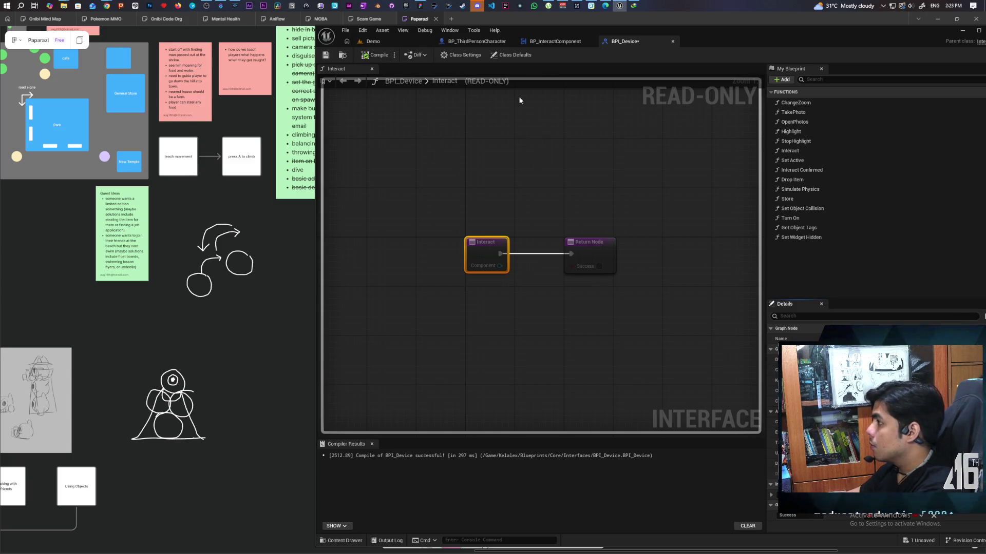
pyautogui.click(547, 41)
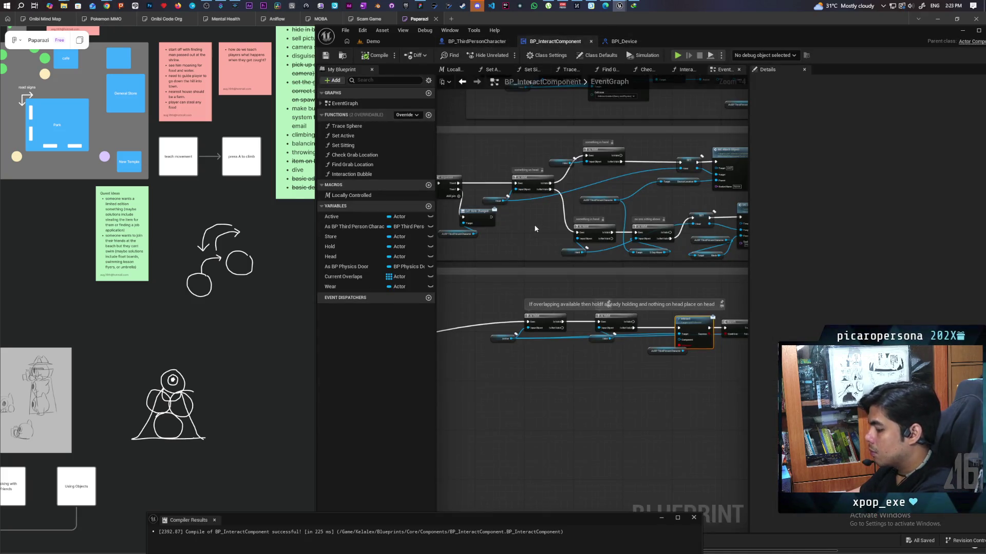
# - Rename the BP_InteractComponent asset in the Content Drawer to C_Interact
pyautogui.hotkey('ctrl', 'space')
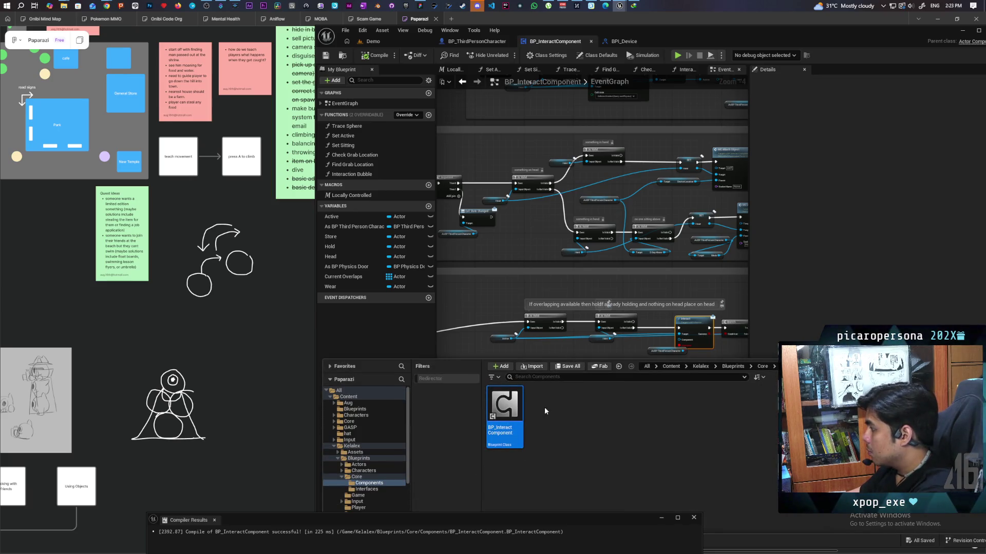
pyautogui.press('F2')
pyautogui.press('Delete')
pyautogui.press('Delete')
pyautogui.write('C')
pyautogui.press('Return')
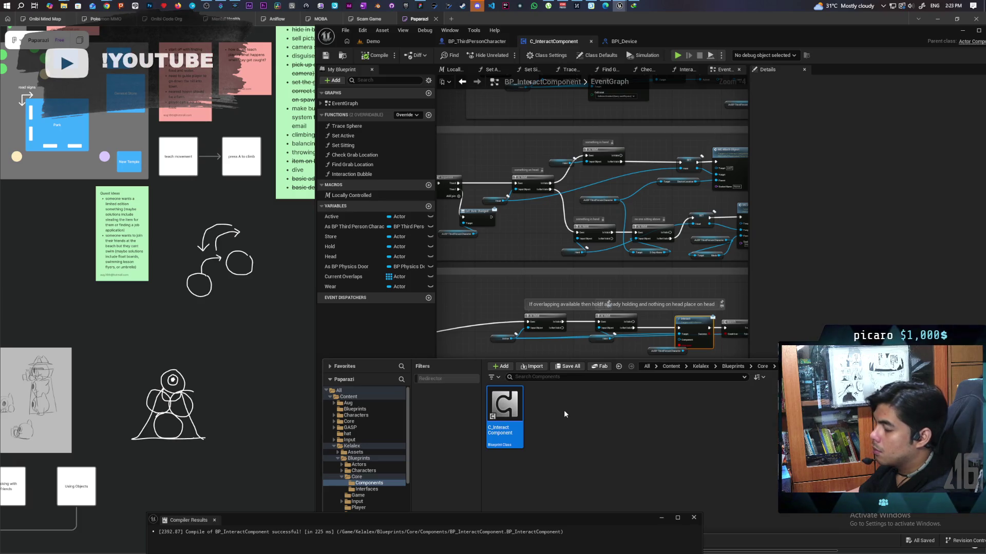
pyautogui.press('F2')
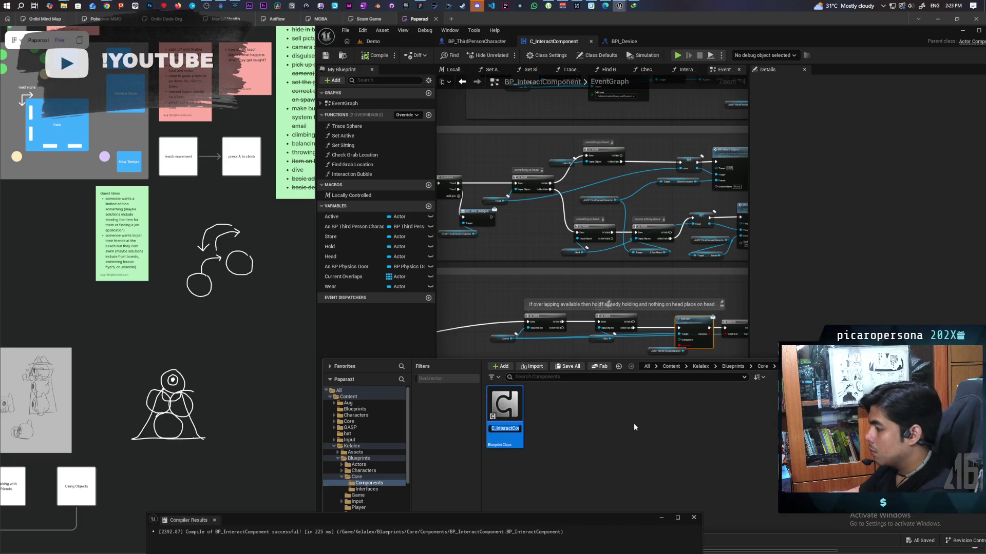
pyautogui.press('End')
pyautogui.press('BackSpace')
pyautogui.press('BackSpace')
pyautogui.press('BackSpace')
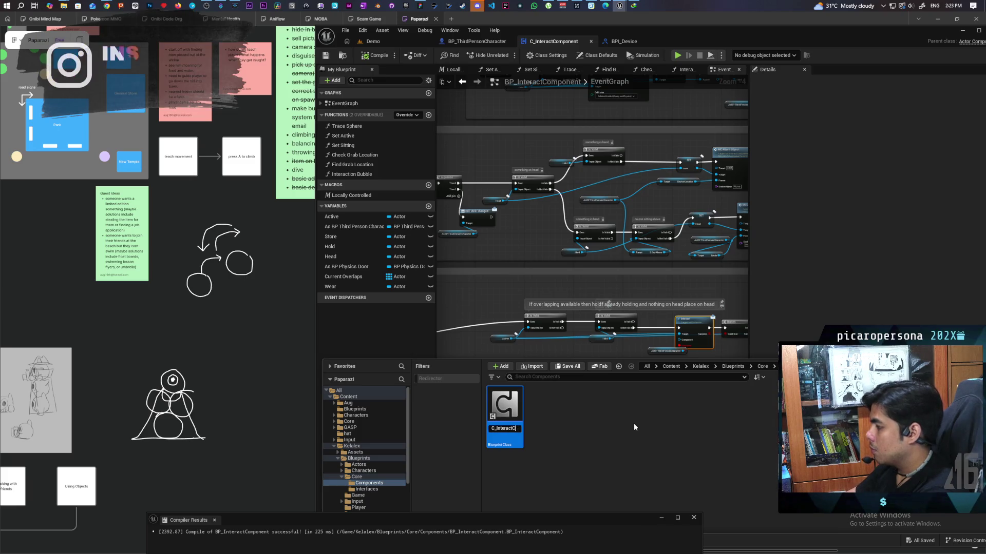
pyautogui.press('BackSpace')
pyautogui.press('BackSpace')
pyautogui.press('Return')
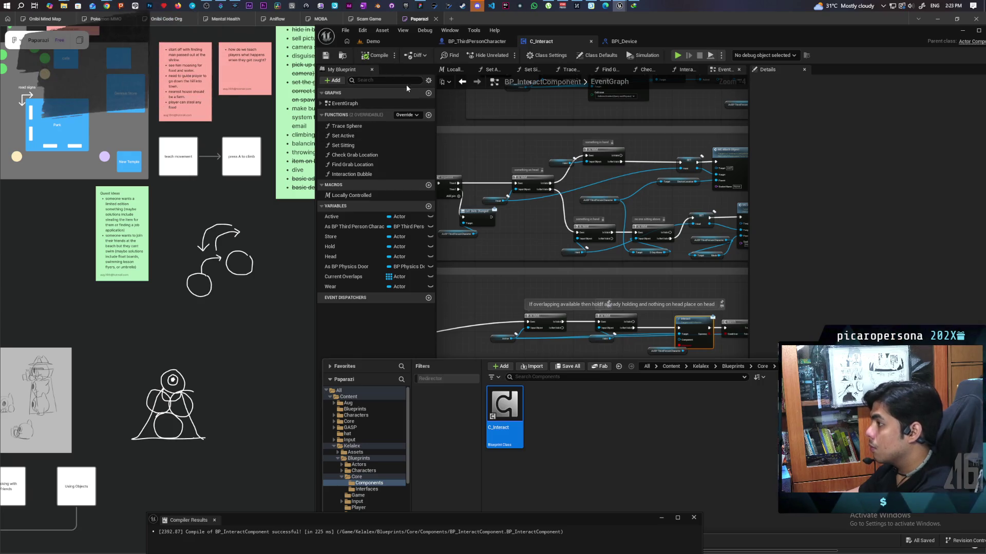
pyautogui.click(620, 42)
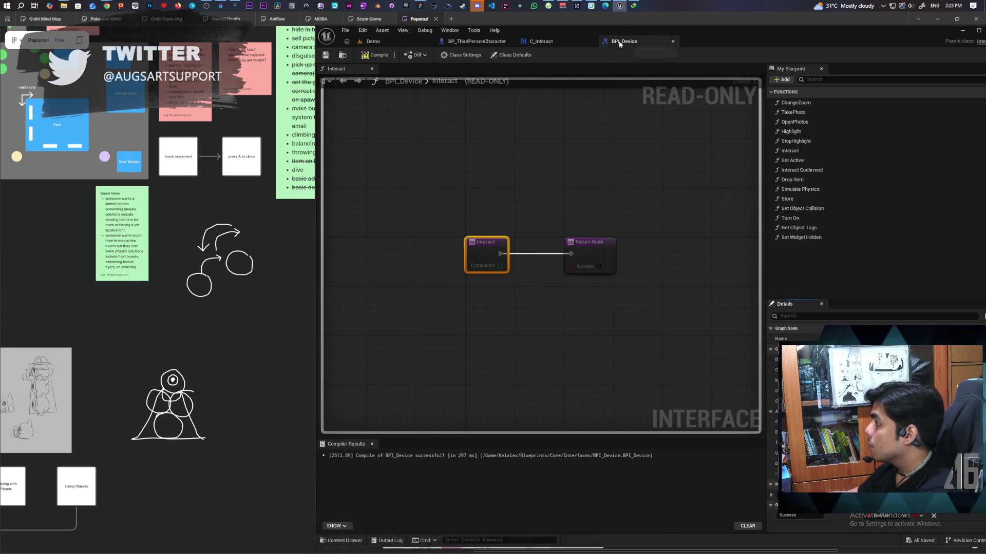
# - Feed a Self node into the first Interact call's Component pin and delete its As BP Third Person Character node
pyautogui.click(557, 40)
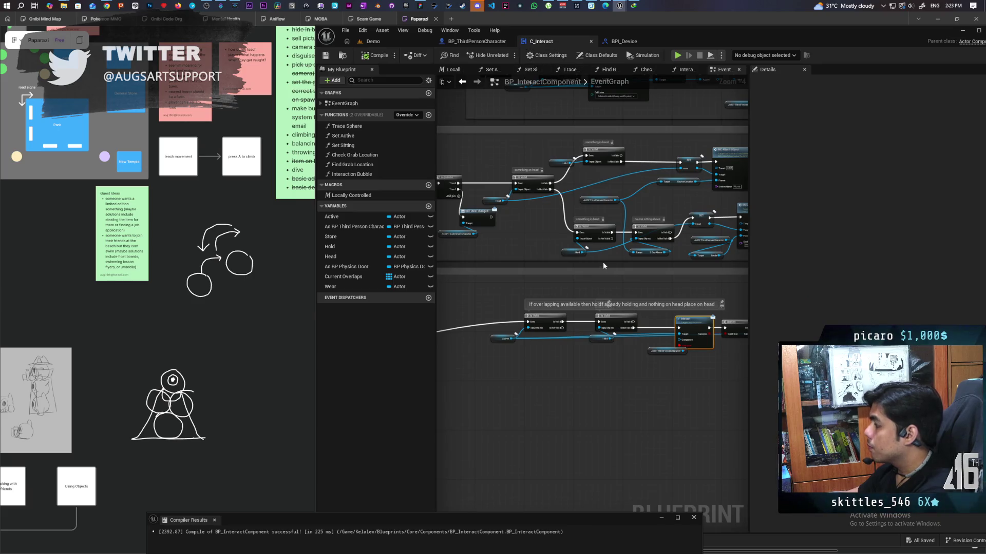
pyautogui.scroll(2, 601, 262)
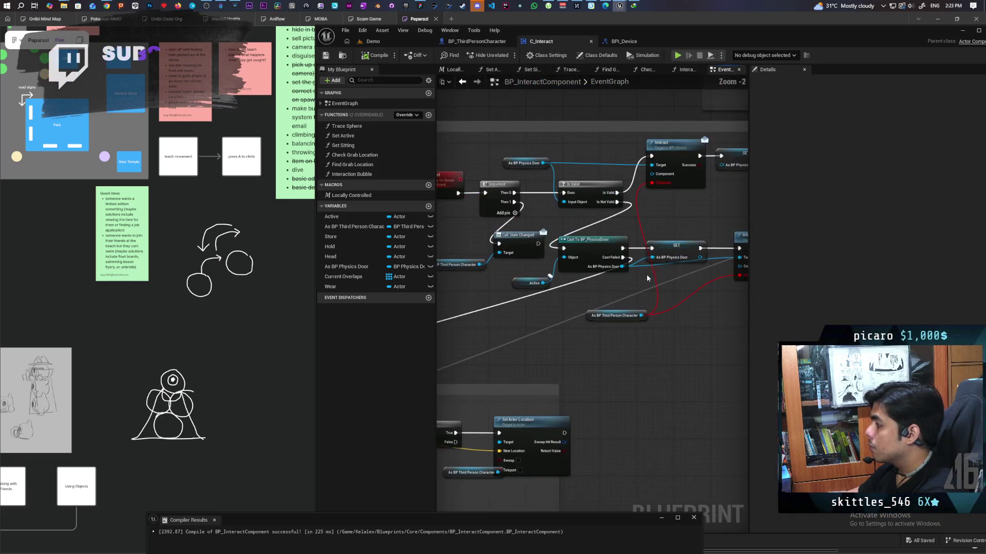
pyautogui.moveTo(646, 275); pyautogui.dragTo(638, 305)
pyautogui.scroll(2, 617, 262)
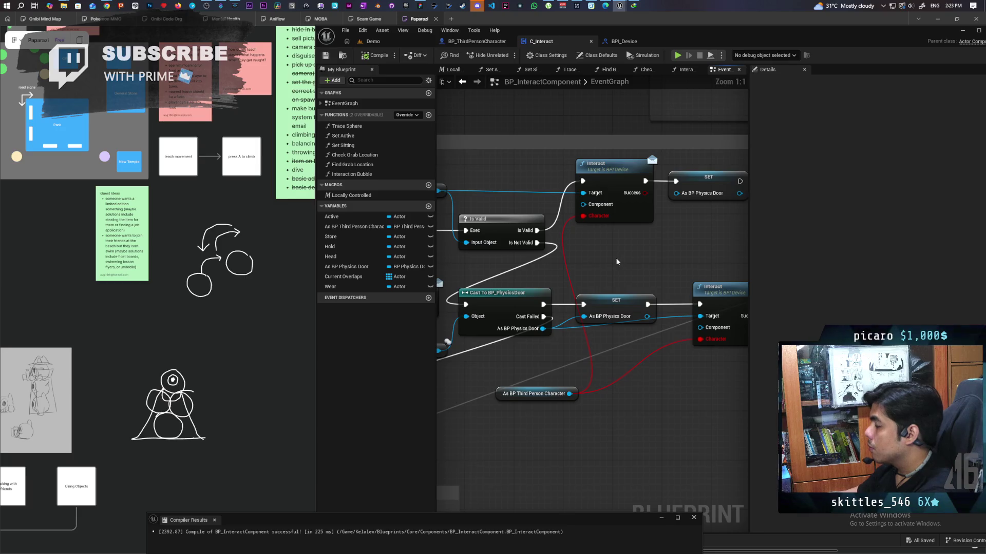
pyautogui.moveTo(583, 204); pyautogui.dragTo(593, 253)
pyautogui.write('self')
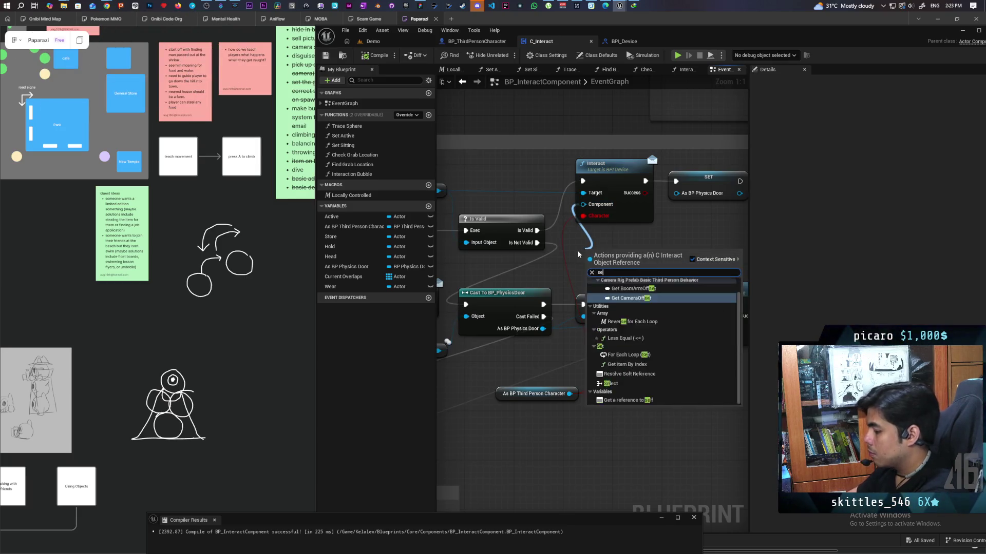
pyautogui.press('Return')
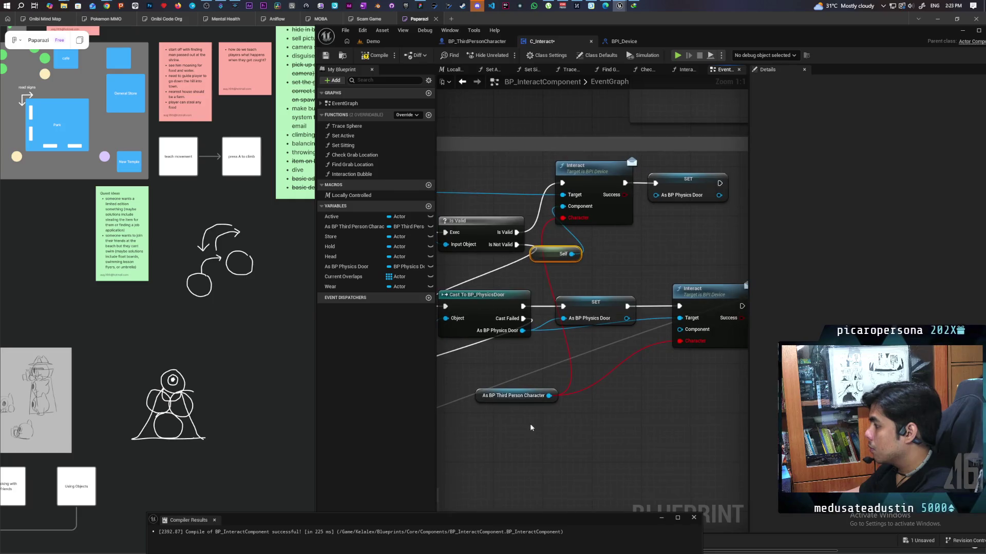
pyautogui.click(555, 395)
pyautogui.press('Delete')
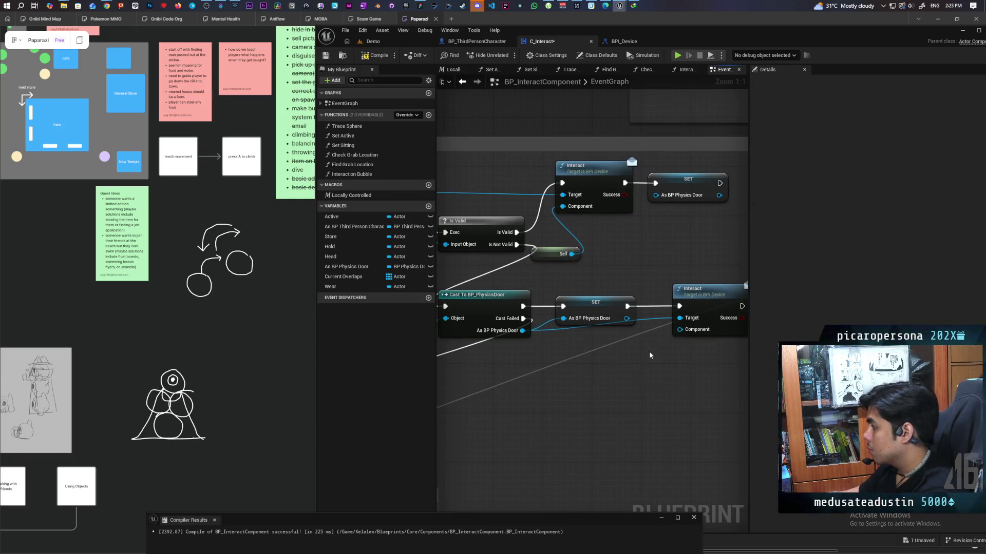
# - Feed a Self node into the second Interact call's Component pin
pyautogui.moveTo(686, 331); pyautogui.dragTo(655, 373)
pyautogui.write('self')
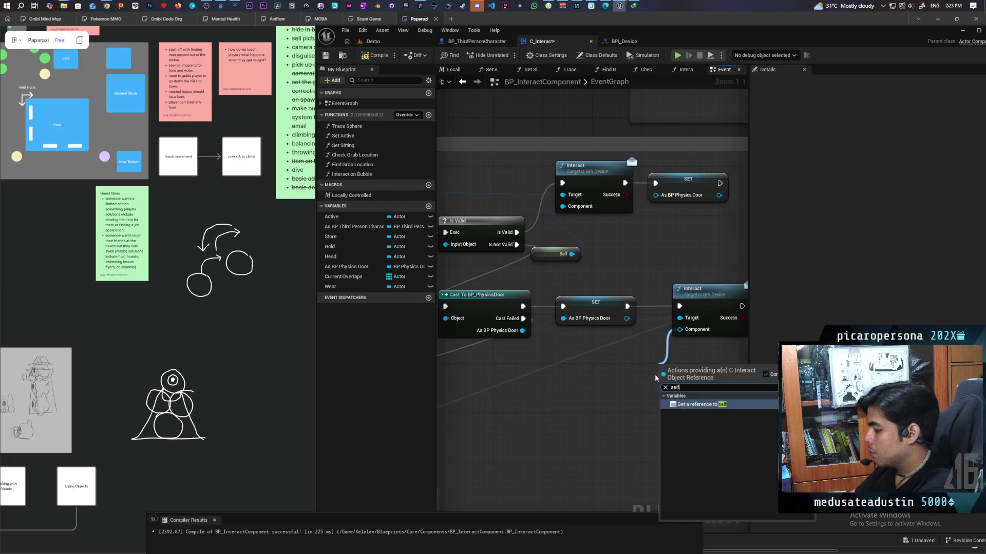
pyautogui.press('Return')
pyautogui.scroll(-6, 654, 374)
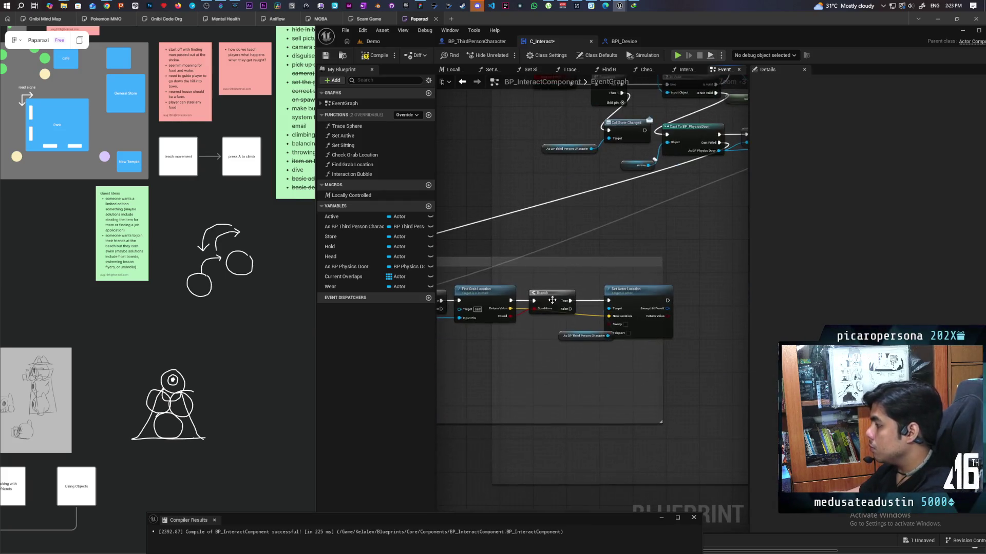
pyautogui.scroll(6, 655, 329)
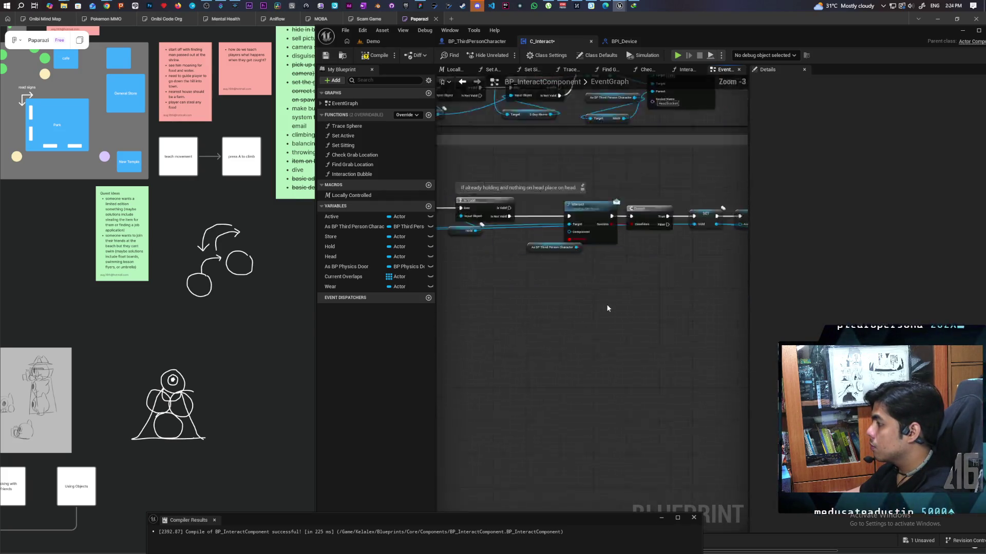
# - Wire Self into the third Interact's Component, delete the leftover character node, and compile C_Interact
pyautogui.moveTo(580, 256); pyautogui.dragTo(524, 333)
pyautogui.write('self')
pyautogui.press('Return')
pyautogui.click(544, 279)
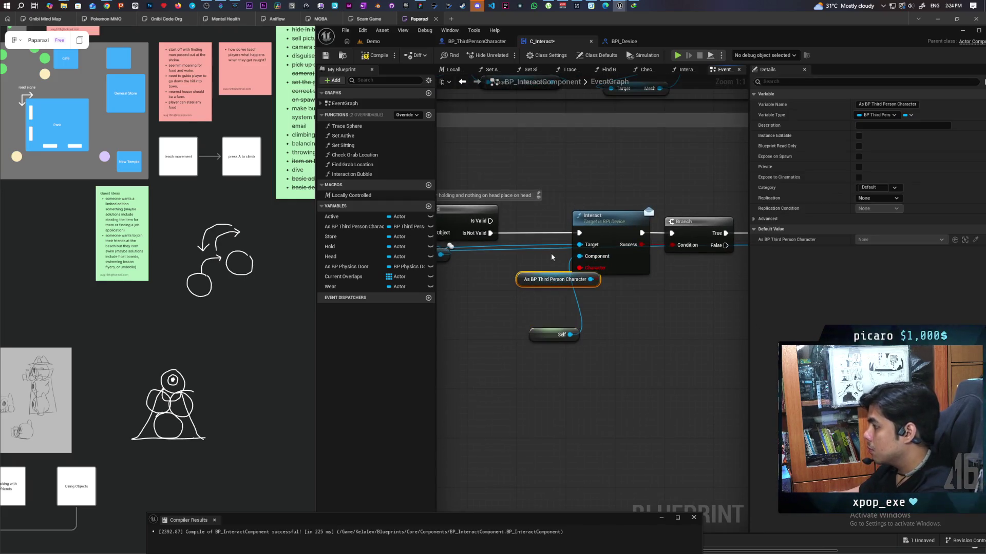
pyautogui.press('Delete')
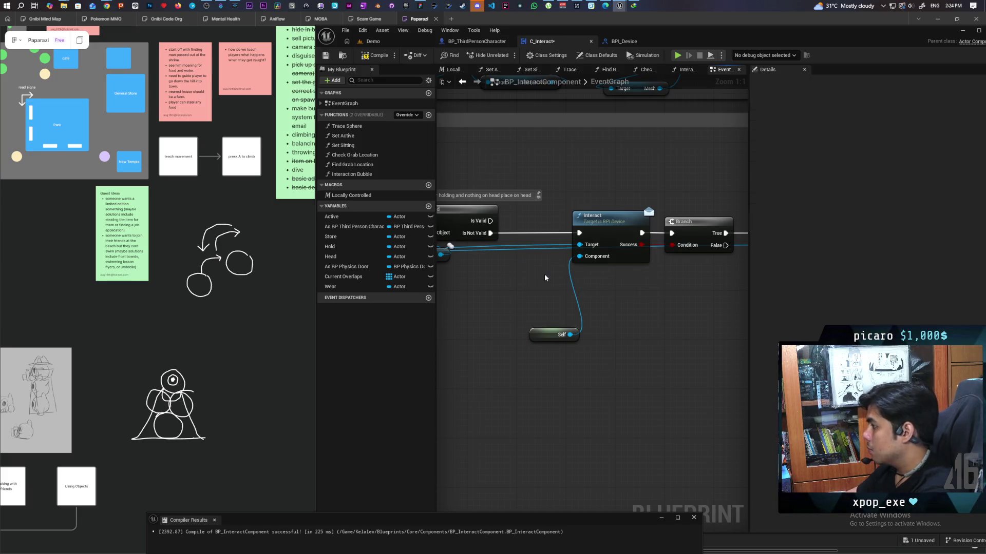
pyautogui.moveTo(529, 336); pyautogui.dragTo(522, 284)
pyautogui.click(379, 55)
pyautogui.scroll(-12, 576, 194)
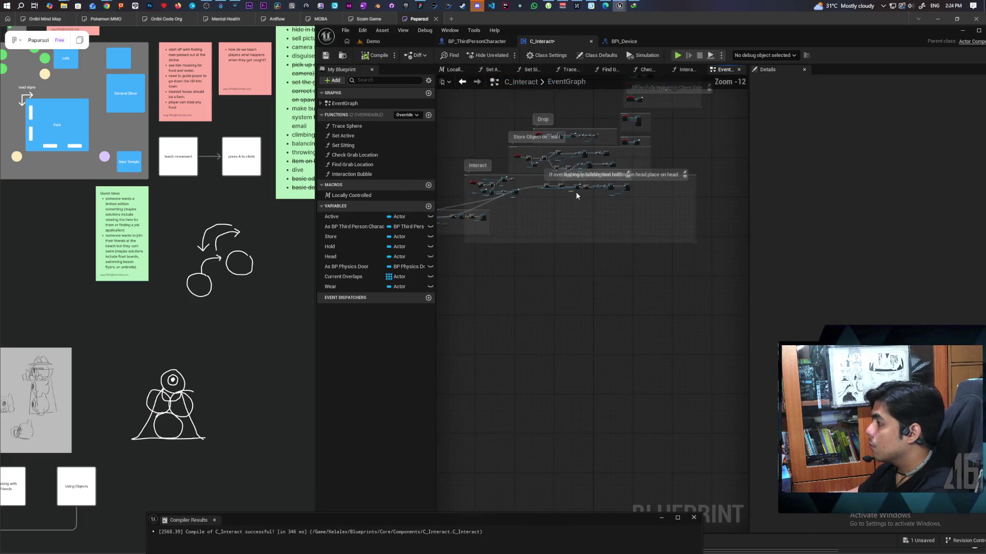
pyautogui.scroll(8, 576, 194)
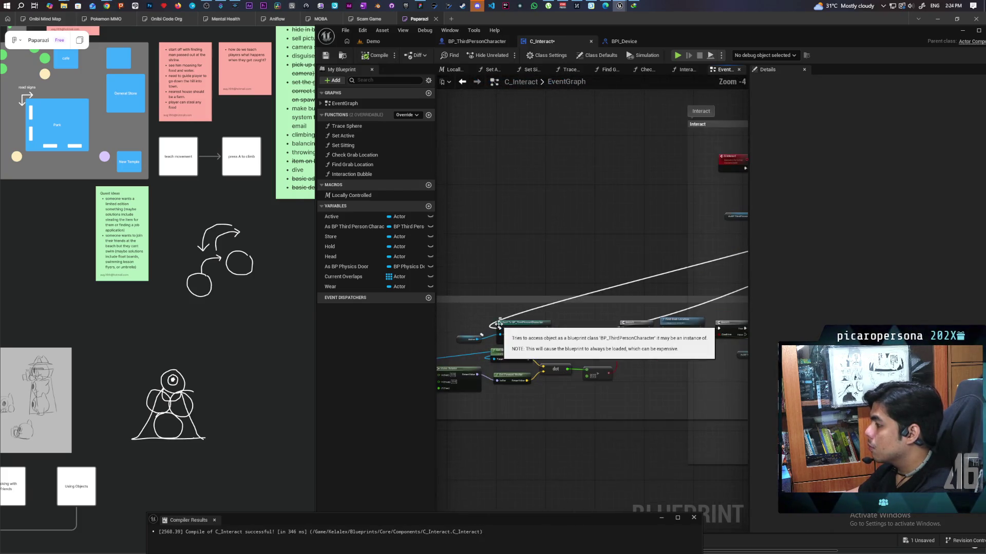
pyautogui.scroll(2, 621, 283)
pyautogui.moveTo(598, 294)
pyautogui.mouseDown()
pyautogui.moveTo(578, 327)
pyautogui.moveTo(687, 326)
pyautogui.moveTo(691, 338)
pyautogui.mouseUp()
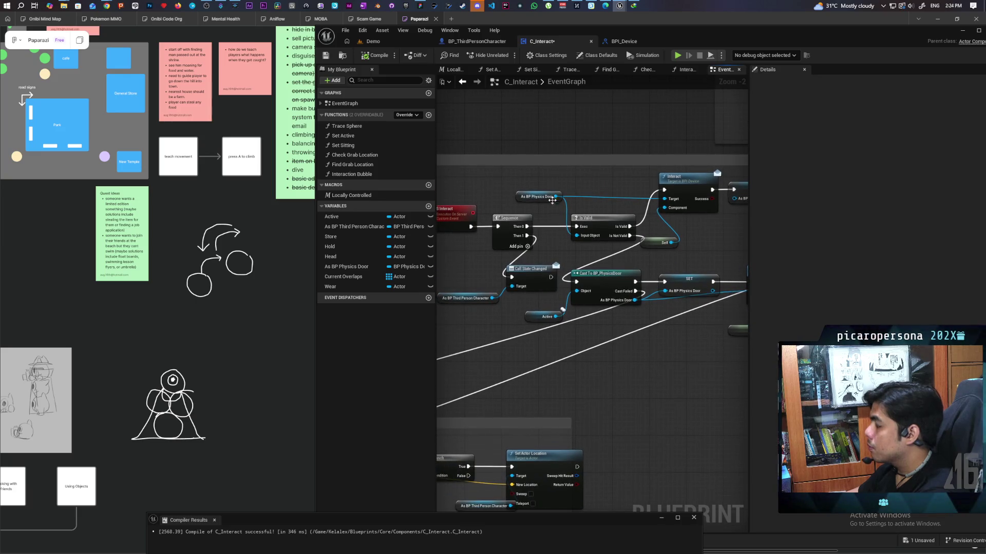
pyautogui.moveTo(591, 175)
pyautogui.mouseDown()
pyautogui.moveTo(498, 176)
pyautogui.moveTo(582, 173)
pyautogui.mouseUp()
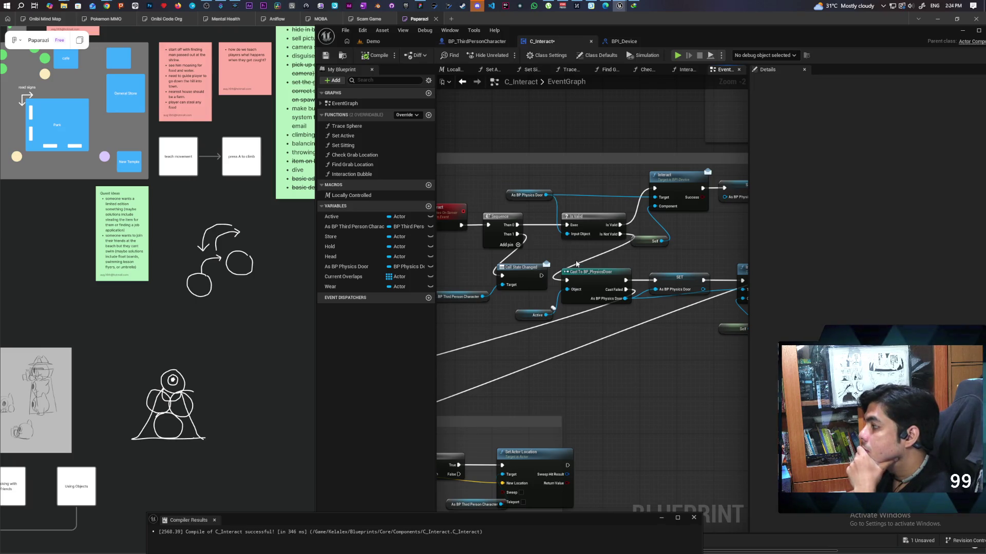
pyautogui.moveTo(563, 336); pyautogui.dragTo(670, 341)
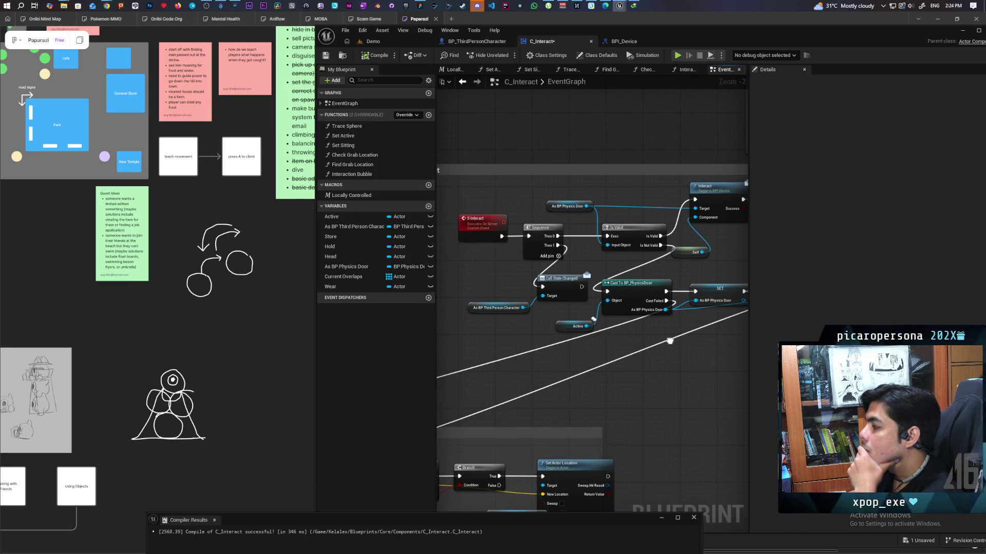
# - Align the As BP Third Person Character node with Call State Changed's Target pin and save C_Interact
pyautogui.moveTo(534, 206)
pyautogui.mouseDown()
pyautogui.moveTo(626, 246)
pyautogui.moveTo(619, 250)
pyautogui.mouseUp()
pyautogui.click(564, 272)
pyautogui.moveTo(701, 281)
pyautogui.mouseDown()
pyautogui.moveTo(526, 287)
pyautogui.moveTo(521, 264)
pyautogui.mouseUp()
pyautogui.moveTo(454, 308)
pyautogui.mouseDown()
pyautogui.moveTo(465, 294)
pyautogui.moveTo(507, 294)
pyautogui.moveTo(496, 294)
pyautogui.mouseUp()
pyautogui.click(522, 282)
pyautogui.keyDown('shift'); pyautogui.click(570, 291); pyautogui.keyUp('shift')
pyautogui.press('q')
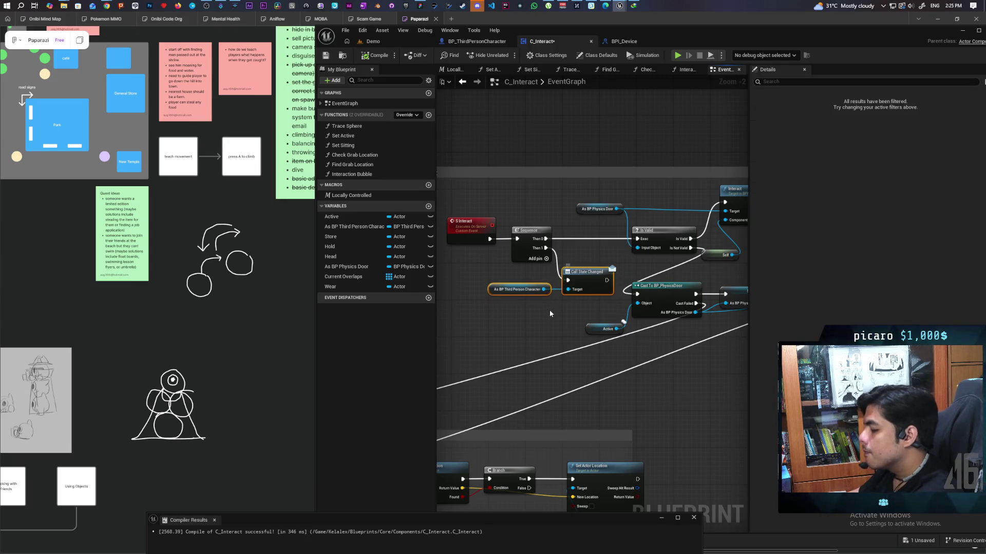
pyautogui.click(544, 307)
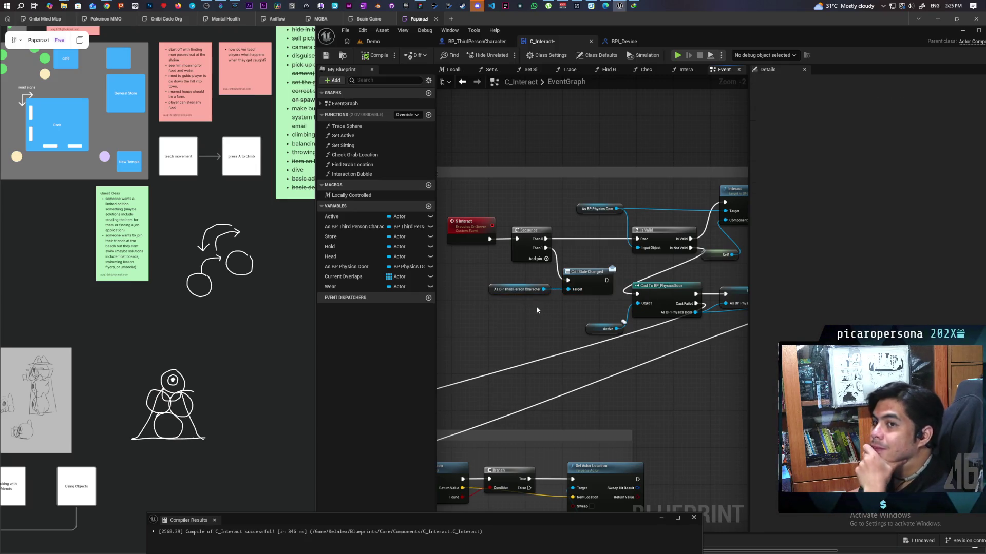
pyautogui.hotkey('ctrl', 's')
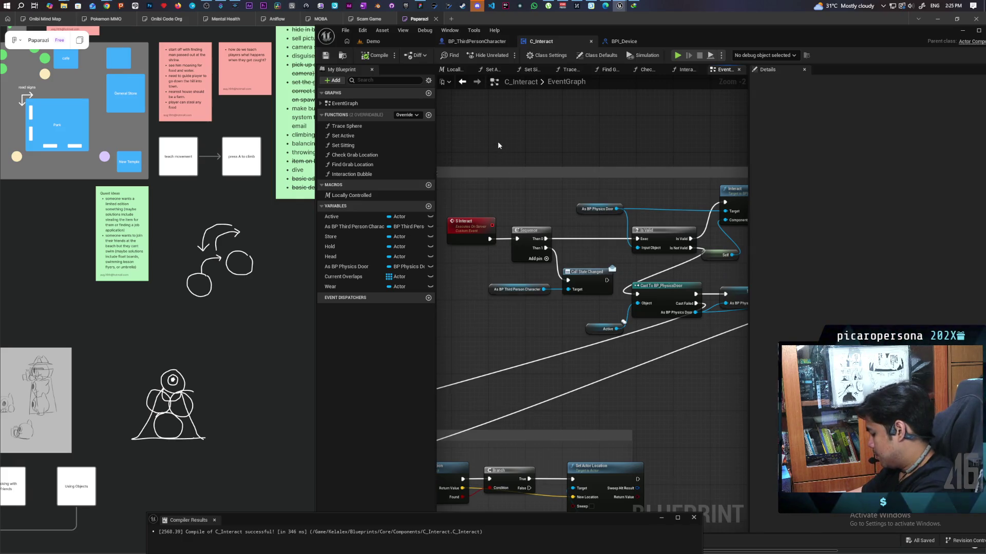
# - Move the Self node up beside the Is Valid check
pyautogui.scroll(-2, 563, 166)
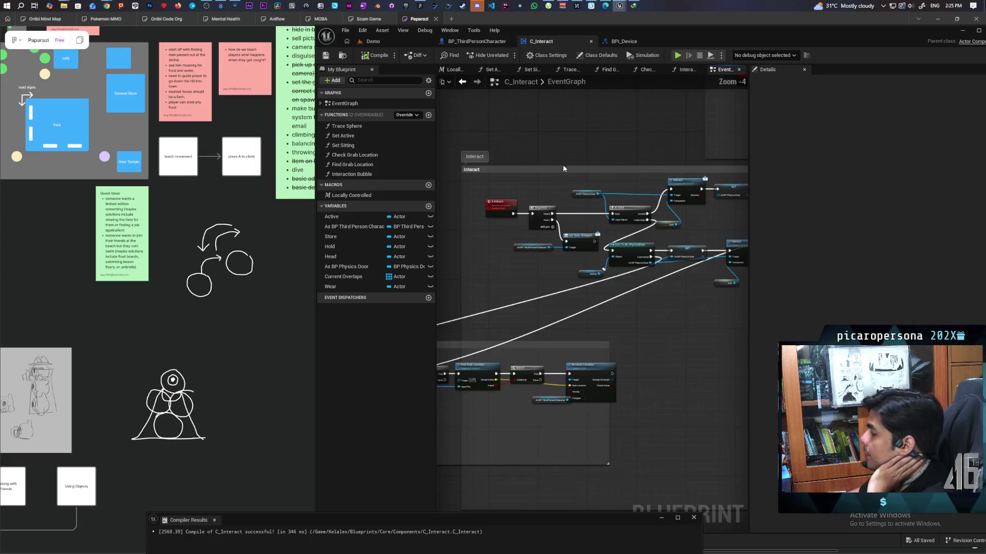
pyautogui.scroll(1, 564, 165)
pyautogui.scroll(2, 570, 177)
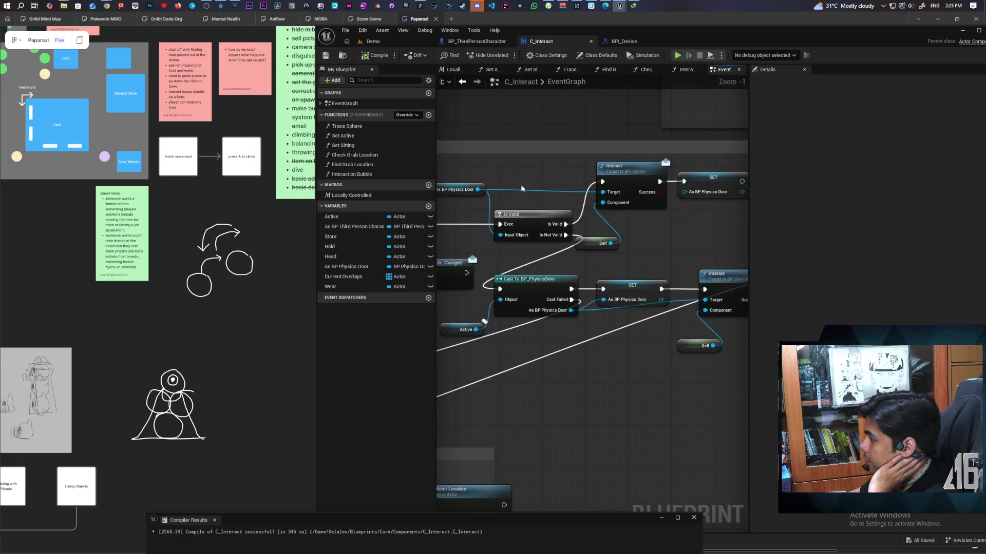
pyautogui.moveTo(486, 224)
pyautogui.mouseDown()
pyautogui.moveTo(493, 219)
pyautogui.moveTo(515, 248)
pyautogui.moveTo(558, 250)
pyautogui.mouseUp()
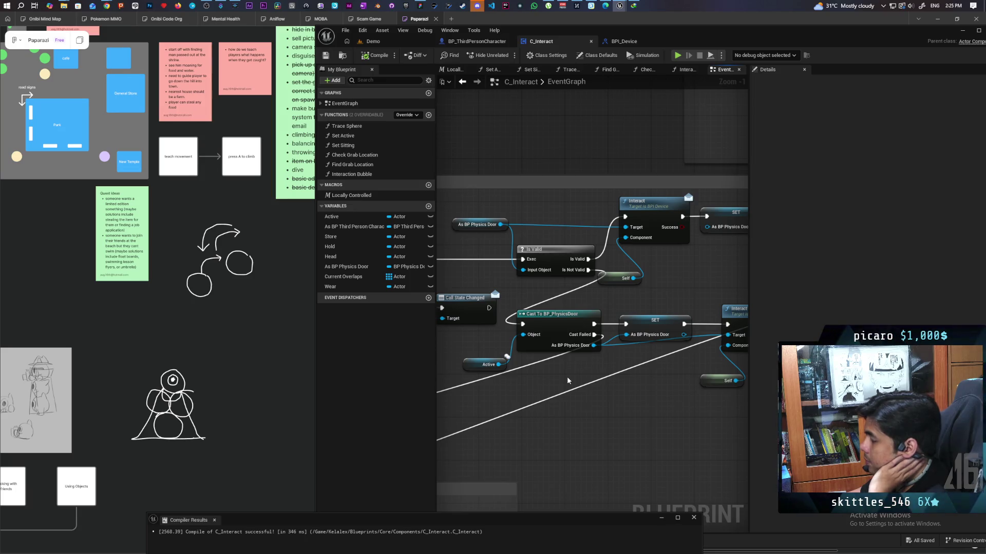
pyautogui.moveTo(563, 370)
pyautogui.mouseDown()
pyautogui.moveTo(578, 398)
pyautogui.moveTo(590, 355)
pyautogui.moveTo(555, 352)
pyautogui.mouseUp()
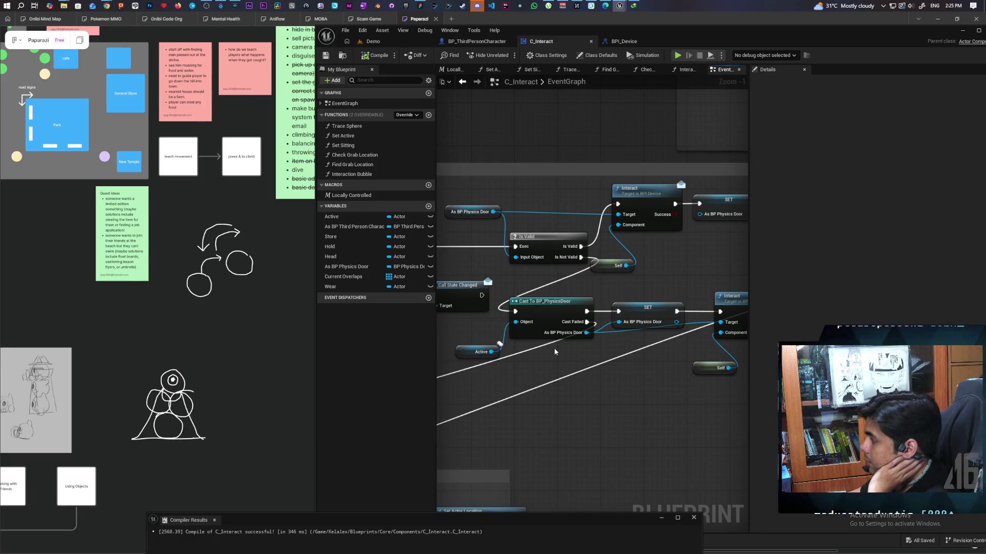
pyautogui.scroll(-1, 554, 351)
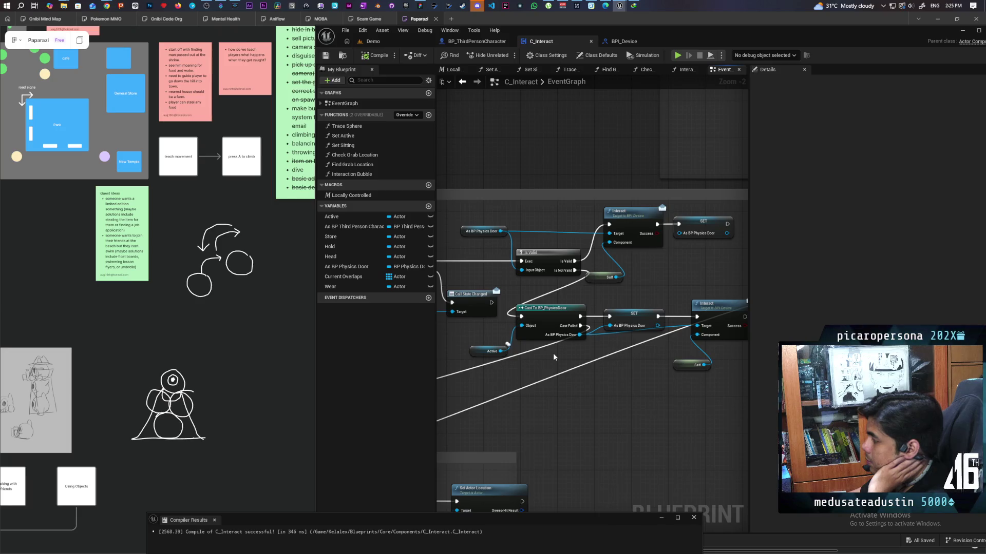
pyautogui.scroll(-1, 553, 353)
pyautogui.scroll(1, 553, 358)
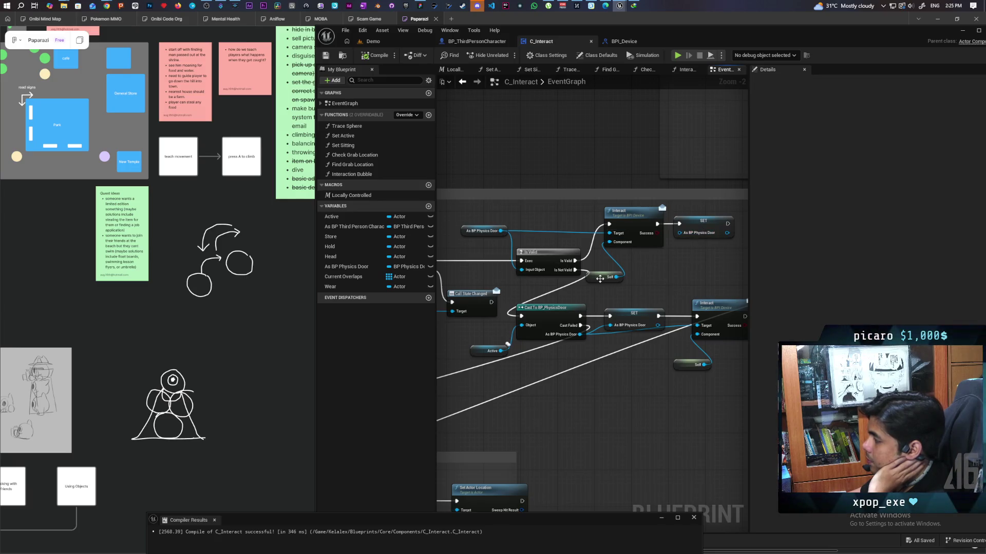
pyautogui.moveTo(618, 271); pyautogui.dragTo(620, 267)
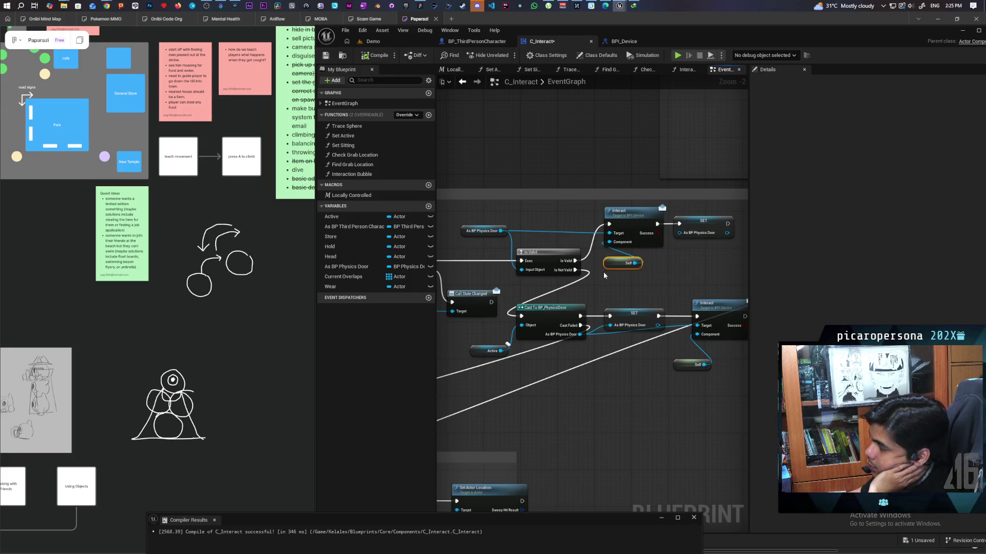
# - Fly to the physics door in the Demo level and open BP_PhysicsDoor for editing
pyautogui.click(384, 43)
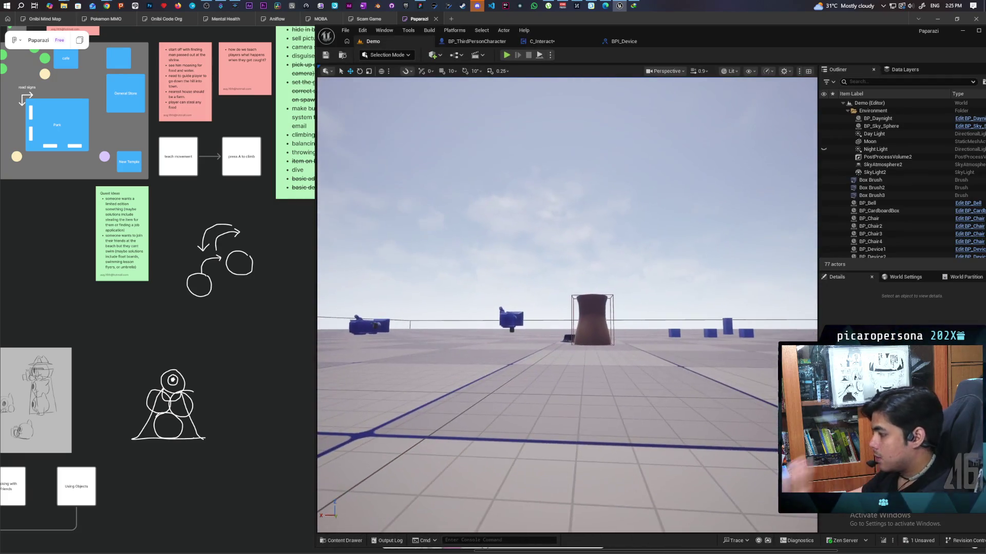
pyautogui.press('w')
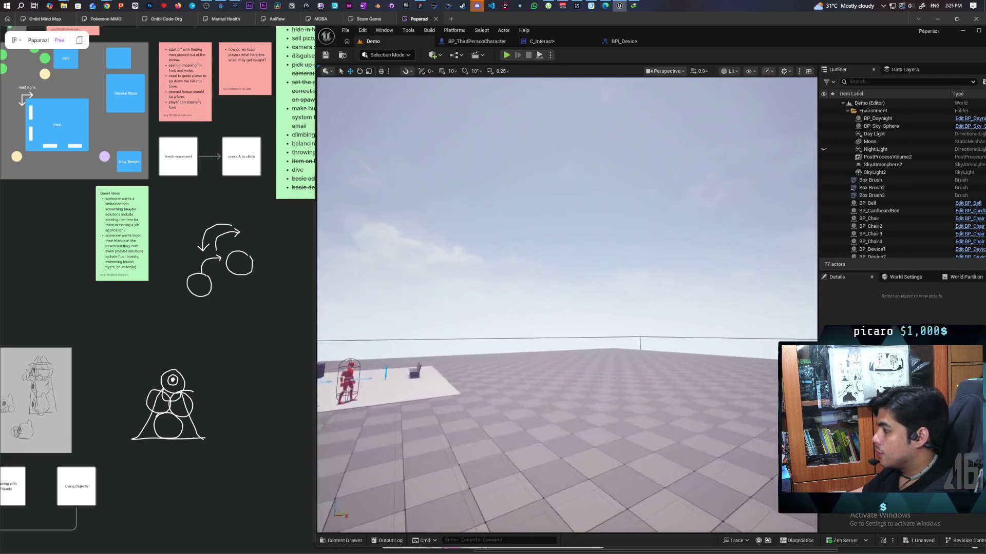
pyautogui.press('w')
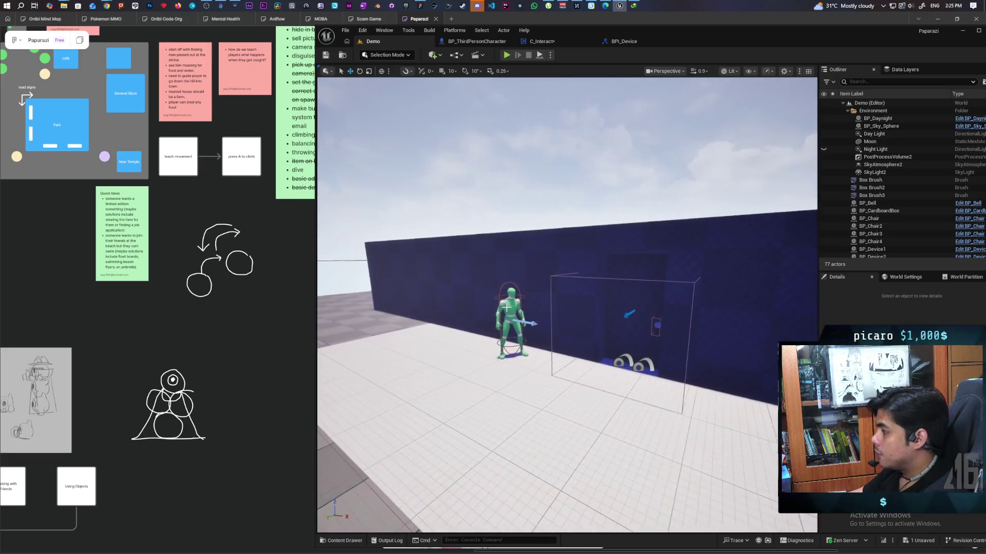
pyautogui.click(633, 292)
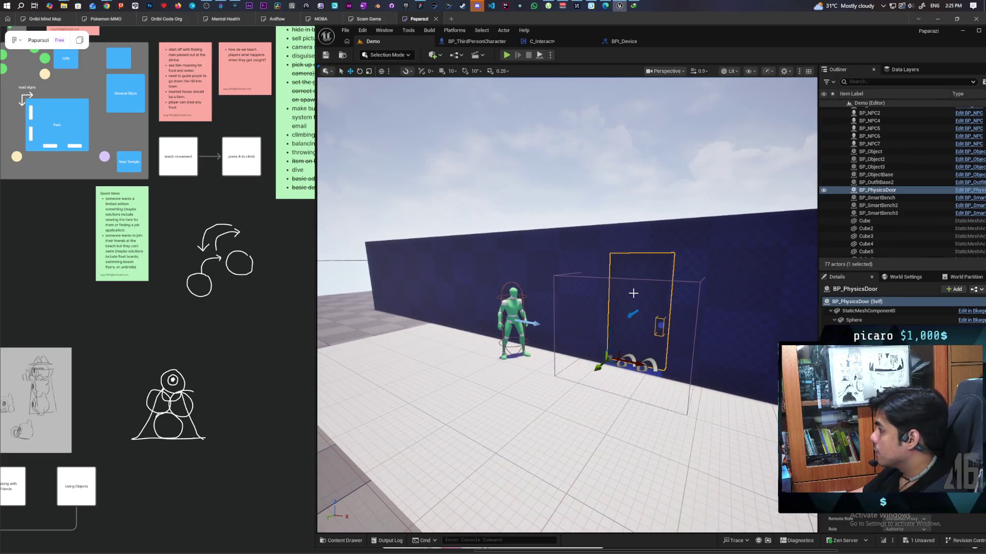
pyautogui.click(964, 192)
pyautogui.scroll(-8, 620, 328)
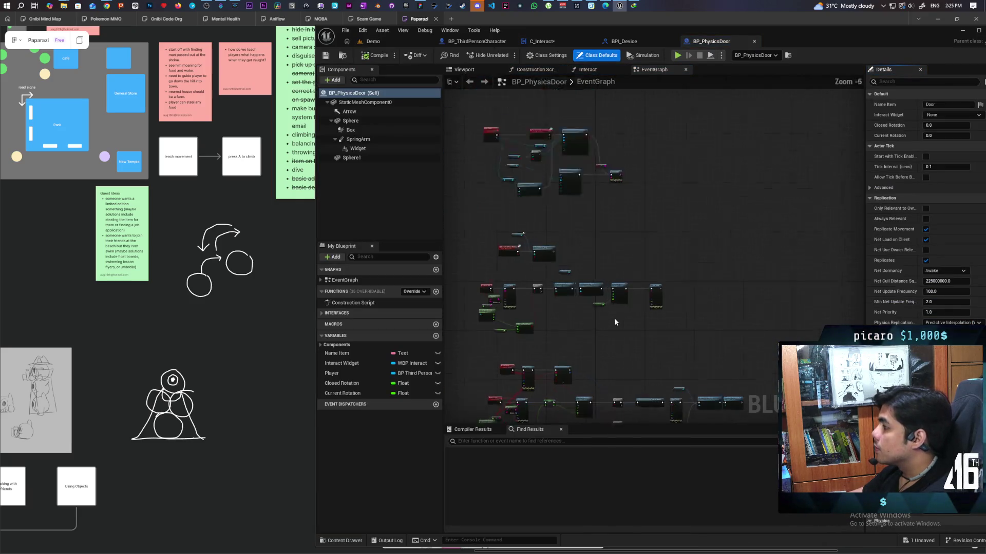
# - In the door's Interact function, add a Get As BP Third Person Character node from the Component pin
pyautogui.click(588, 70)
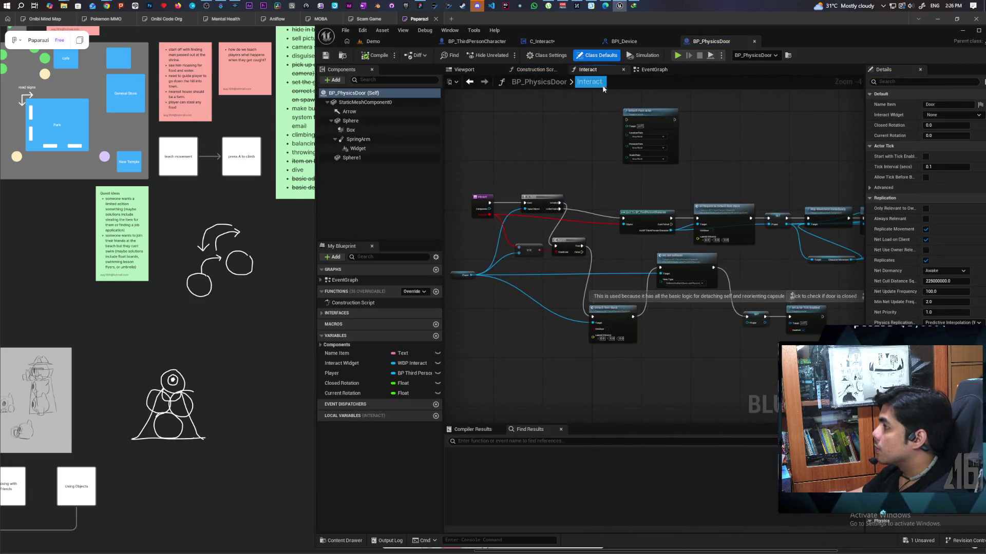
pyautogui.scroll(3, 504, 238)
pyautogui.scroll(-1, 504, 238)
pyautogui.moveTo(505, 239); pyautogui.dragTo(615, 232)
pyautogui.scroll(2, 590, 229)
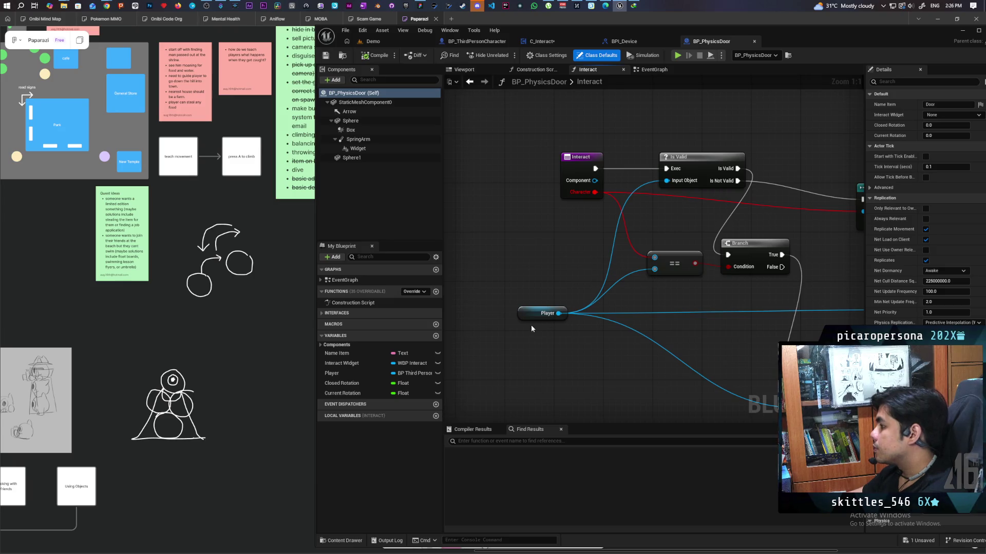
pyautogui.moveTo(594, 181); pyautogui.dragTo(504, 248)
pyautogui.write('get as ')
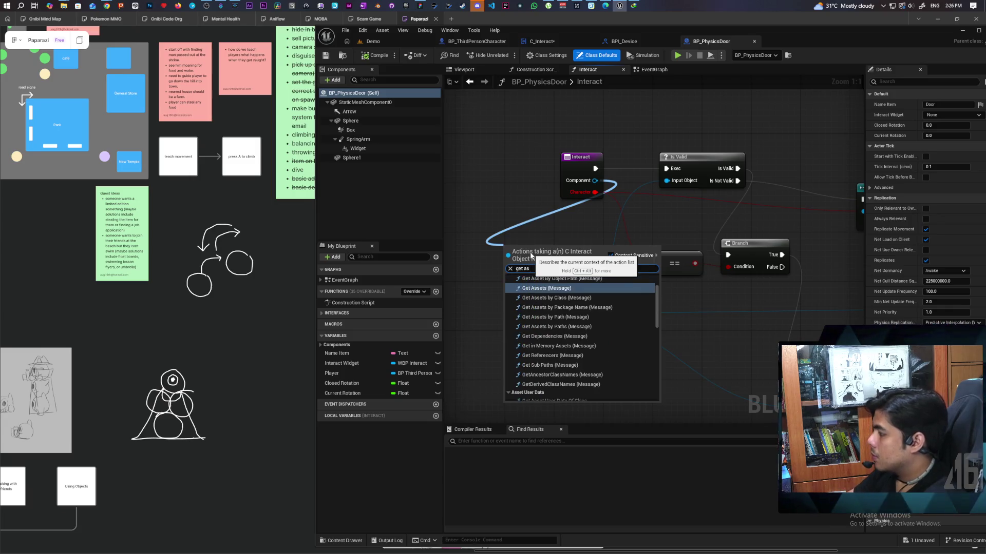
pyautogui.write('bp th')
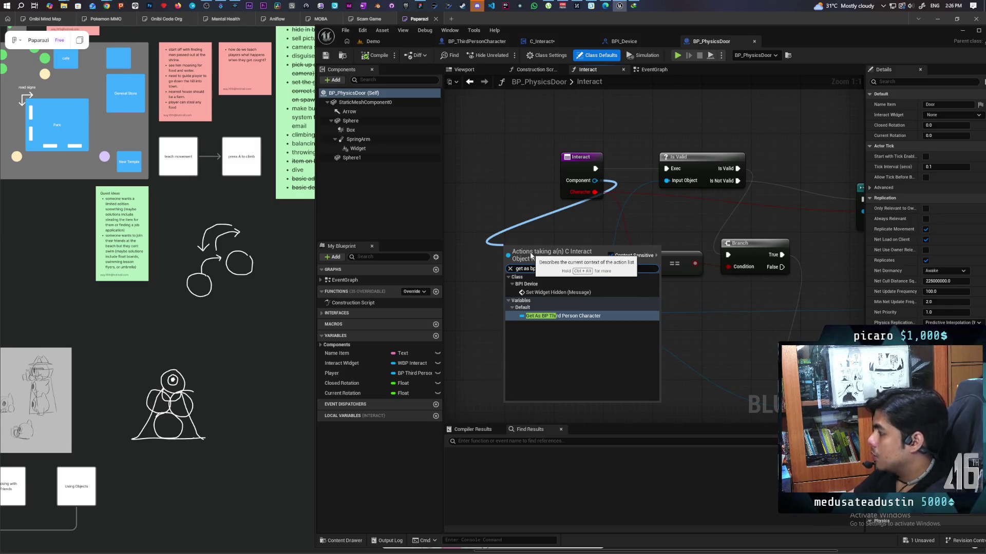
pyautogui.press('Return')
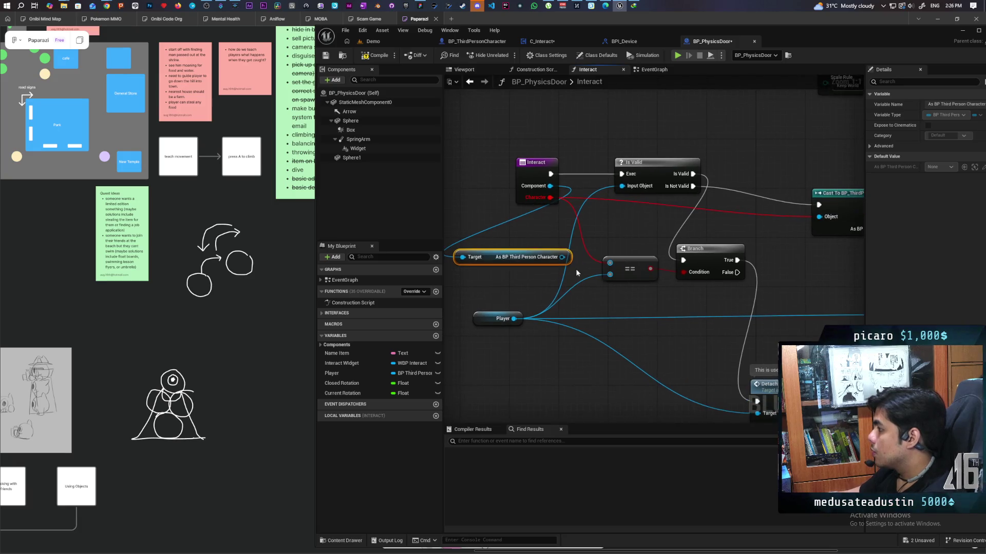
# - Move the cast's character output links onto the new character getter
pyautogui.click(558, 239)
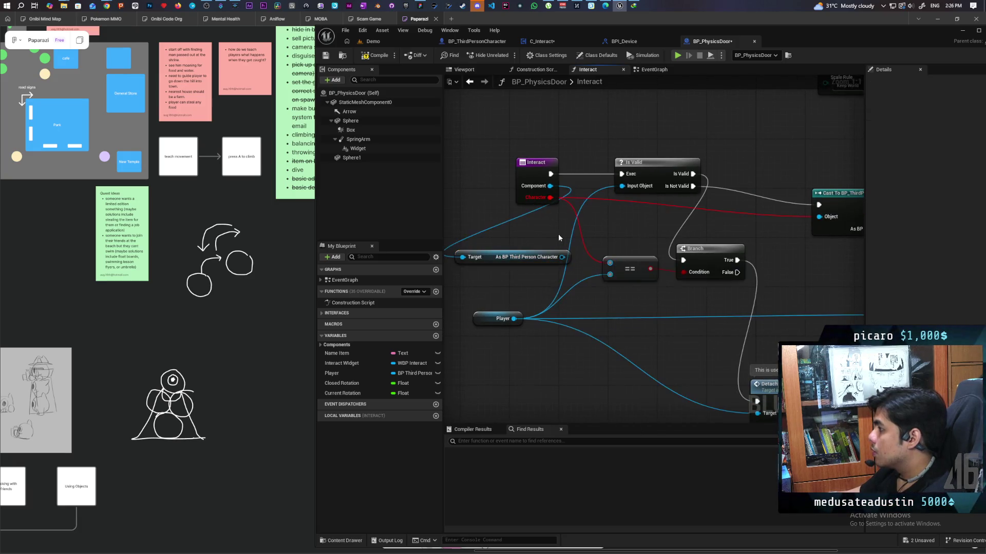
pyautogui.moveTo(558, 238); pyautogui.dragTo(515, 248)
pyautogui.scroll(-2, 542, 225)
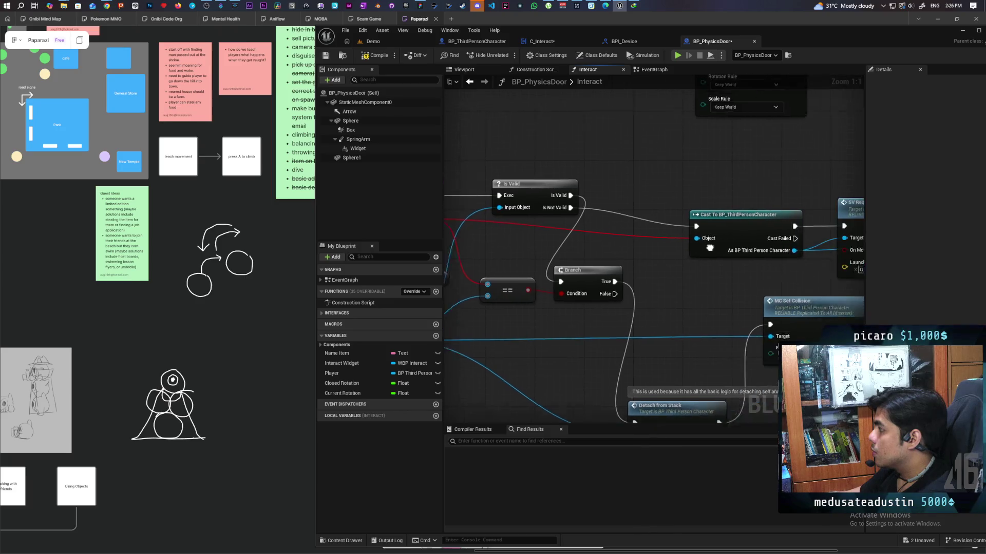
pyautogui.moveTo(673, 243); pyautogui.dragTo(719, 220)
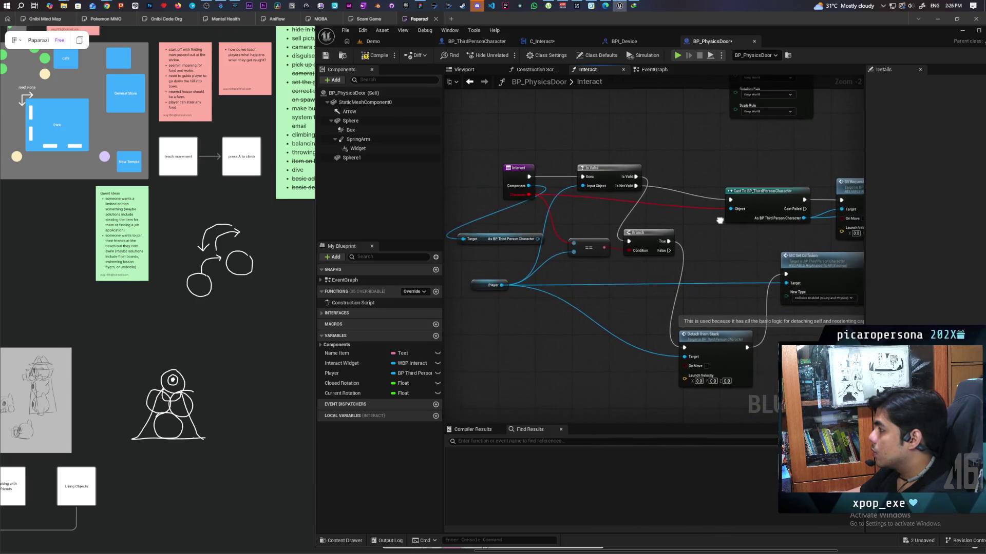
pyautogui.moveTo(805, 217); pyautogui.dragTo(805, 219)
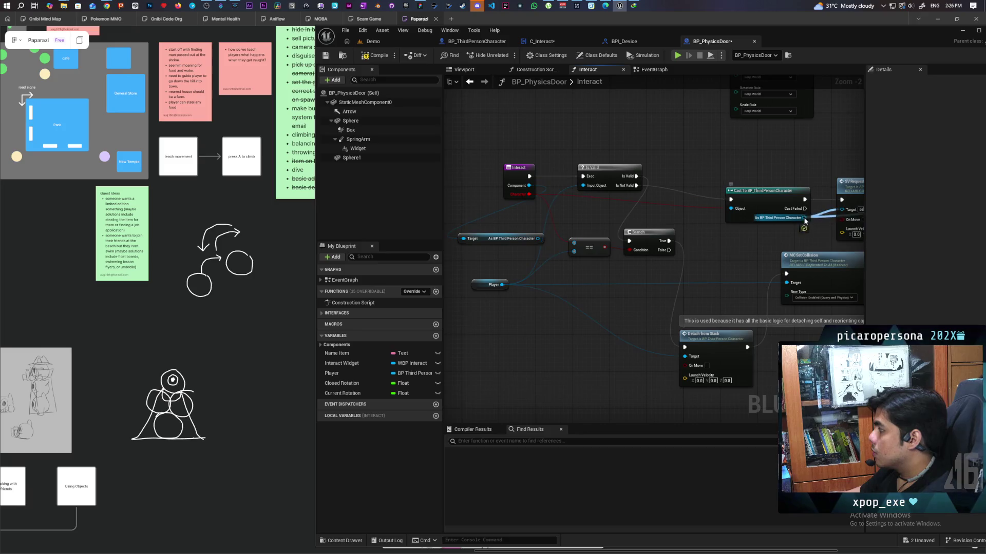
pyautogui.moveTo(571, 216)
pyautogui.mouseDown()
pyautogui.moveTo(538, 233)
pyautogui.moveTo(554, 241)
pyautogui.moveTo(476, 234)
pyautogui.mouseUp()
# - Connect Is Not Valid to the detach request and delete the Cast To BP_ThirdPersonCharacter node
pyautogui.moveTo(535, 194); pyautogui.dragTo(575, 210)
pyautogui.click(599, 192)
pyautogui.moveTo(659, 216); pyautogui.dragTo(636, 202)
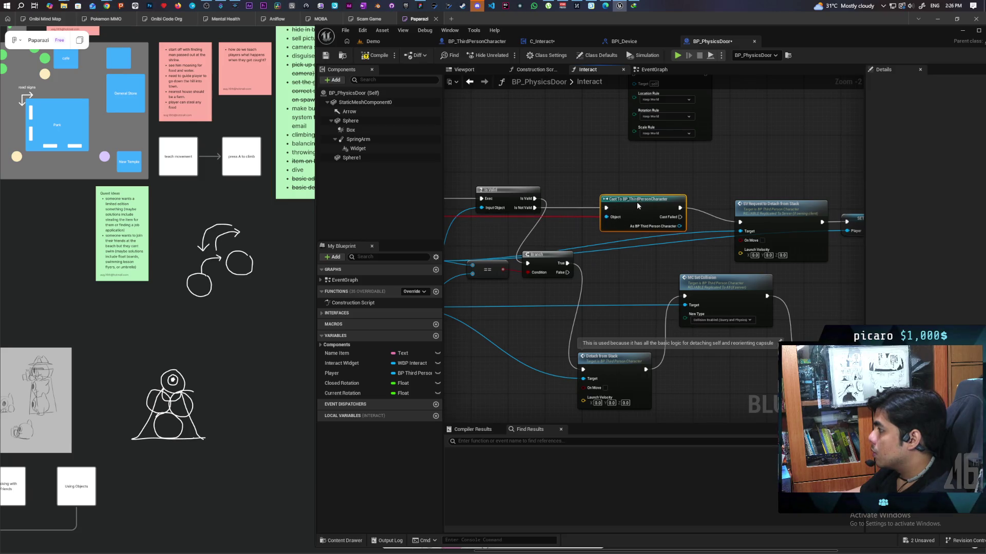
pyautogui.moveTo(536, 208); pyautogui.dragTo(740, 221)
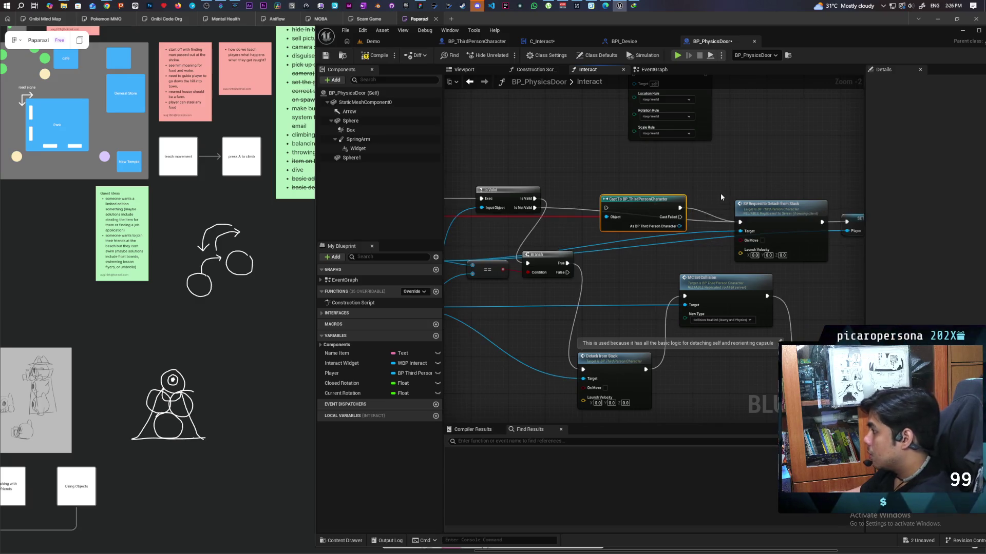
pyautogui.press('Delete')
pyautogui.scroll(-7, 673, 200)
pyautogui.scroll(2, 682, 207)
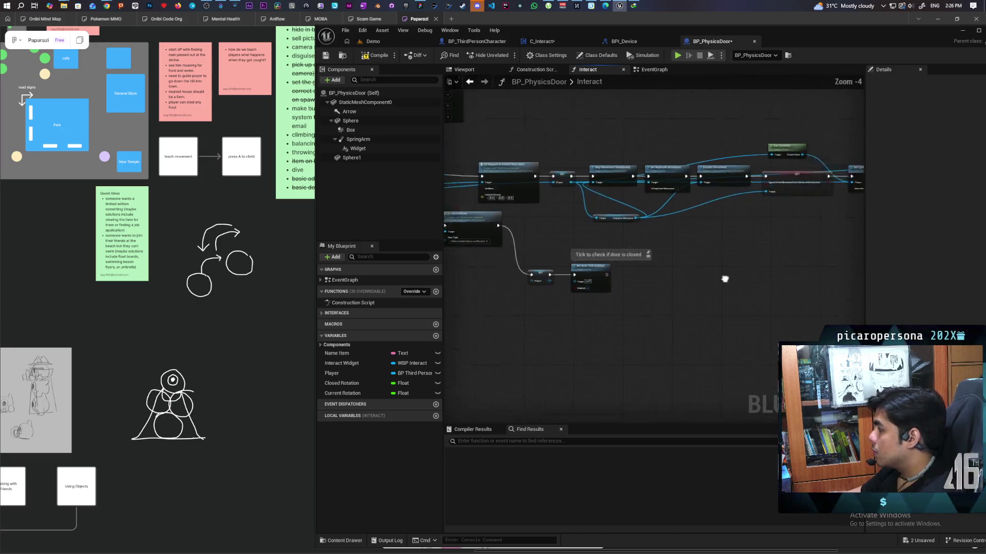
pyautogui.scroll(4, 556, 306)
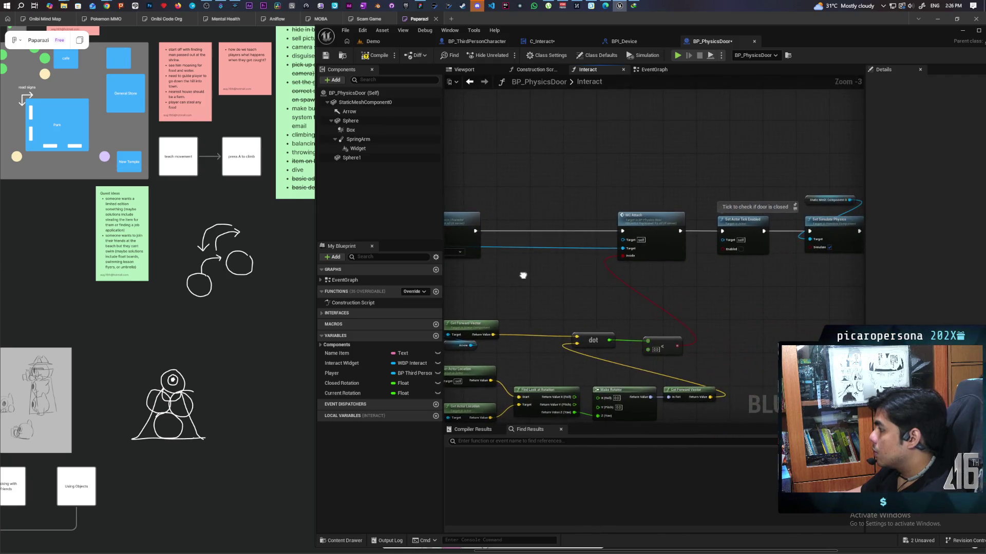
pyautogui.scroll(-3, 603, 253)
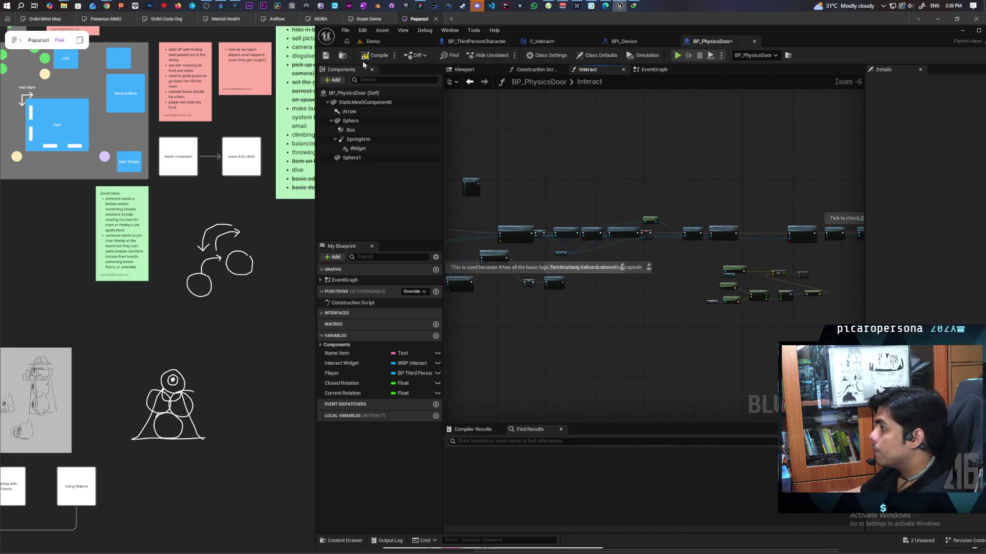
# - Delete the broken ERROR Character node from the door's Interact graph
pyautogui.scroll(2, 704, 286)
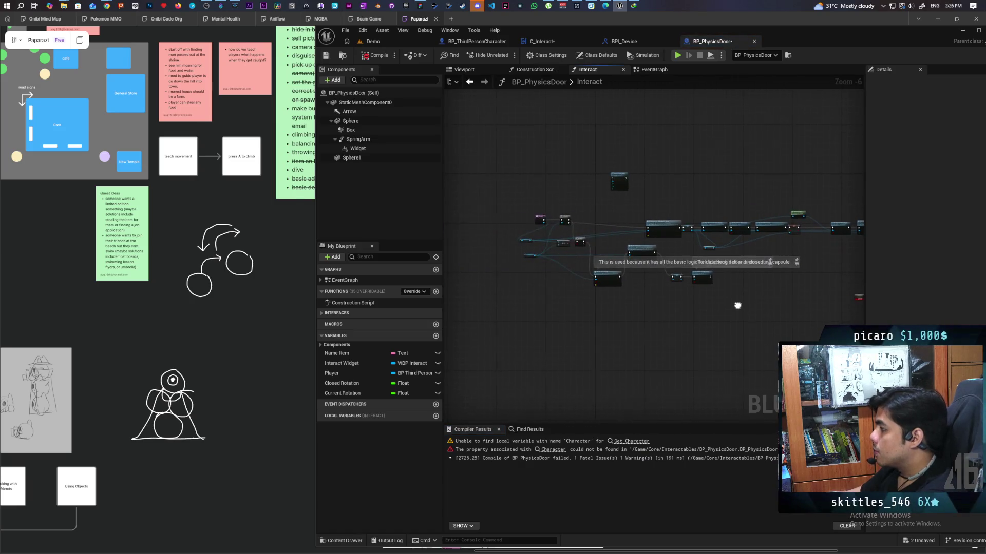
pyautogui.scroll(2, 704, 287)
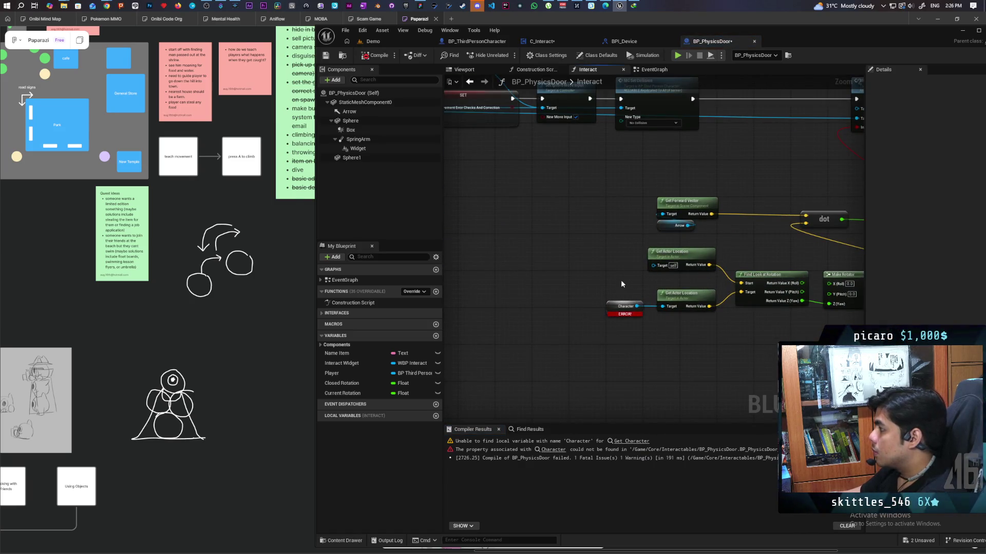
pyautogui.scroll(-5, 621, 279)
pyautogui.scroll(5, 615, 255)
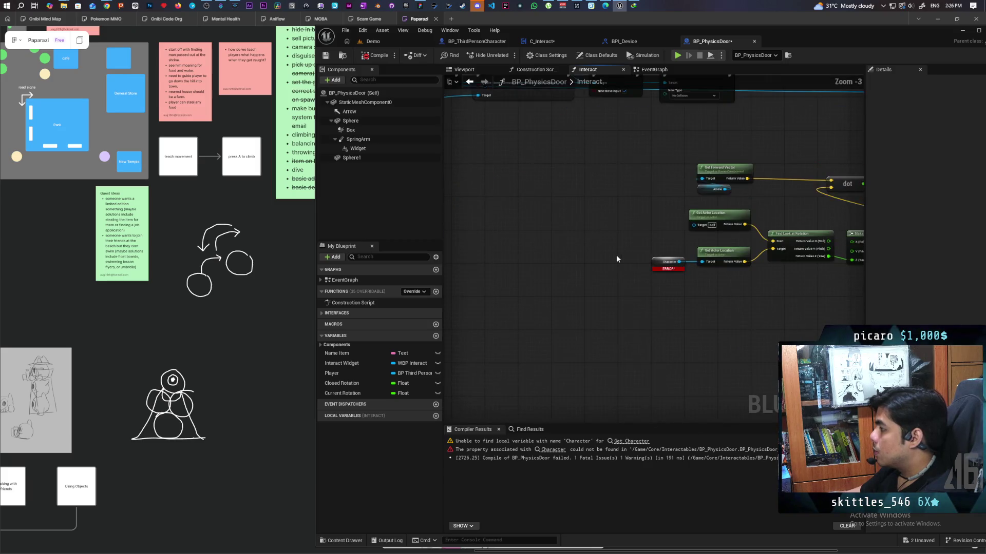
pyautogui.scroll(-5, 627, 258)
pyautogui.scroll(2, 611, 260)
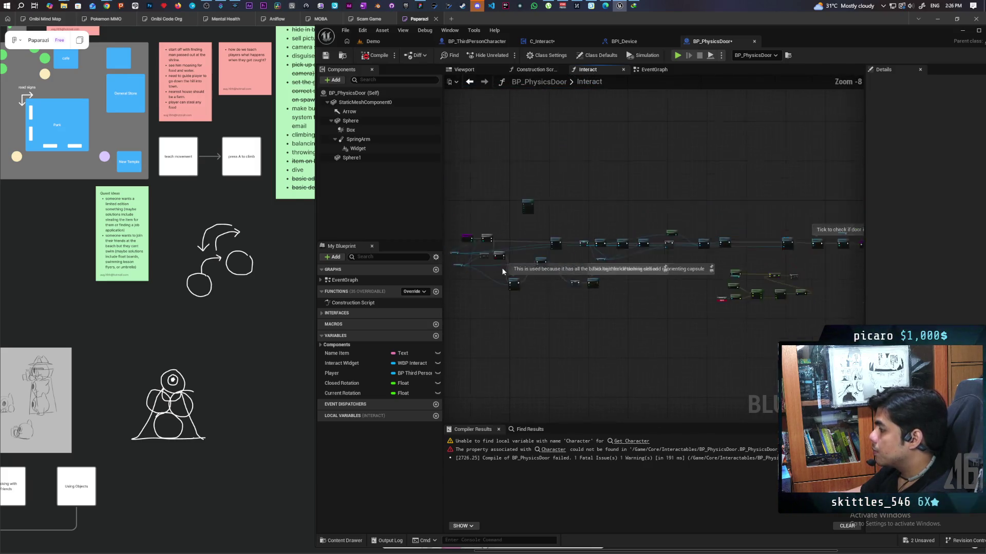
pyautogui.scroll(3, 601, 282)
pyautogui.moveTo(601, 279); pyautogui.dragTo(544, 282)
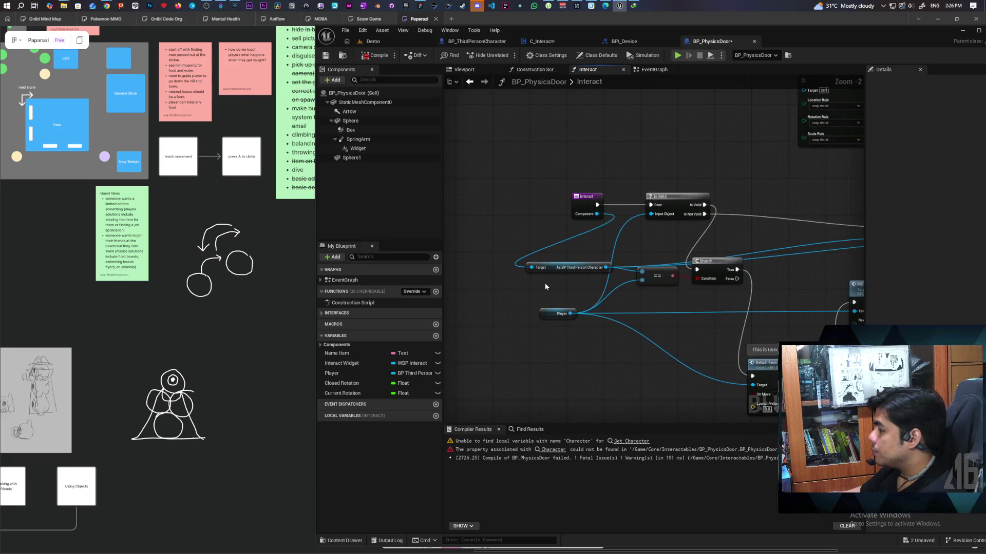
pyautogui.click(589, 266)
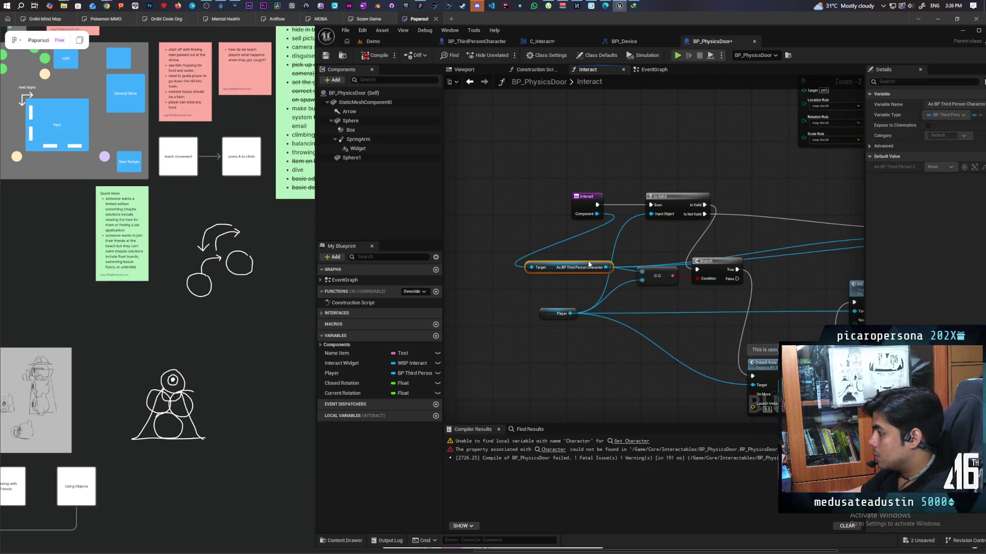
pyautogui.moveTo(606, 271)
pyautogui.mouseDown()
pyautogui.moveTo(780, 353)
pyautogui.moveTo(761, 352)
pyautogui.moveTo(643, 155)
pyautogui.moveTo(655, 282)
pyautogui.mouseUp()
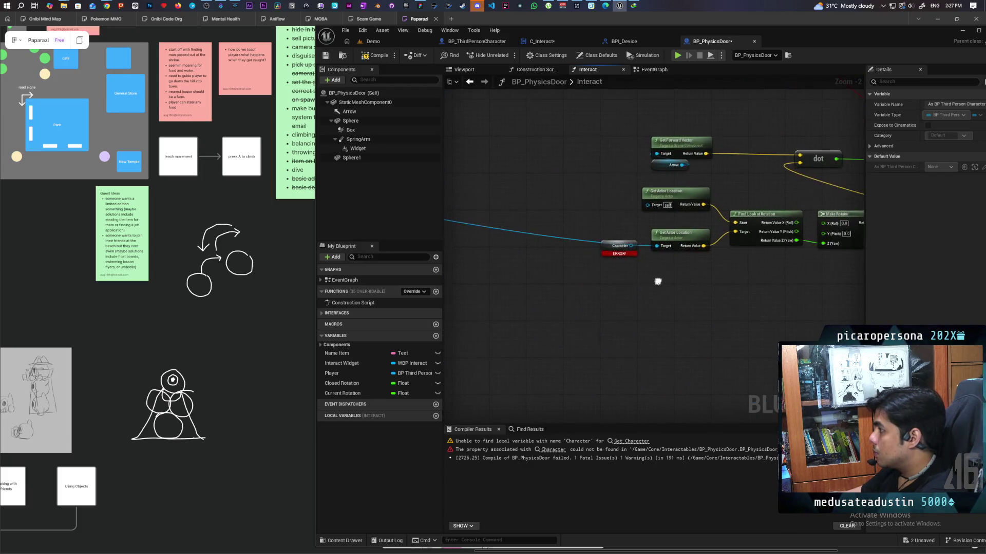
pyautogui.click(619, 249)
pyautogui.press('Delete')
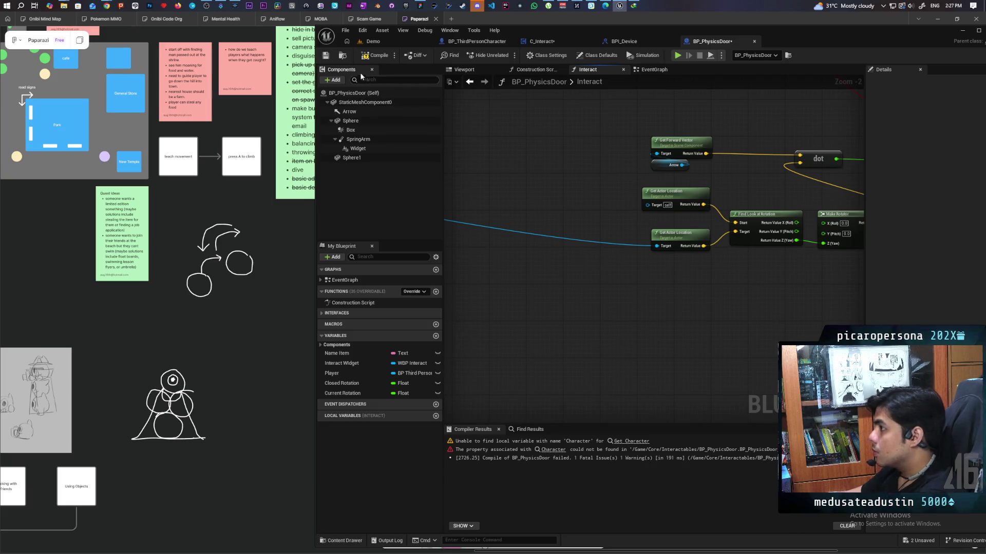
# - Compile BP_PhysicsDoor, check the graph, and save the door blueprint
pyautogui.click(377, 55)
pyautogui.scroll(-2, 589, 208)
pyautogui.moveTo(588, 205)
pyautogui.mouseDown()
pyautogui.moveTo(676, 268)
pyautogui.moveTo(484, 277)
pyautogui.moveTo(631, 269)
pyautogui.mouseUp()
pyautogui.scroll(-2, 726, 264)
pyautogui.scroll(-2, 660, 320)
pyautogui.scroll(6, 660, 321)
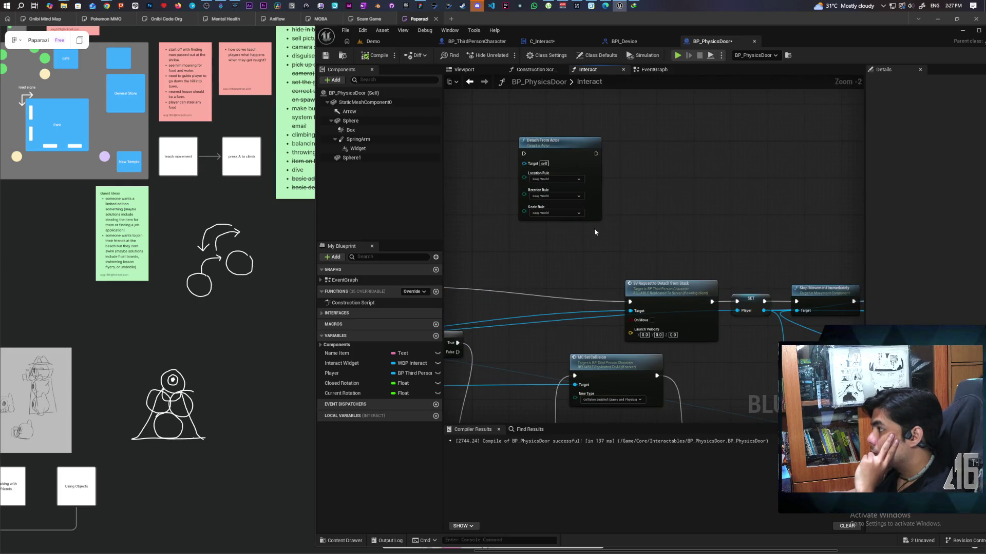
pyautogui.scroll(-2, 673, 199)
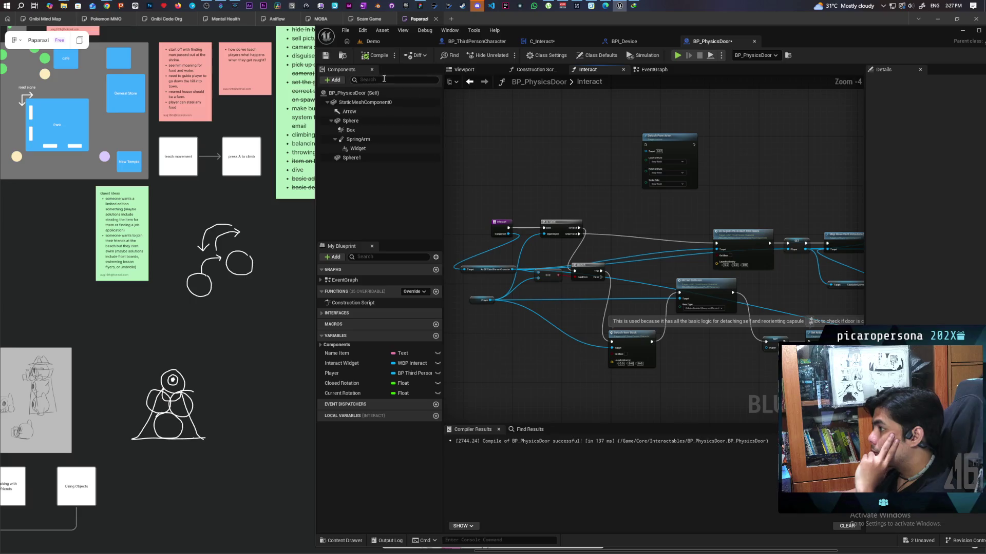
pyautogui.click(328, 55)
# - Select the cube object in the Demo level and open its BP_ObjectBase blueprint
pyautogui.click(389, 43)
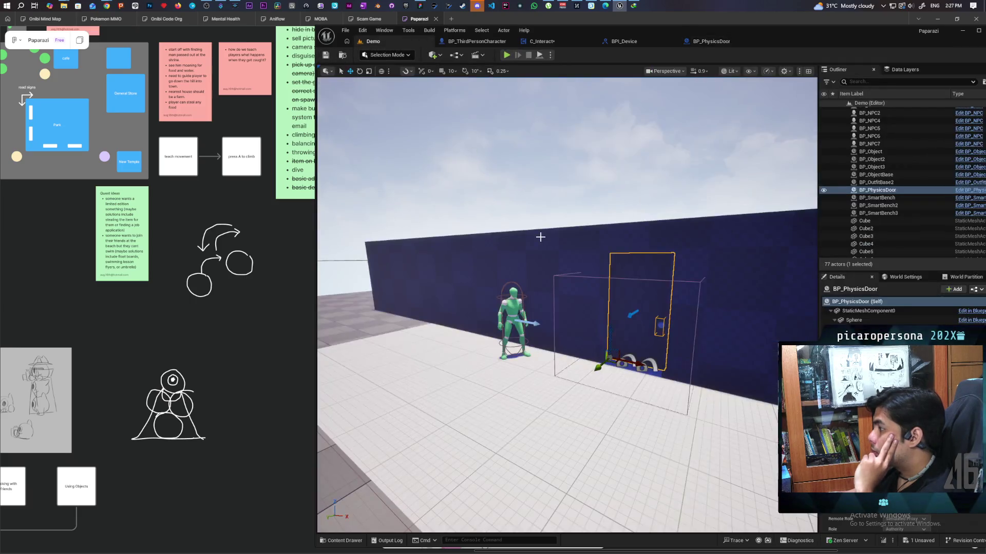
pyautogui.moveTo(538, 273)
pyautogui.mouseDown()
pyautogui.moveTo(590, 273)
pyautogui.moveTo(591, 246)
pyautogui.moveTo(544, 257)
pyautogui.moveTo(590, 308)
pyautogui.mouseUp()
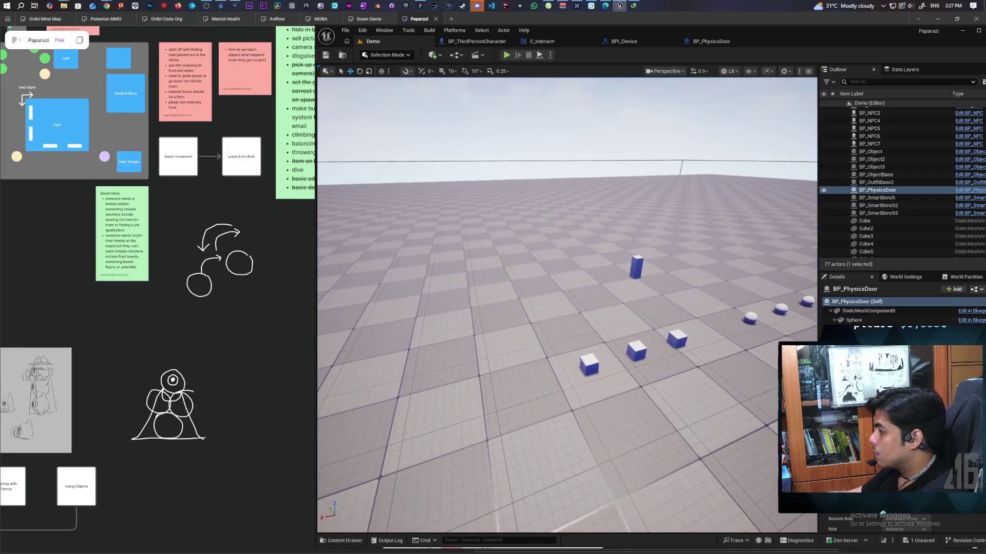
pyautogui.click(591, 366)
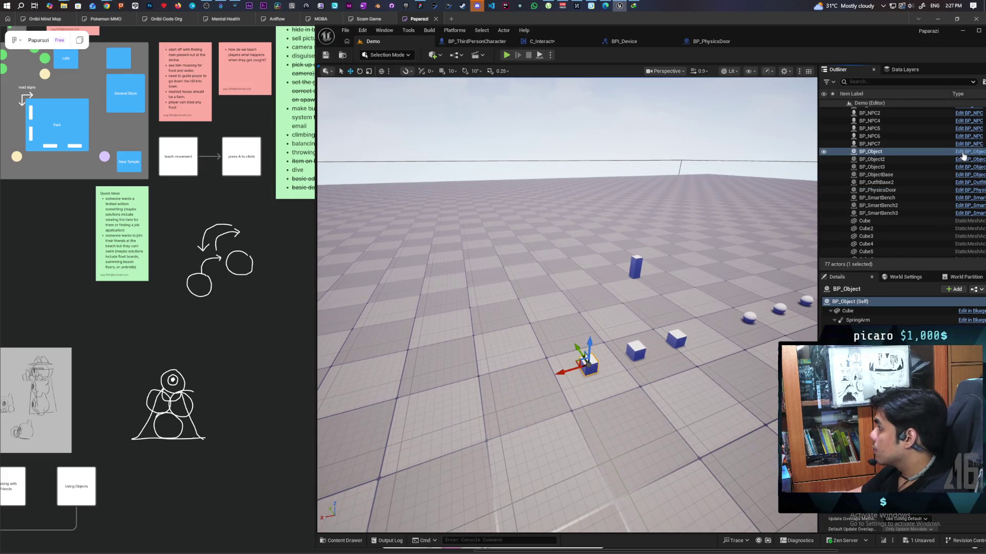
pyautogui.click(963, 152)
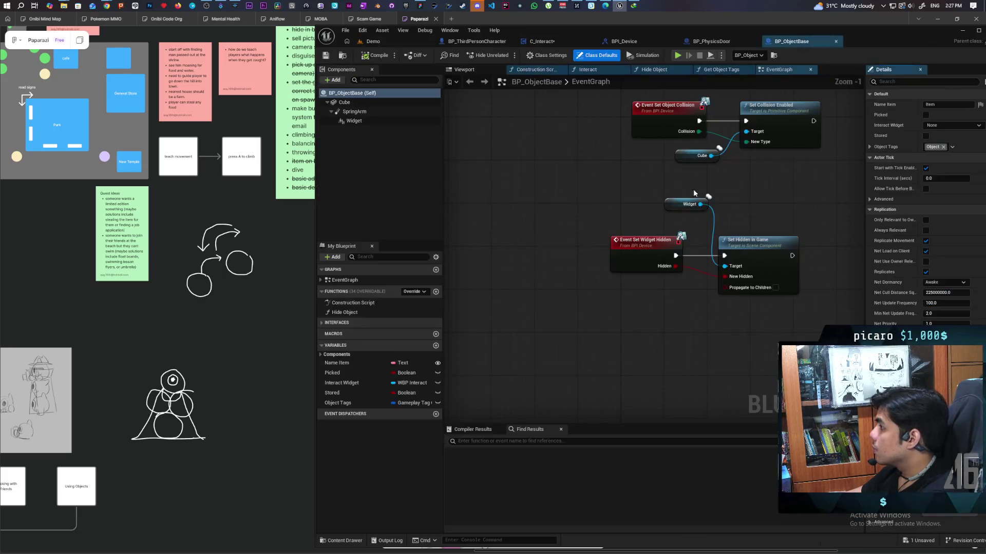
# - In BP_ObjectBase's Interact function, add an As BP Third Person Character getter from the Component pin
pyautogui.click(588, 69)
pyautogui.scroll(6, 542, 173)
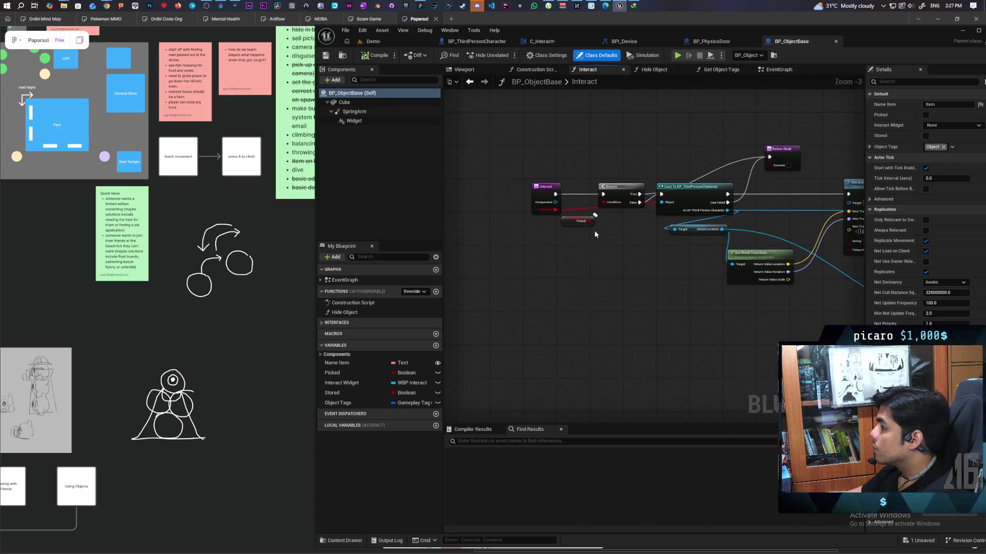
pyautogui.moveTo(624, 192); pyautogui.dragTo(618, 147)
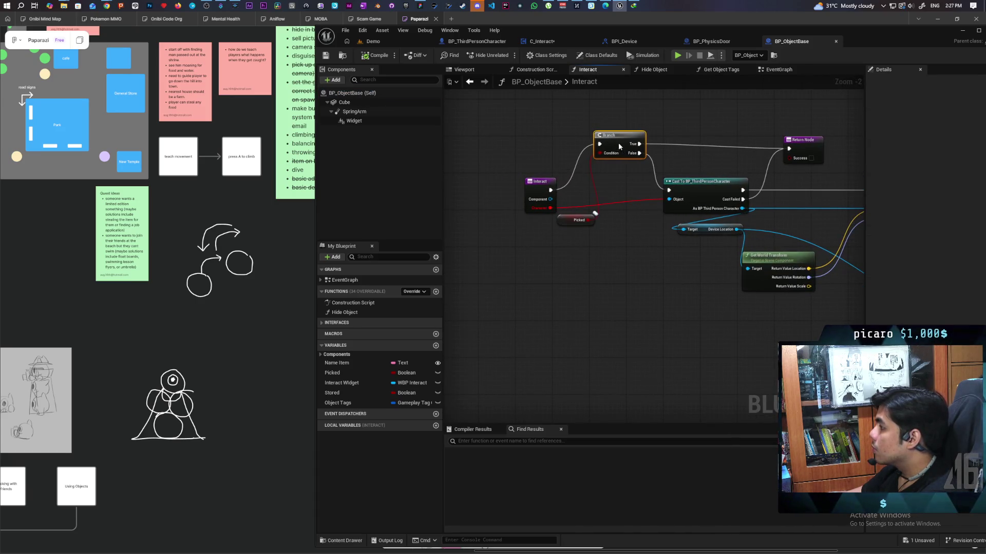
pyautogui.moveTo(550, 199); pyautogui.dragTo(540, 267)
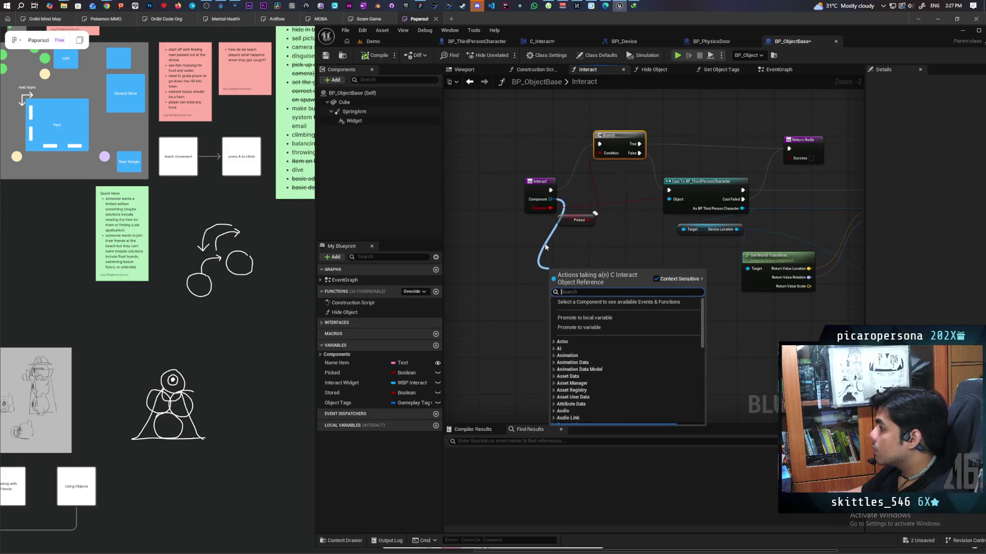
pyautogui.write('get')
pyautogui.write(' as bp')
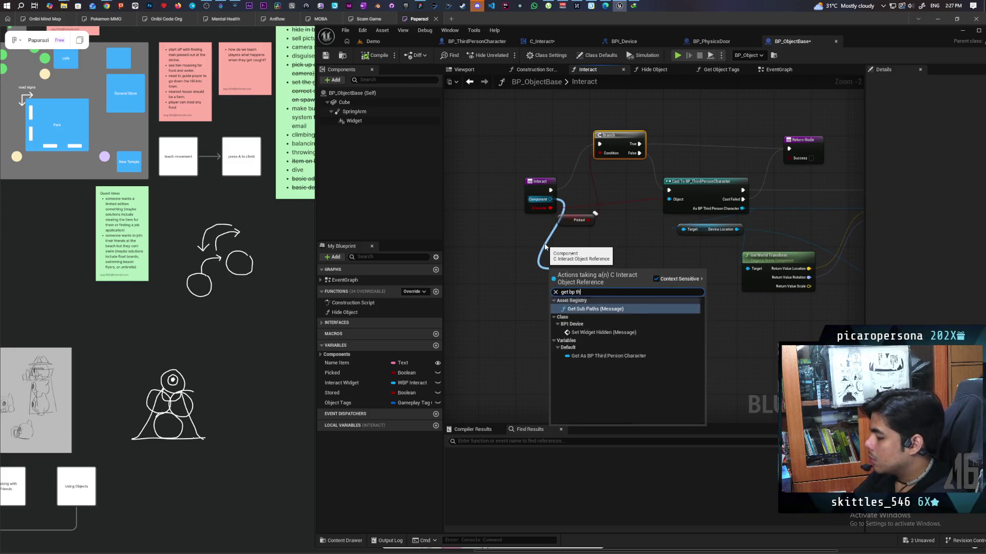
pyautogui.press('Return')
# - Move the cast's character links onto the new getter and place the Picked getter above Branch
pyautogui.moveTo(544, 243); pyautogui.dragTo(446, 267)
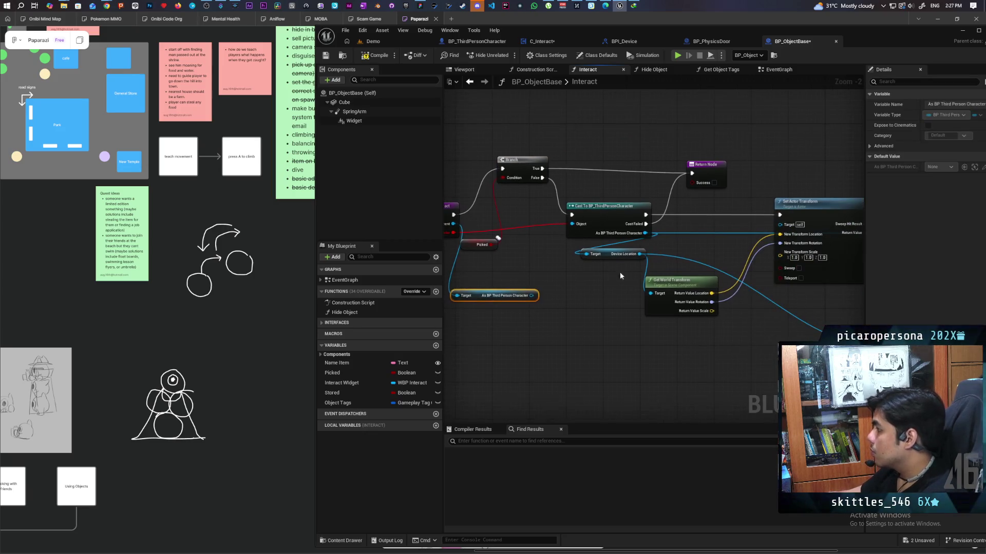
pyautogui.moveTo(642, 235)
pyautogui.mouseDown()
pyautogui.moveTo(568, 337)
pyautogui.moveTo(532, 297)
pyautogui.mouseUp()
pyautogui.moveTo(570, 346)
pyautogui.mouseDown()
pyautogui.moveTo(565, 366)
pyautogui.moveTo(586, 374)
pyautogui.mouseUp()
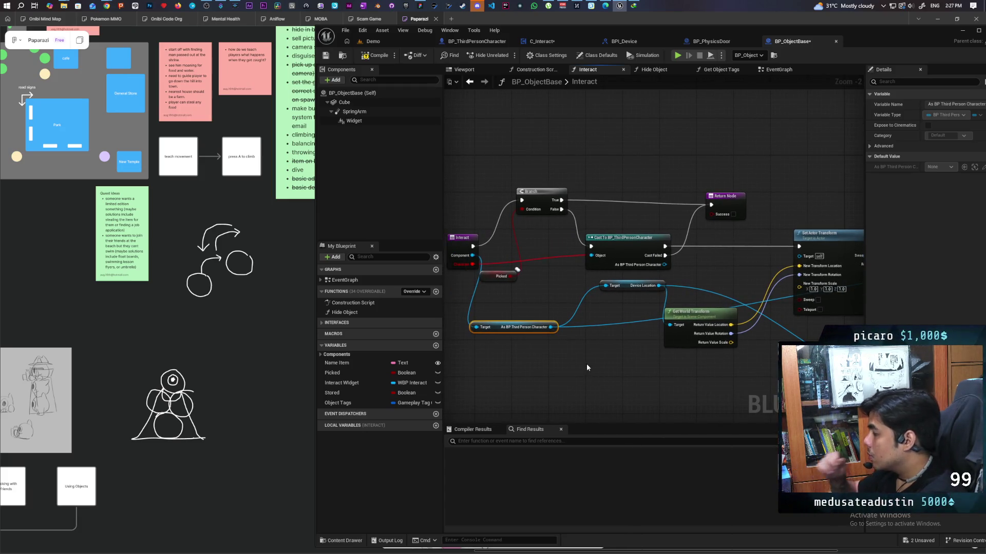
pyautogui.moveTo(587, 367); pyautogui.dragTo(585, 372)
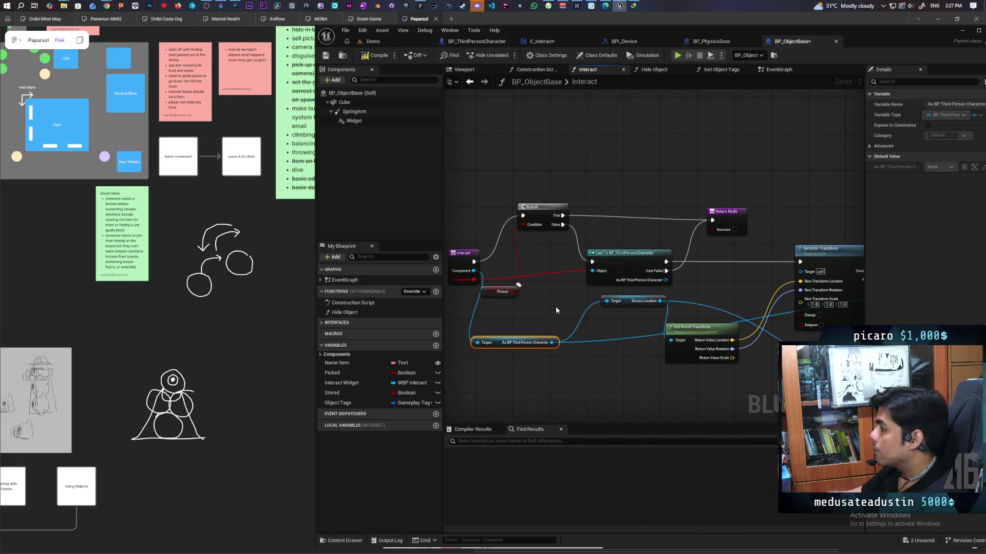
pyautogui.moveTo(510, 295)
pyautogui.mouseDown()
pyautogui.moveTo(482, 203)
pyautogui.moveTo(494, 185)
pyautogui.mouseUp()
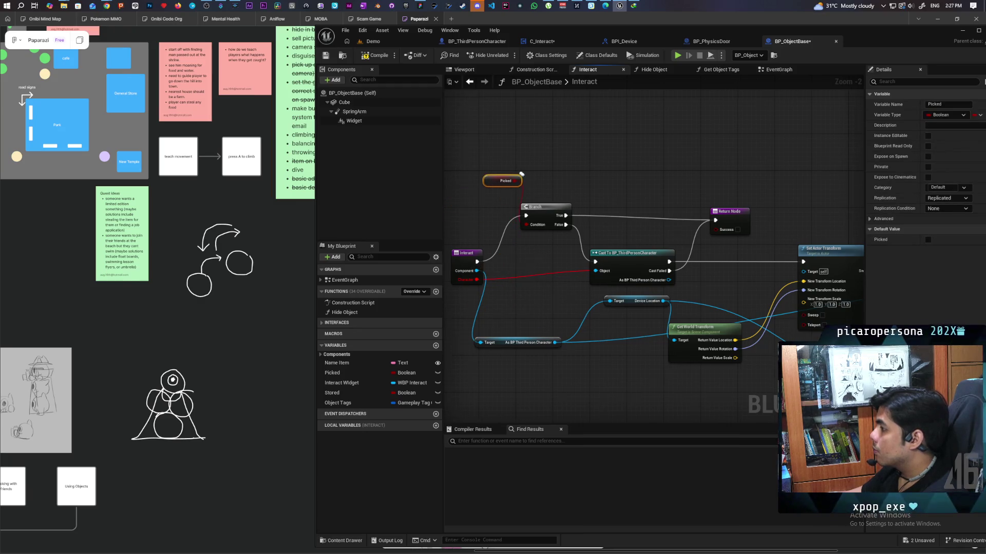
pyautogui.moveTo(504, 268); pyautogui.dragTo(545, 261)
pyautogui.scroll(-3, 583, 246)
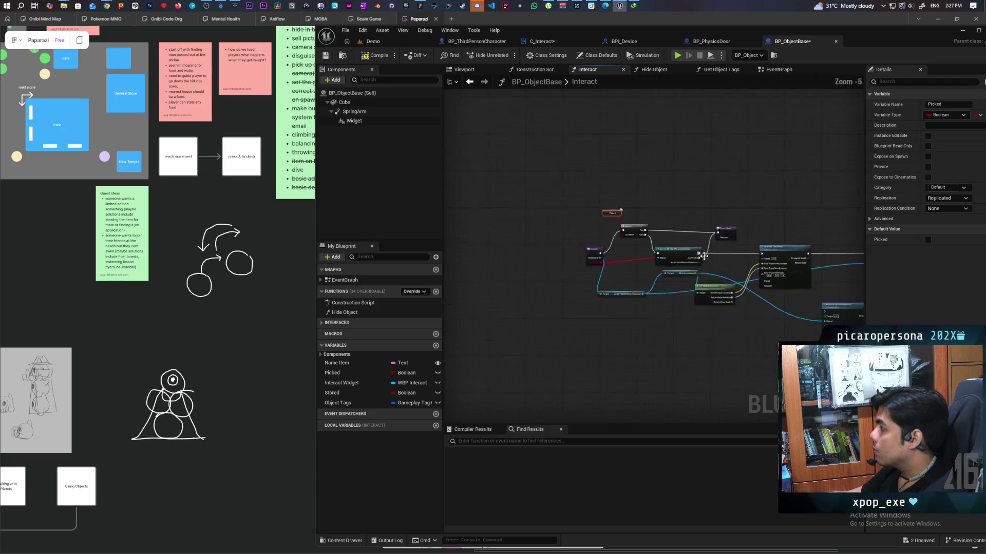
pyautogui.scroll(2, 574, 285)
pyautogui.moveTo(719, 314)
pyautogui.mouseDown()
pyautogui.moveTo(525, 320)
pyautogui.moveTo(660, 291)
pyautogui.moveTo(561, 311)
pyautogui.moveTo(518, 304)
pyautogui.moveTo(589, 279)
pyautogui.moveTo(604, 249)
pyautogui.moveTo(561, 226)
pyautogui.moveTo(587, 213)
pyautogui.moveTo(548, 228)
pyautogui.moveTo(753, 245)
pyautogui.mouseUp()
pyautogui.scroll(-1, 556, 325)
pyautogui.scroll(2, 596, 293)
# - Delete the Cast To BP_ThirdPersonCharacter node and set the character getter beside Interact
pyautogui.click(586, 247)
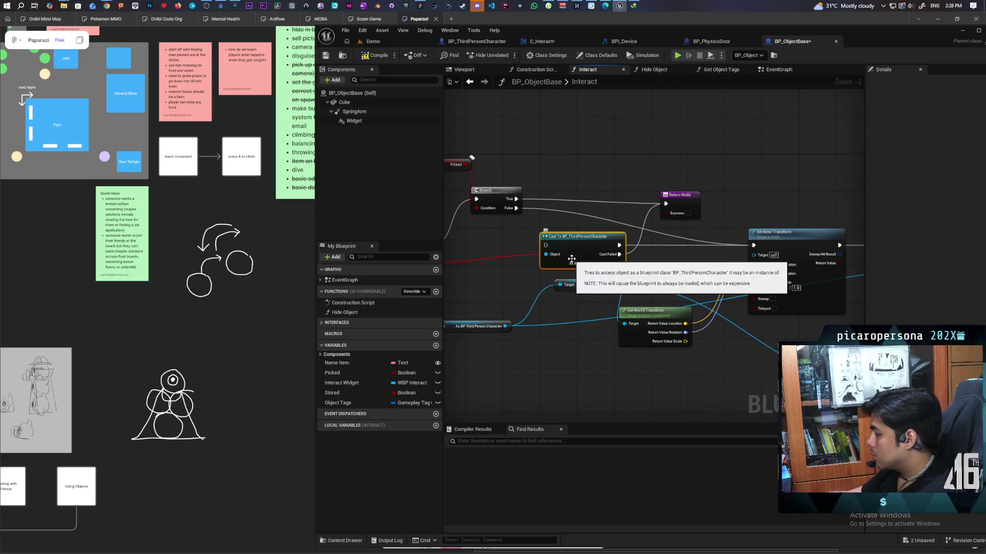
pyautogui.press('Delete')
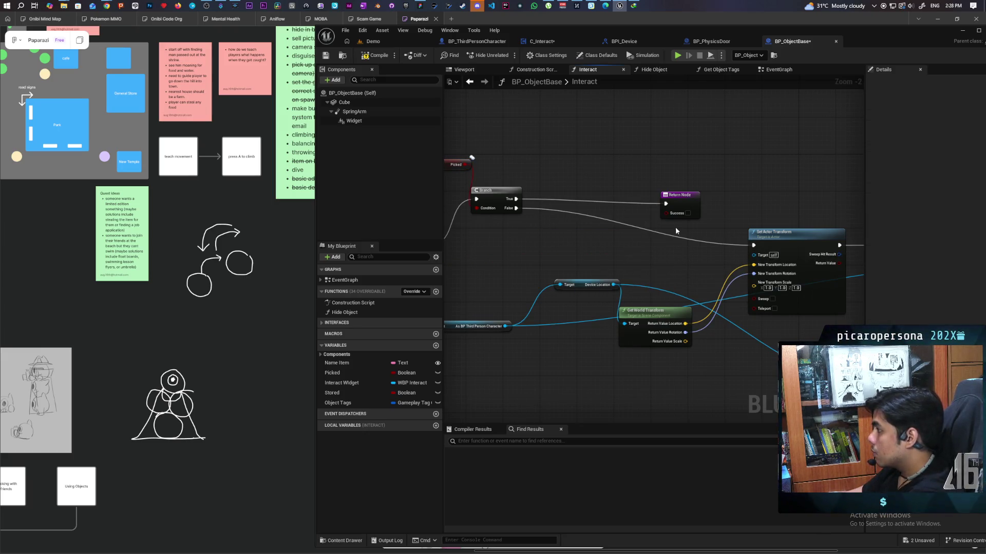
pyautogui.scroll(-1, 587, 246)
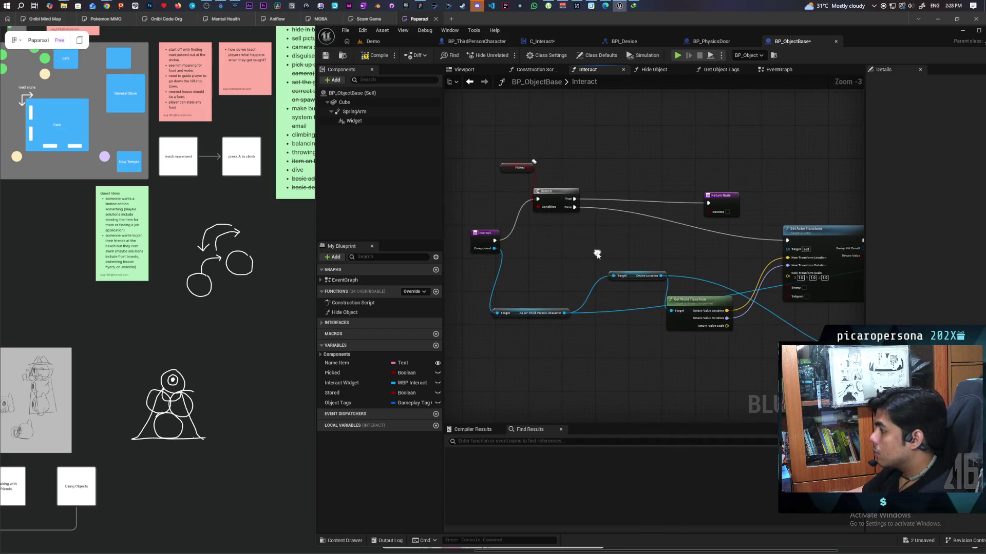
pyautogui.moveTo(514, 311); pyautogui.dragTo(545, 248)
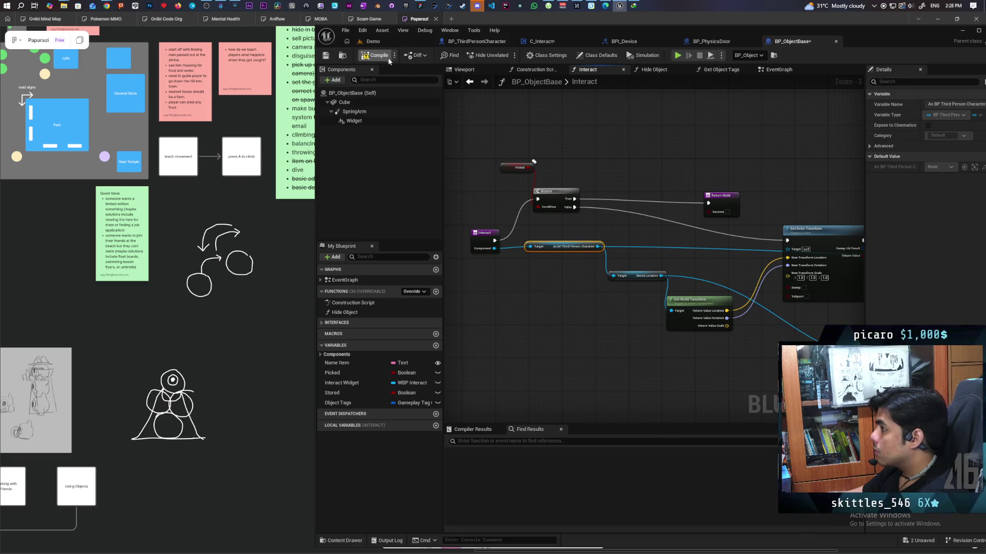
pyautogui.scroll(-4, 590, 172)
pyautogui.scroll(4, 623, 184)
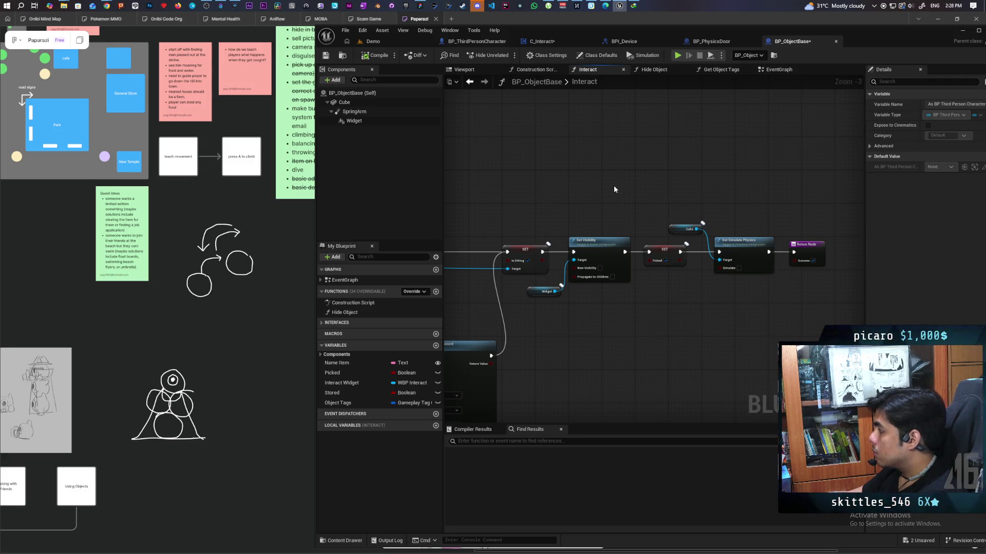
# - Find all references to the Picked variable and check where it is set in Interact and EventGraph
pyautogui.rightClick(701, 248)
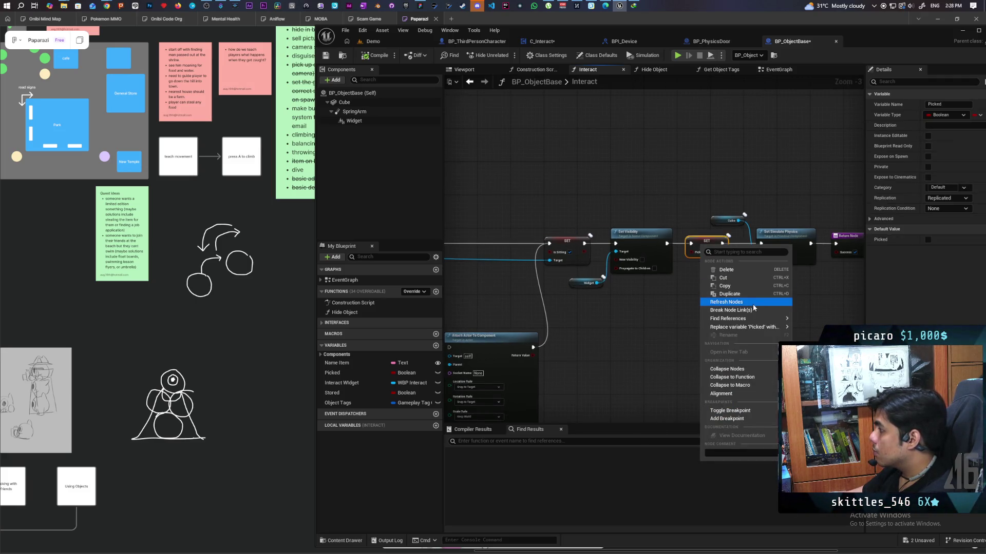
pyautogui.moveTo(759, 318)
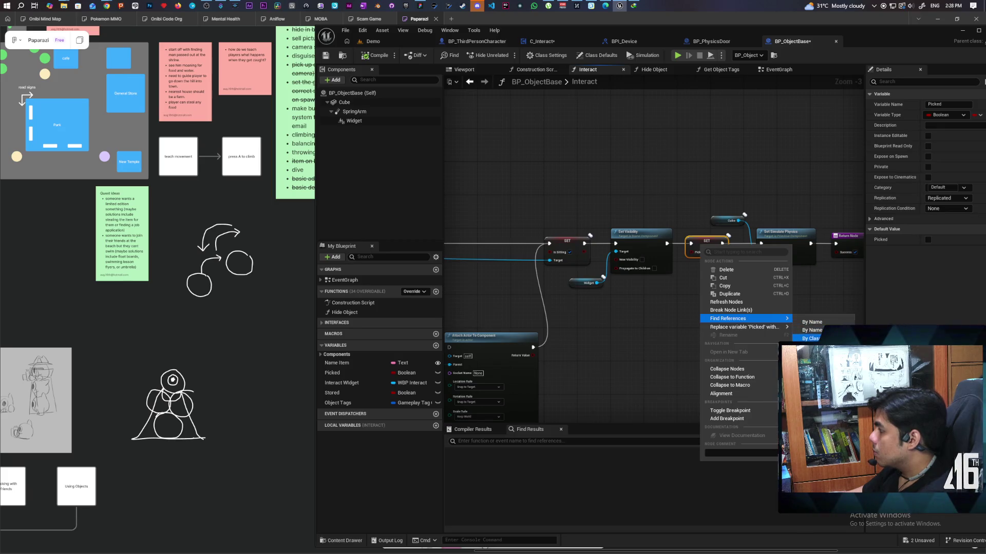
pyautogui.click(808, 339)
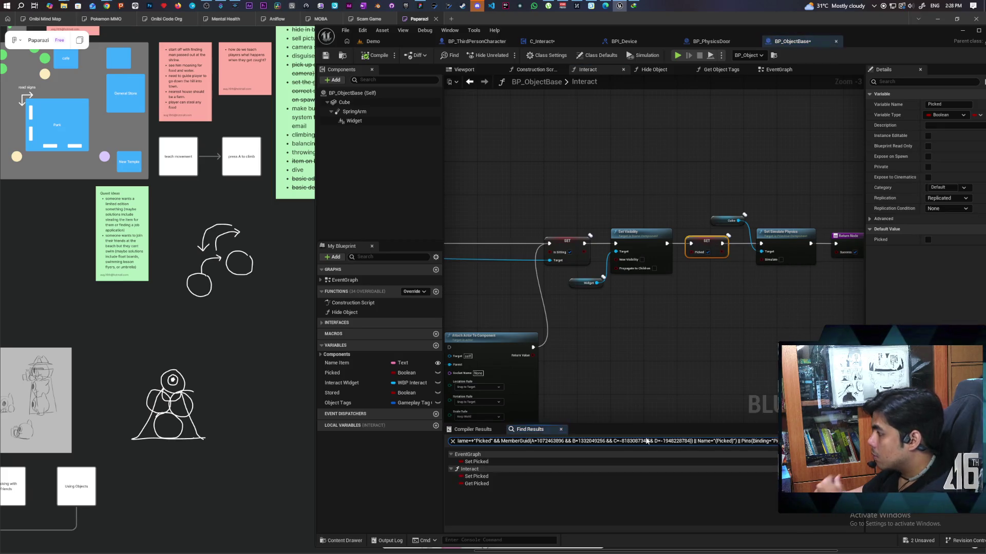
pyautogui.click(482, 476)
pyautogui.click(483, 463)
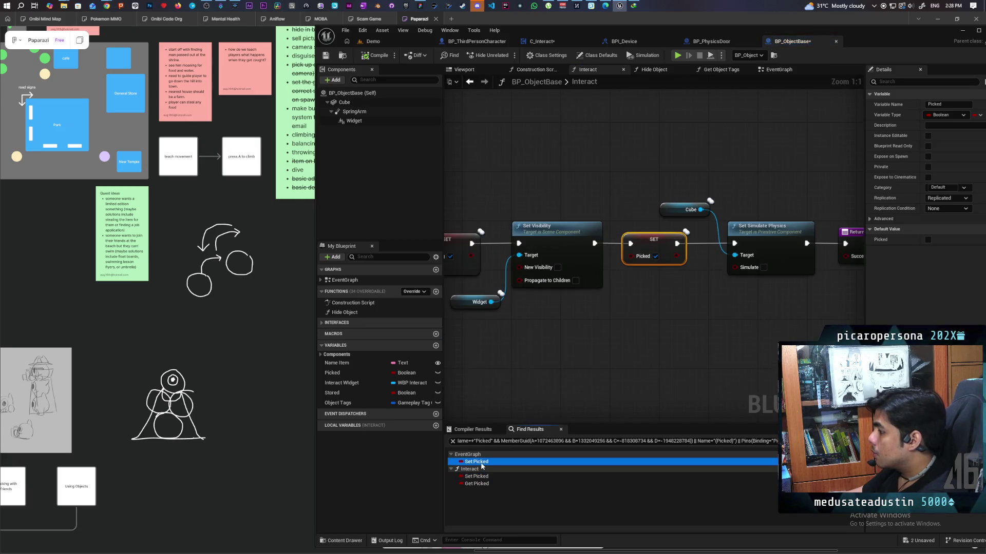
pyautogui.moveTo(531, 211)
pyautogui.mouseDown()
pyautogui.moveTo(603, 285)
pyautogui.moveTo(596, 301)
pyautogui.mouseUp()
pyautogui.scroll(2, 596, 301)
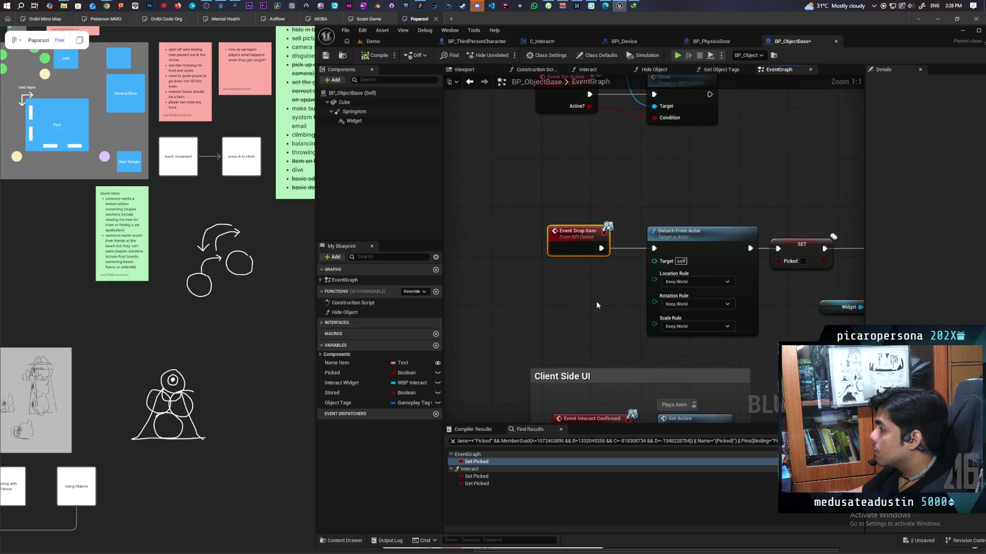
pyautogui.scroll(-2, 596, 301)
pyautogui.moveTo(480, 329); pyautogui.dragTo(554, 329)
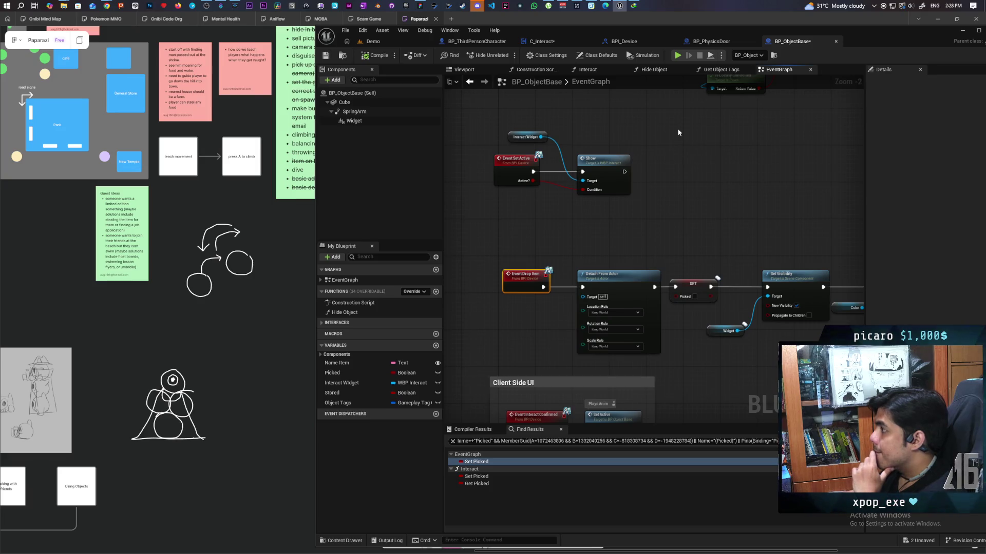
# - Save all open blueprints, then go back to BP_PhysicsDoor and the Demo level
pyautogui.hotkey('ctrl', 'shift', 's')
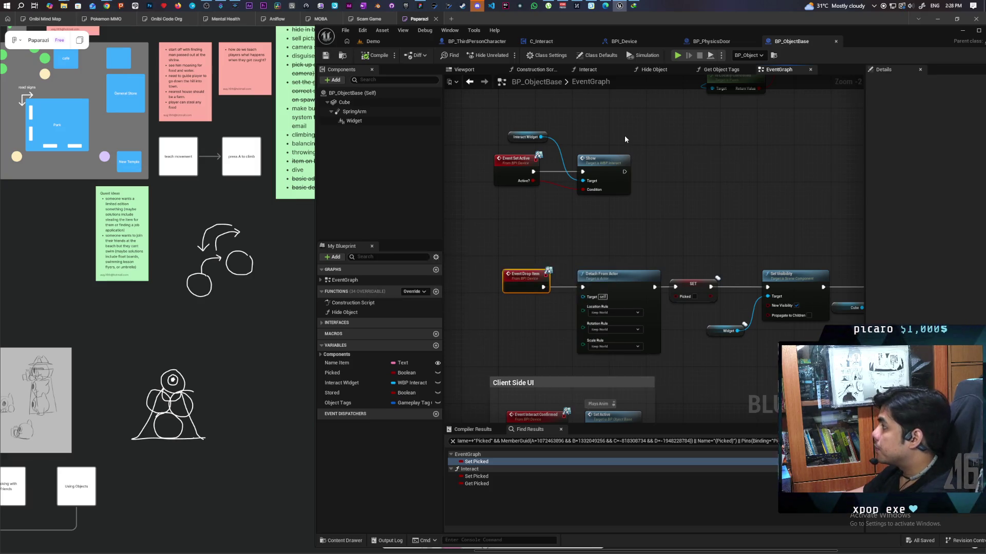
pyautogui.scroll(-3, 655, 190)
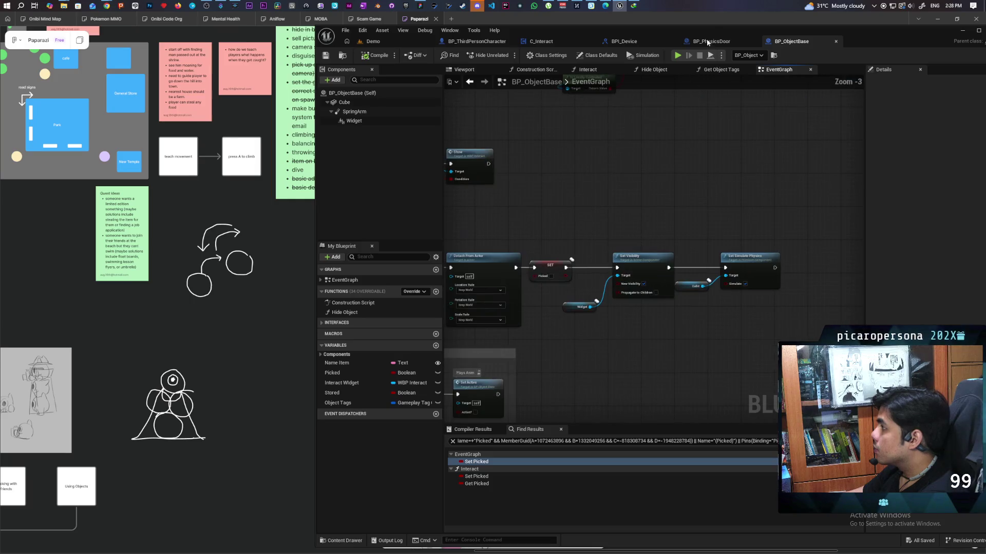
pyautogui.click(711, 42)
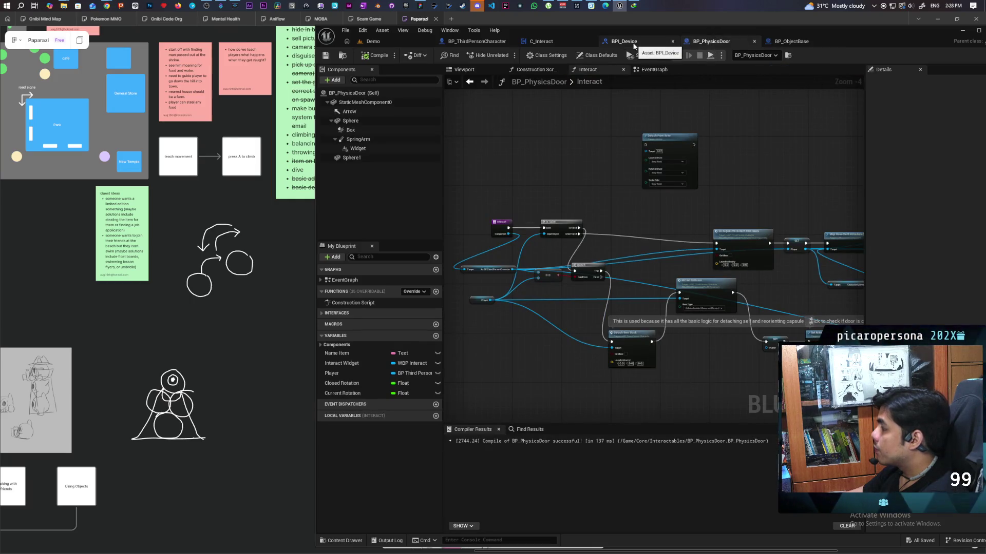
pyautogui.click(474, 42)
# - Select the jar-shaped BP_OutfitBase2 actor in the Demo level and open its blueprint's Interact function
pyautogui.click(412, 42)
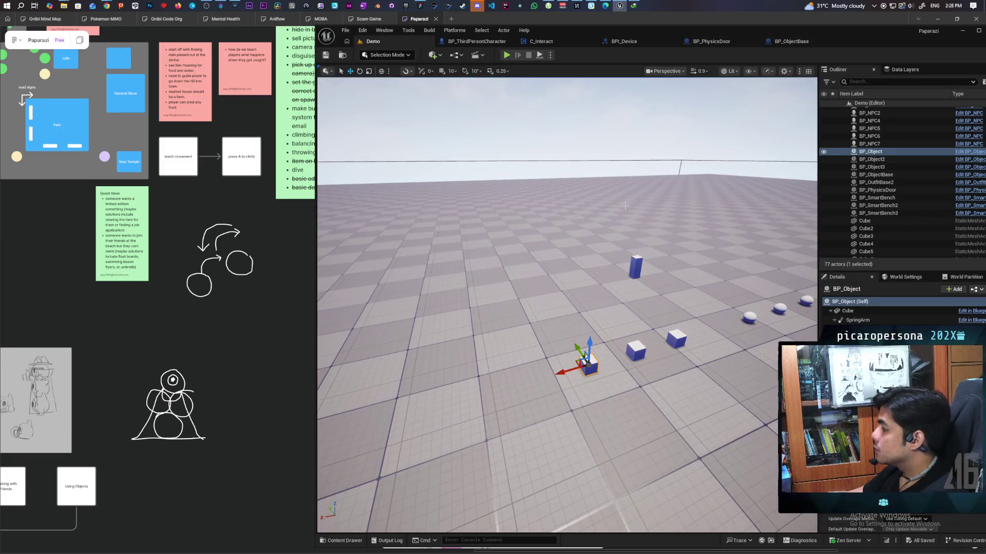
pyautogui.scroll(-8, 588, 363)
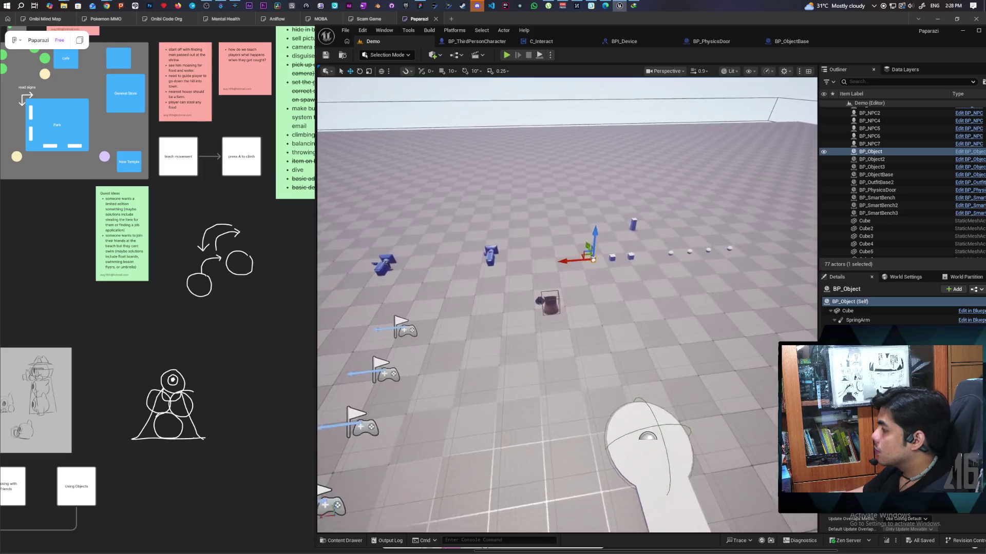
pyautogui.scroll(3, 541, 312)
pyautogui.click(539, 306)
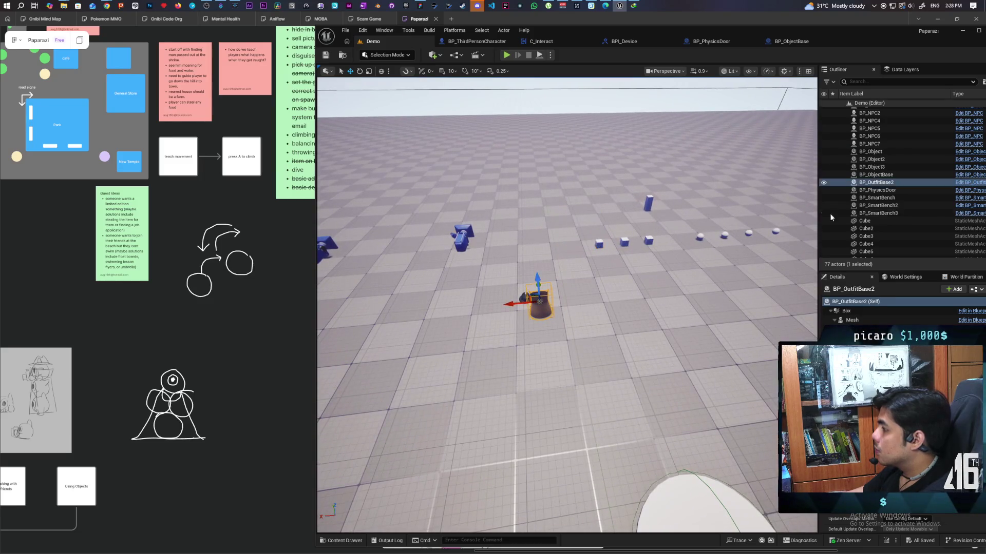
pyautogui.click(955, 184)
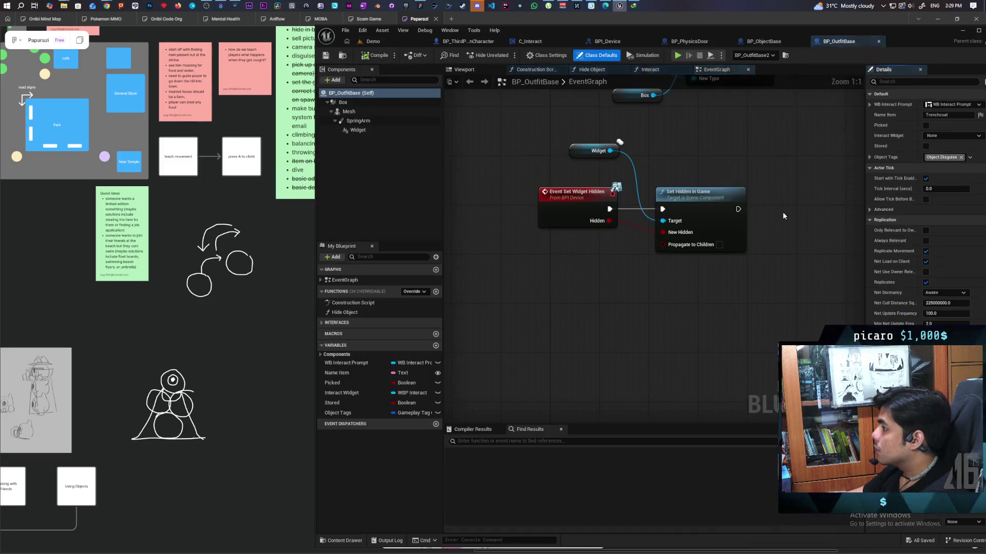
pyautogui.click(650, 69)
pyautogui.scroll(6, 584, 236)
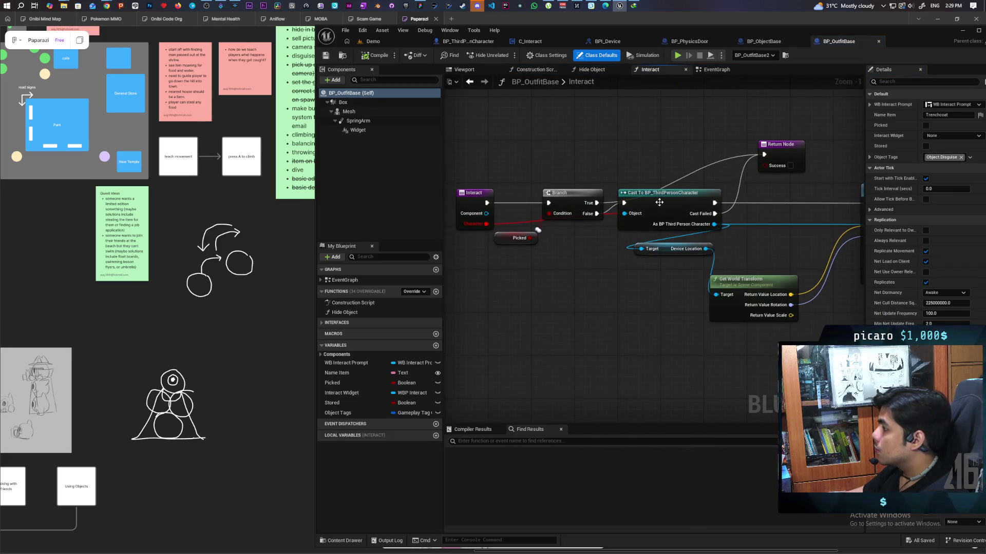
# - Rearrange the Cast, Branch and Return nodes and add Get As BP Third Person Character from Interact Component
pyautogui.moveTo(659, 202); pyautogui.dragTo(655, 225)
pyautogui.moveTo(573, 200); pyautogui.dragTo(566, 131)
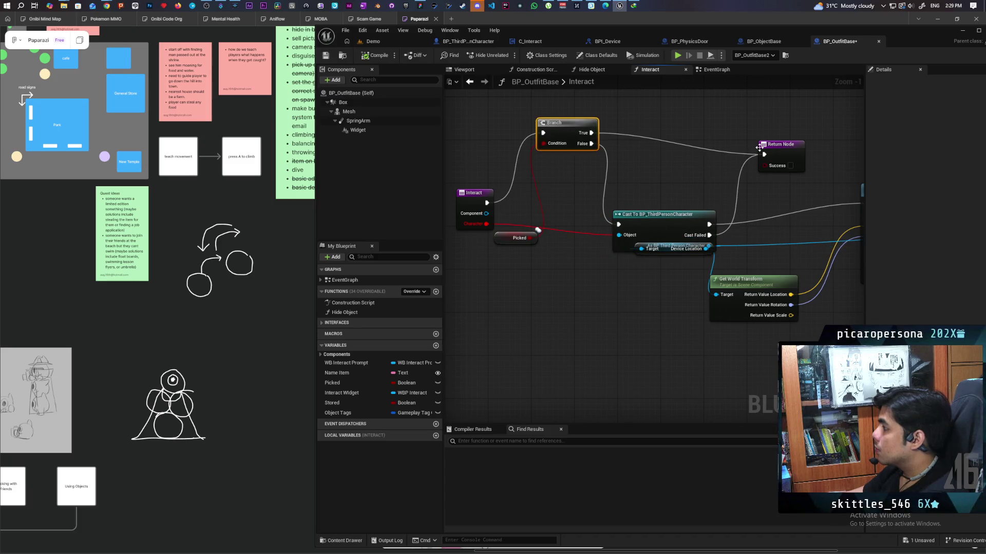
pyautogui.moveTo(785, 149); pyautogui.dragTo(779, 132)
pyautogui.moveTo(486, 214); pyautogui.dragTo(512, 289)
pyautogui.write('as')
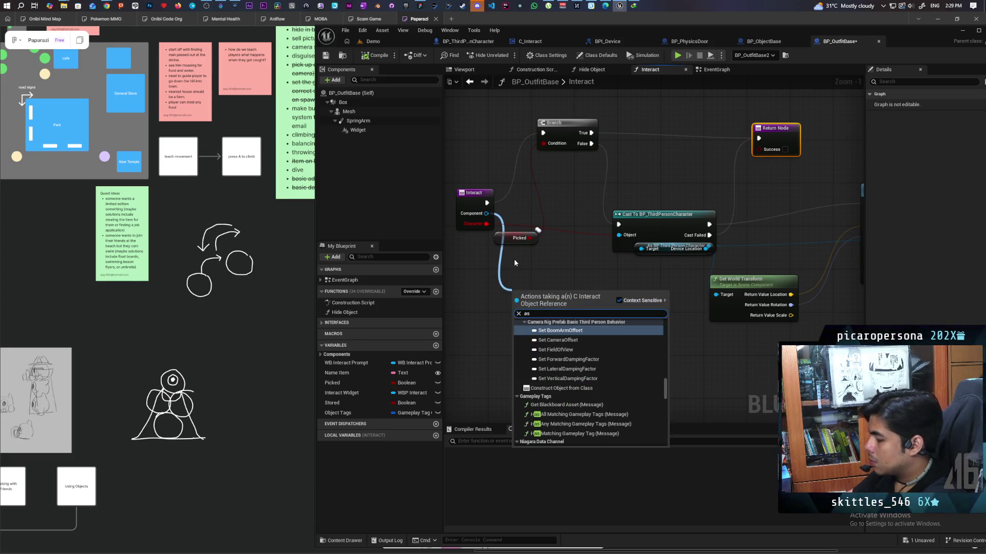
pyautogui.write(' bp thir')
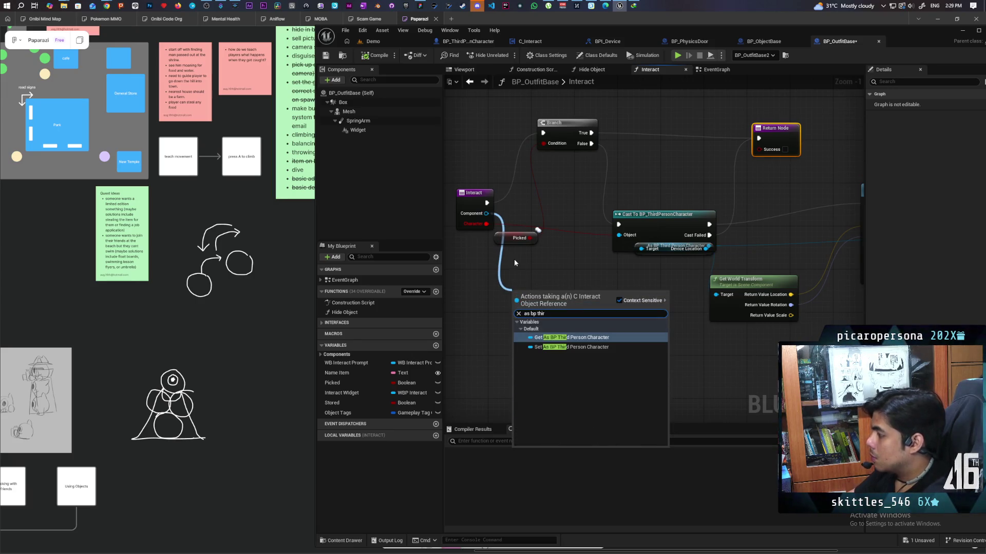
pyautogui.press('Return')
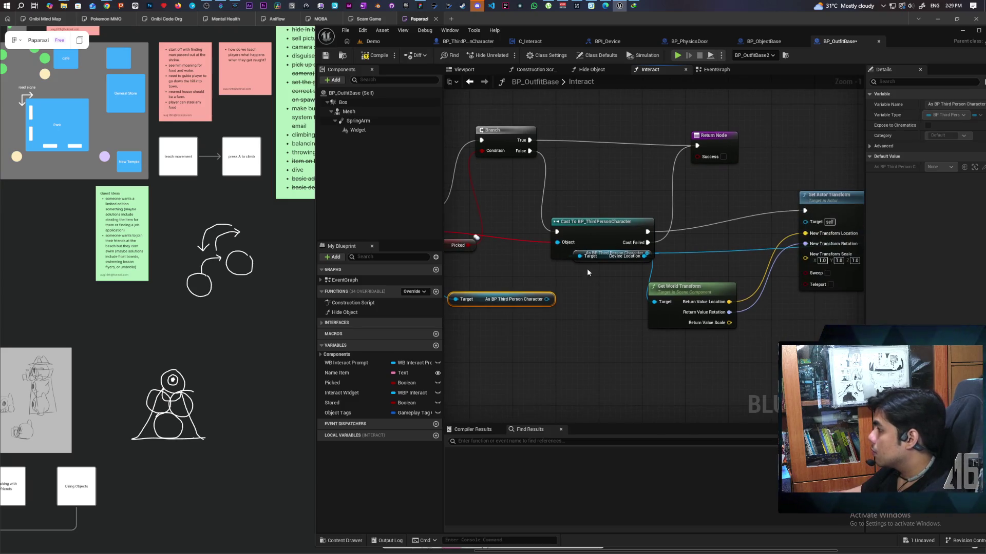
pyautogui.moveTo(600, 259)
pyautogui.mouseDown()
pyautogui.moveTo(602, 299)
pyautogui.moveTo(599, 227)
pyautogui.mouseUp()
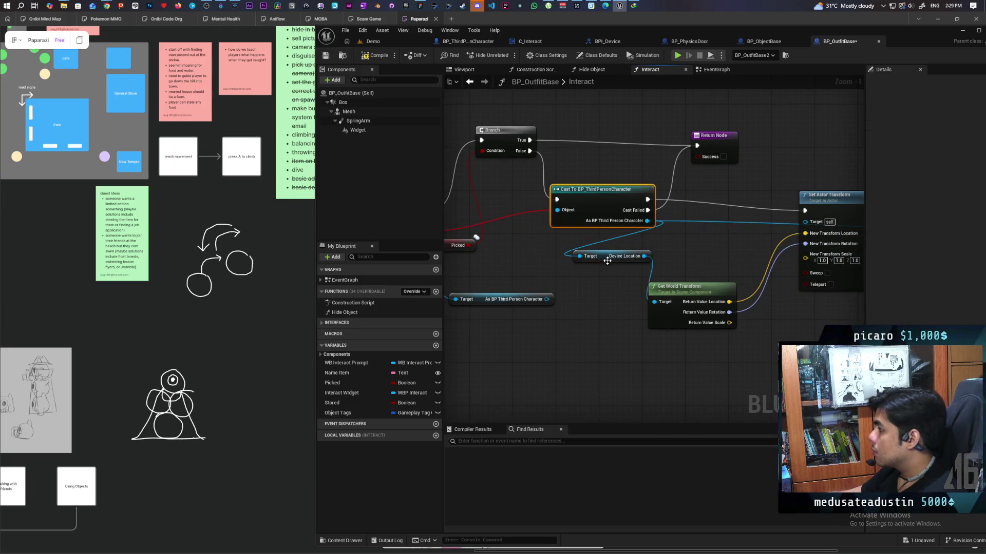
pyautogui.moveTo(607, 262); pyautogui.dragTo(612, 290)
# - Wire the character reference into Device Location's Target, connect Branch False to Set Actor Transform, and delete the Cast
pyautogui.moveTo(646, 221)
pyautogui.mouseDown()
pyautogui.moveTo(607, 227)
pyautogui.moveTo(558, 300)
pyautogui.moveTo(545, 300)
pyautogui.mouseUp()
pyautogui.moveTo(599, 271); pyautogui.dragTo(596, 311)
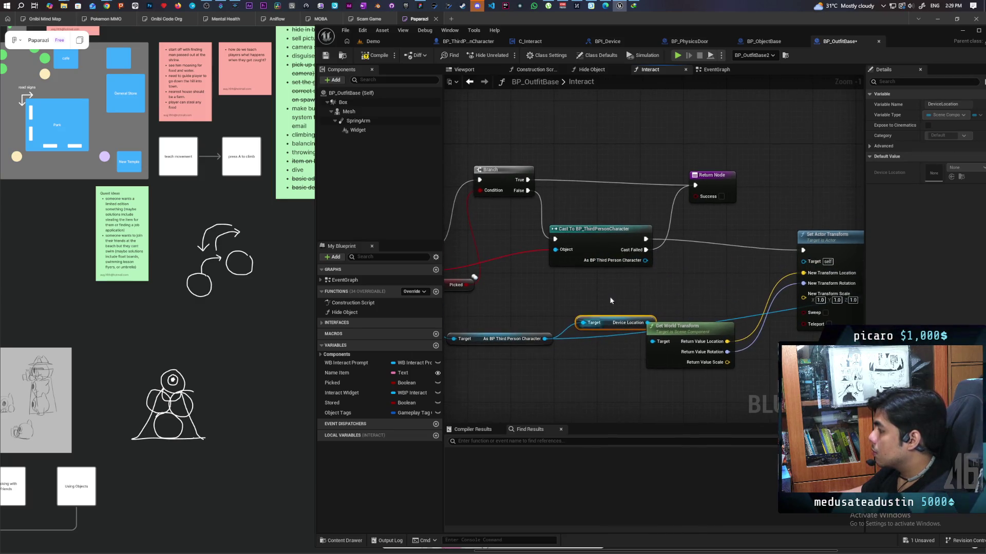
pyautogui.moveTo(528, 191)
pyautogui.mouseDown()
pyautogui.moveTo(580, 210)
pyautogui.moveTo(803, 250)
pyautogui.mouseUp()
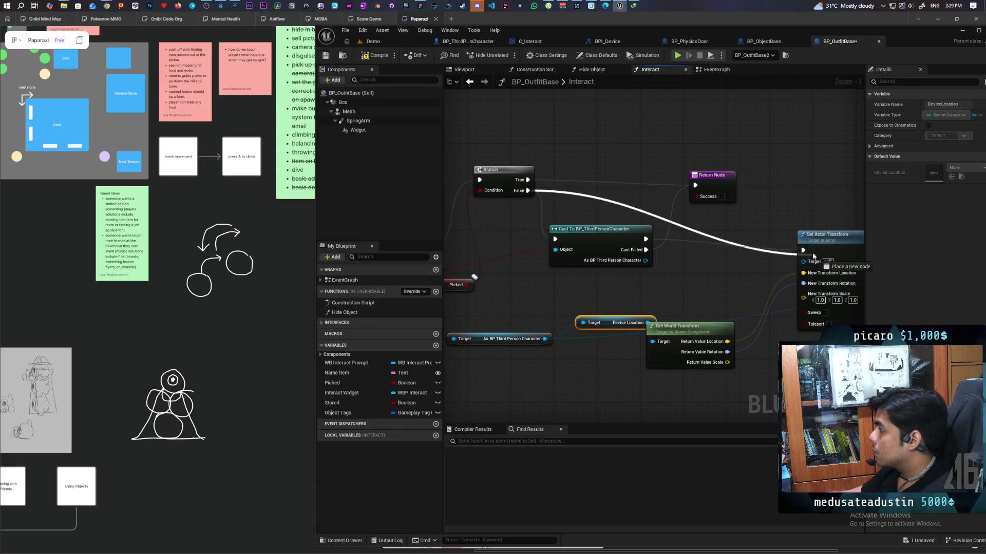
pyautogui.moveTo(694, 270); pyautogui.dragTo(728, 256)
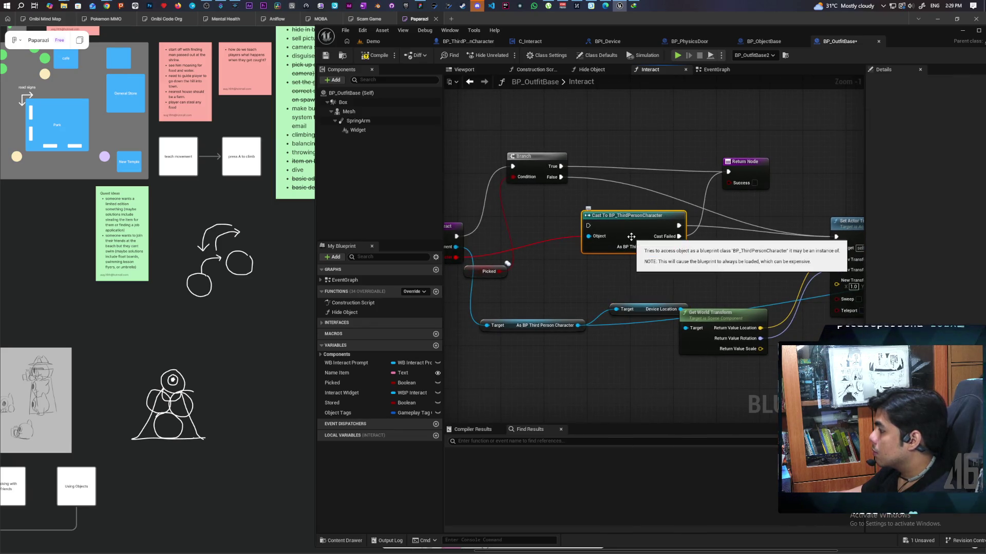
pyautogui.press('Delete')
pyautogui.scroll(-5, 617, 230)
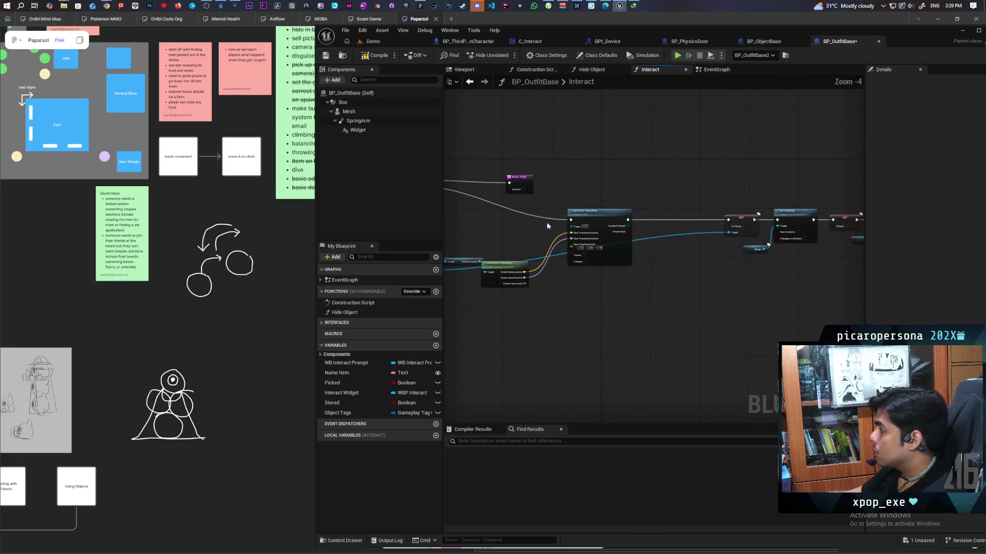
pyautogui.scroll(3, 564, 206)
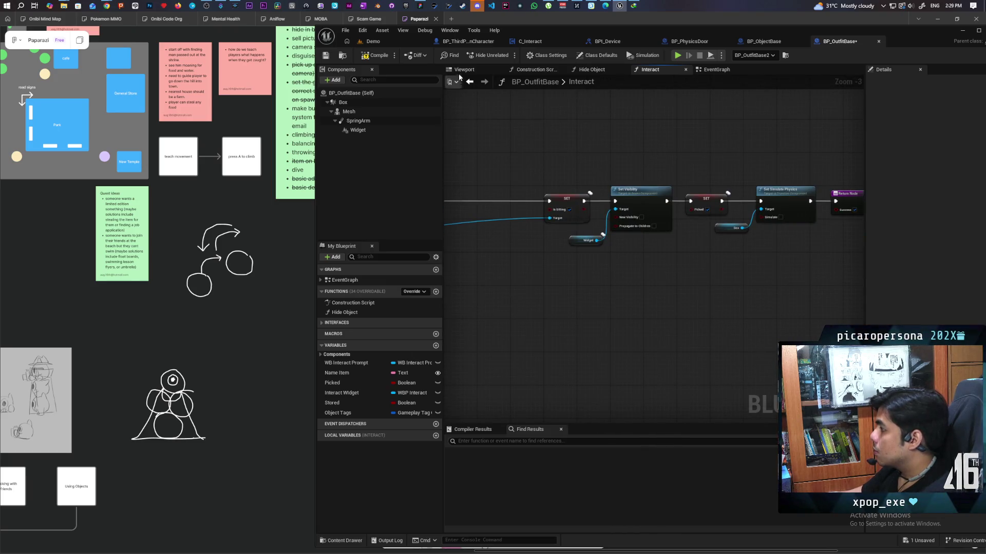
pyautogui.scroll(-4, 552, 149)
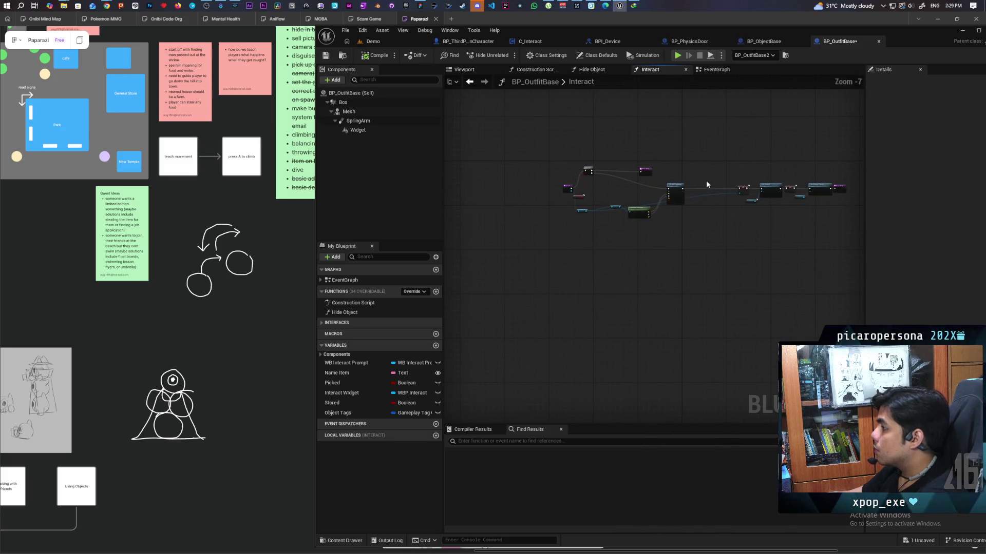
pyautogui.press('Home')
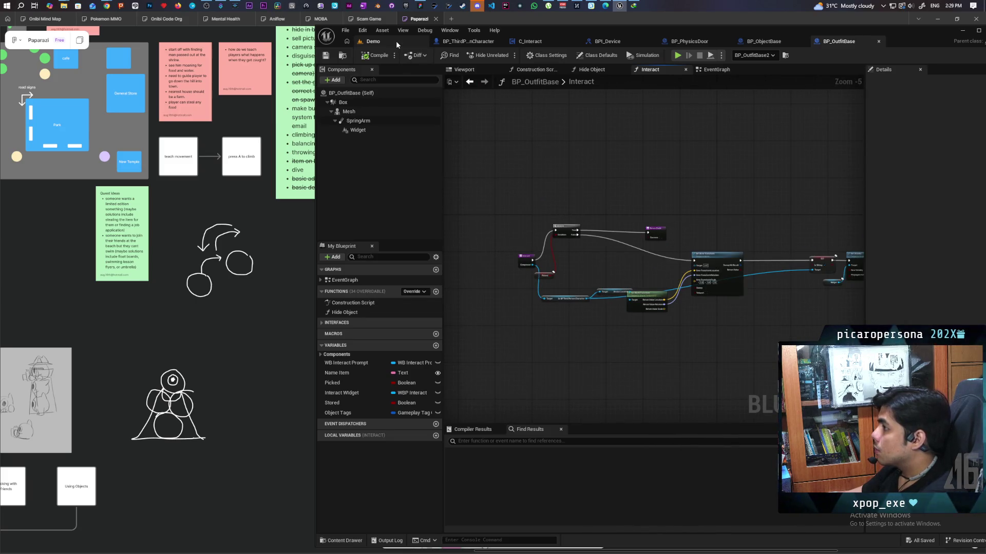
# - Start a play-in-editor session on the Demo level and put on, then drop, the hat
pyautogui.click(397, 44)
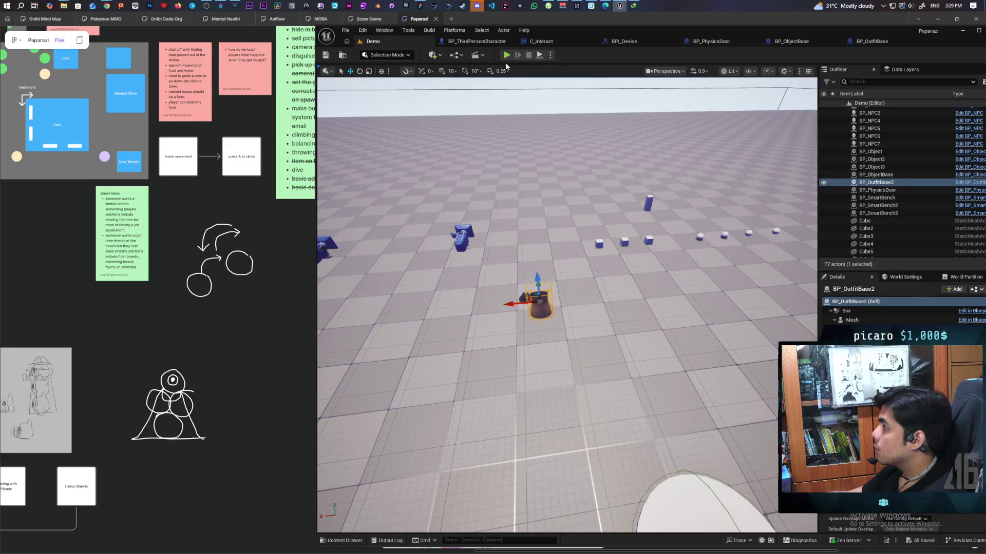
pyautogui.hotkey('alt', 'p')
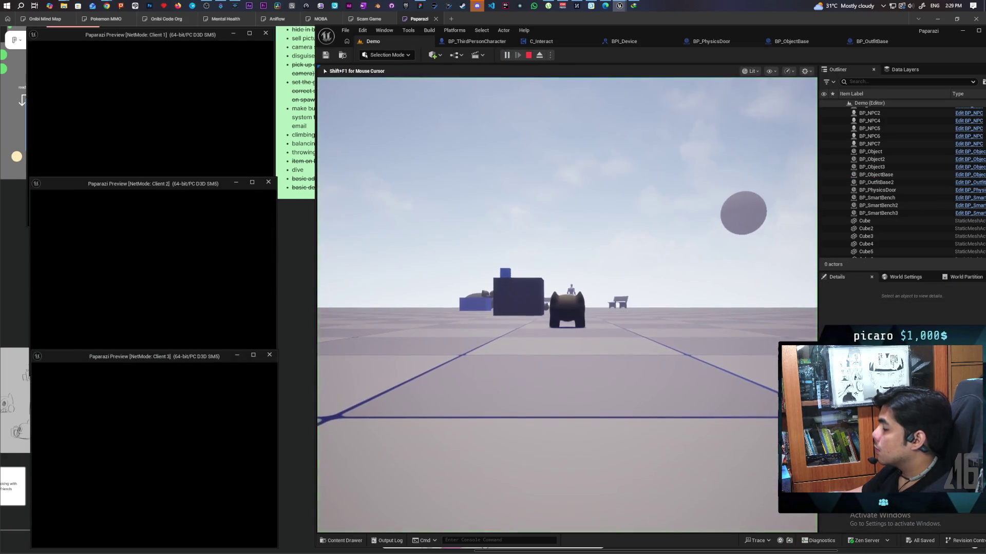
pyautogui.click(503, 341)
pyautogui.press('e')
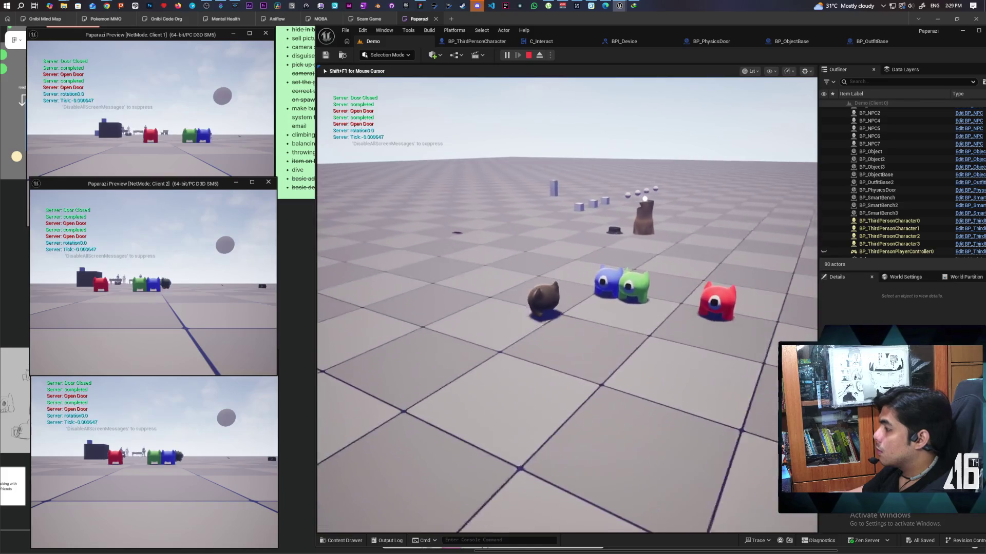
pyautogui.press('e')
pyautogui.press('e')
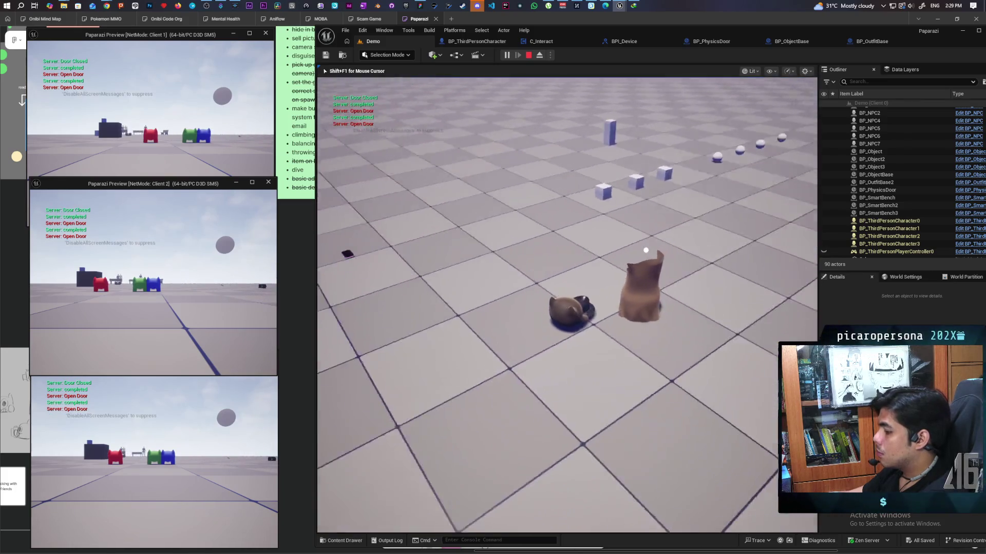
pyautogui.press('e')
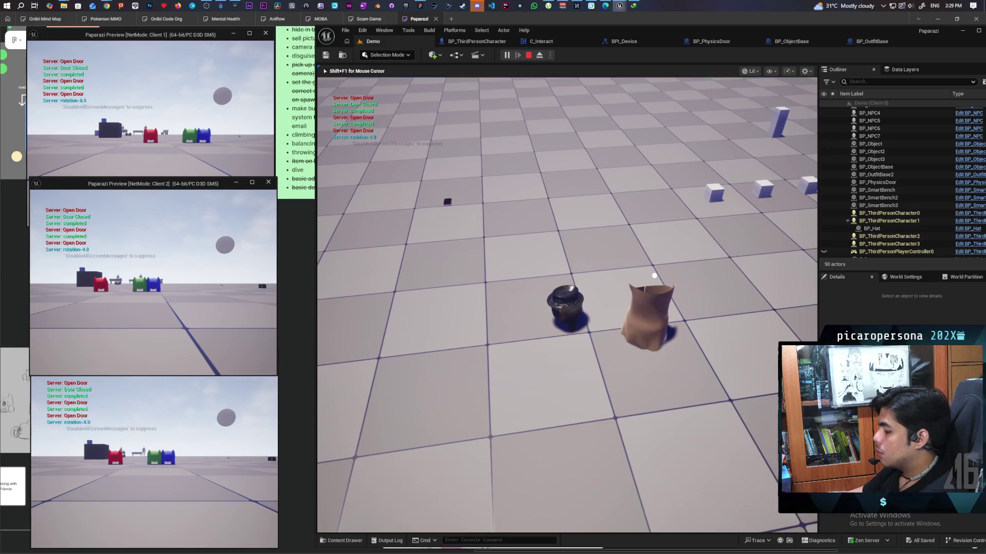
pyautogui.press('e')
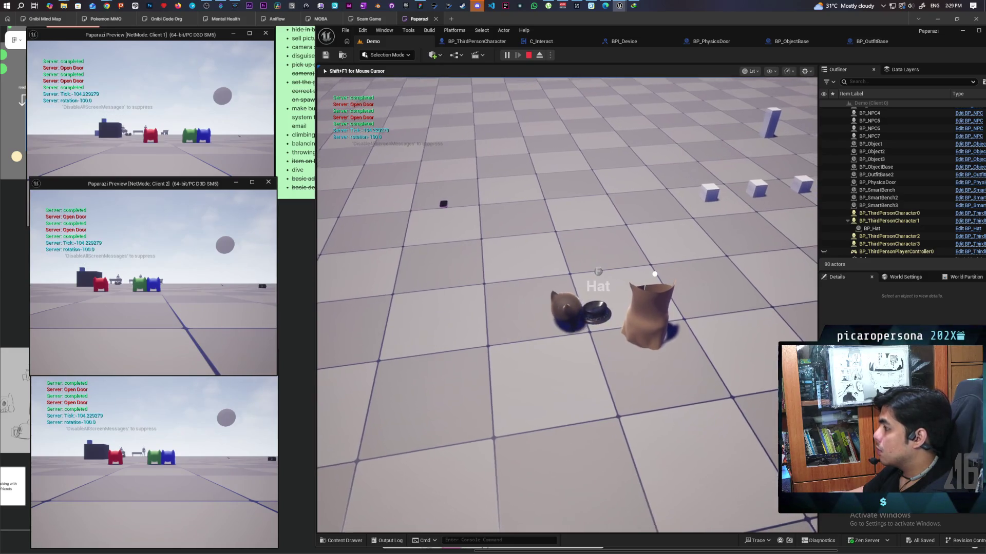
pyautogui.press('e')
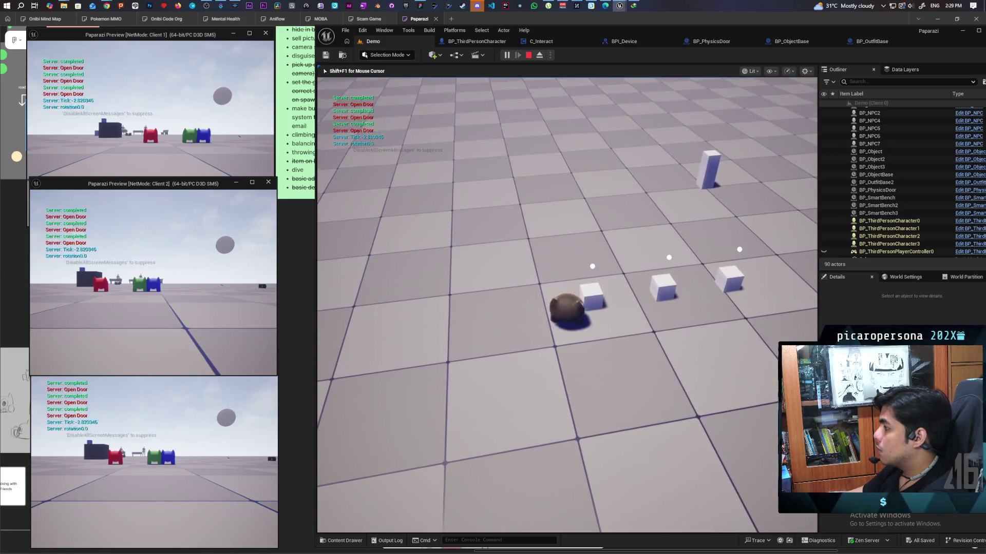
# - Carry a cube and set it down, put on the trenchcoat, then stop the session
pyautogui.press('e')
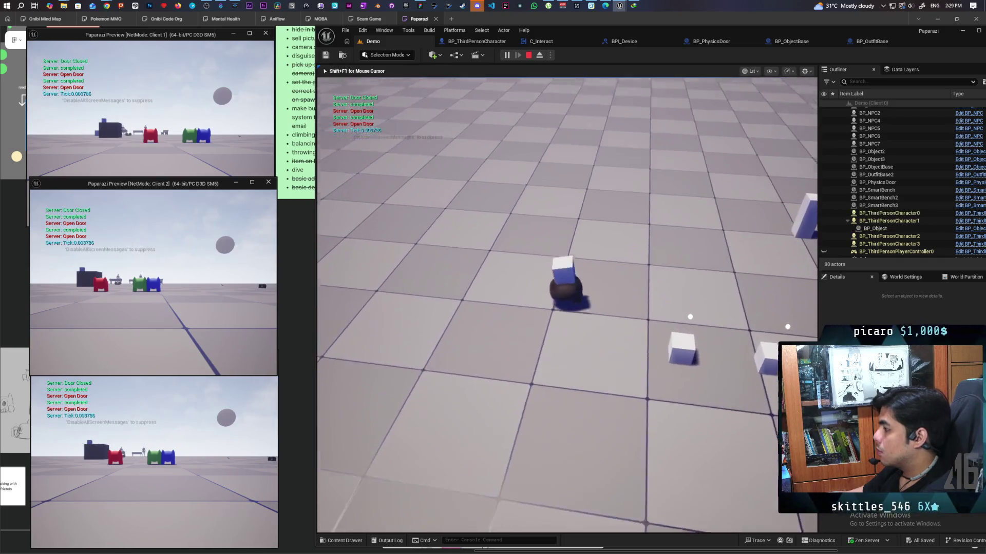
pyautogui.press('w')
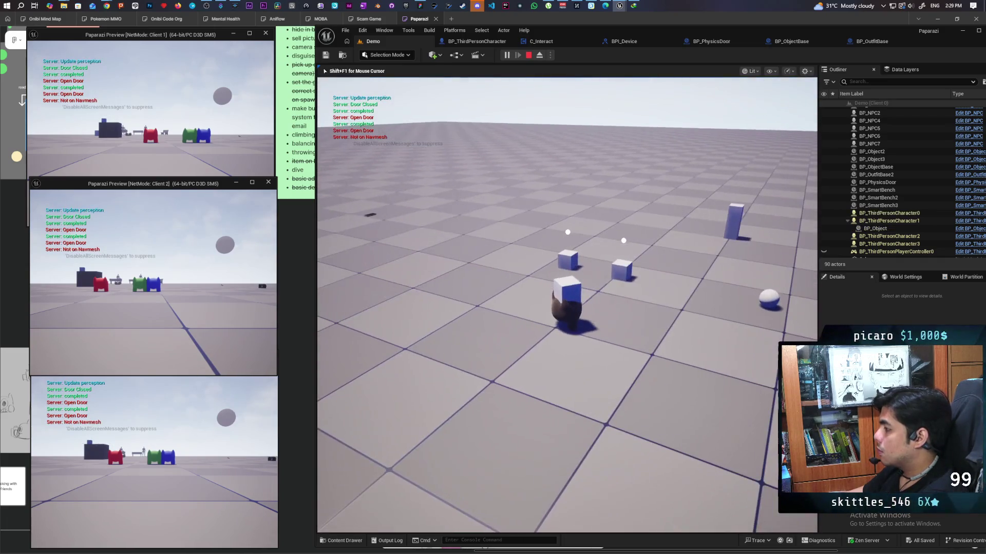
pyautogui.press('e')
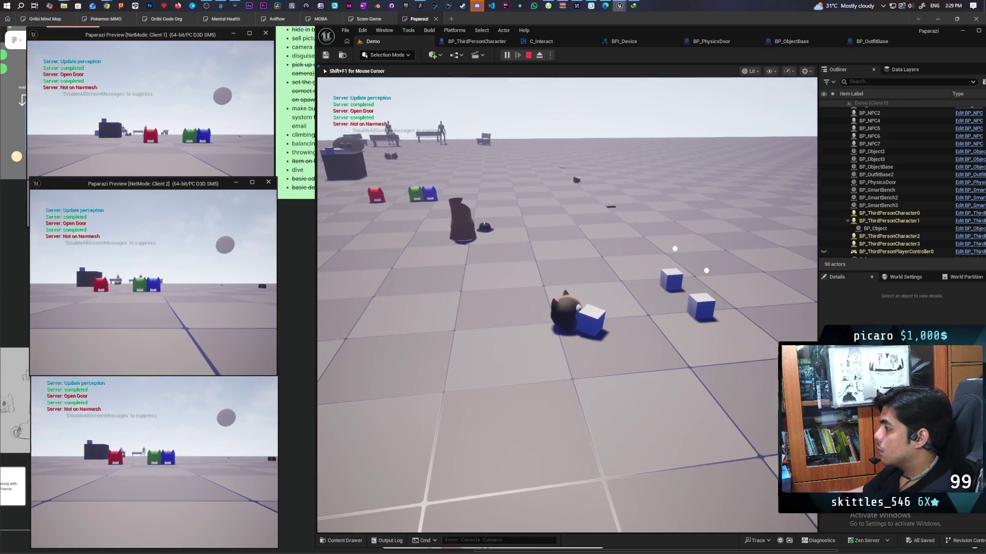
pyautogui.press('w')
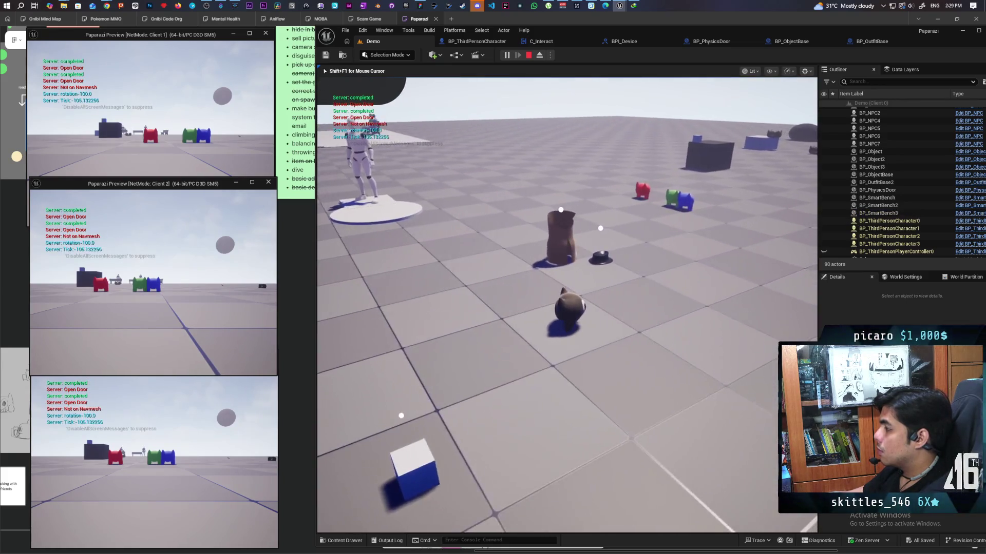
pyautogui.press('f')
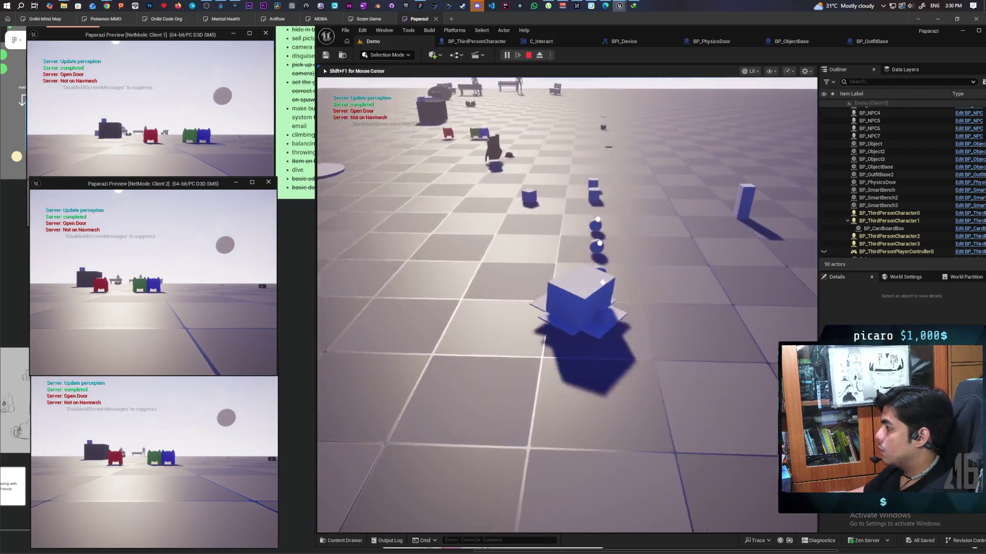
pyautogui.press('Escape')
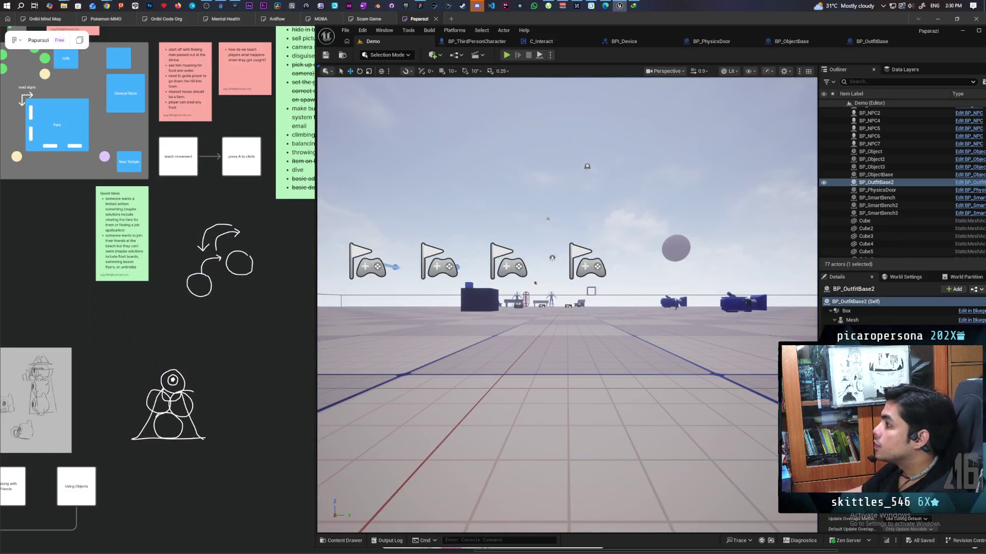
pyautogui.click(537, 41)
# - Maximize the C_Interact editor and pan and zoom over the Grab a Friend and Interact node groups
pyautogui.scroll(-6, 559, 221)
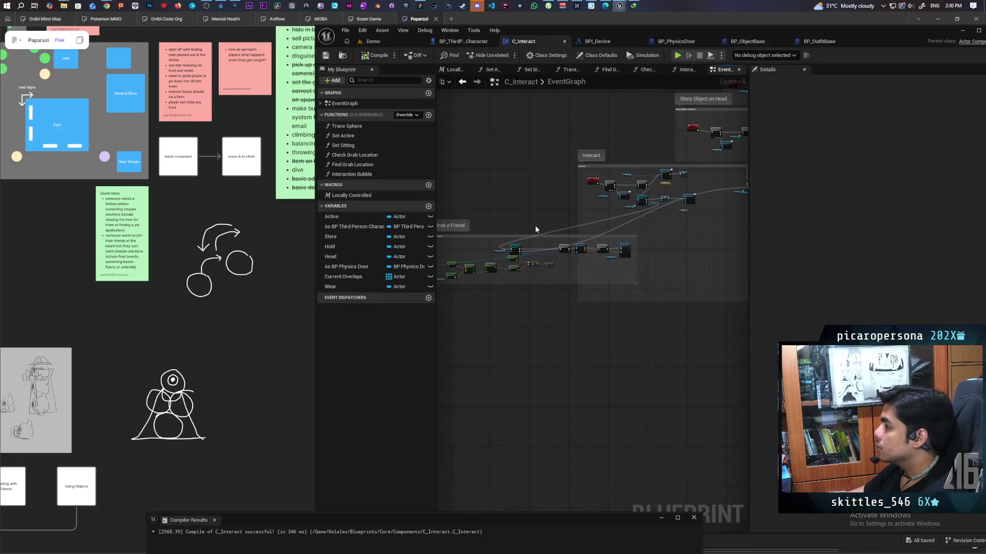
pyautogui.scroll(4, 534, 229)
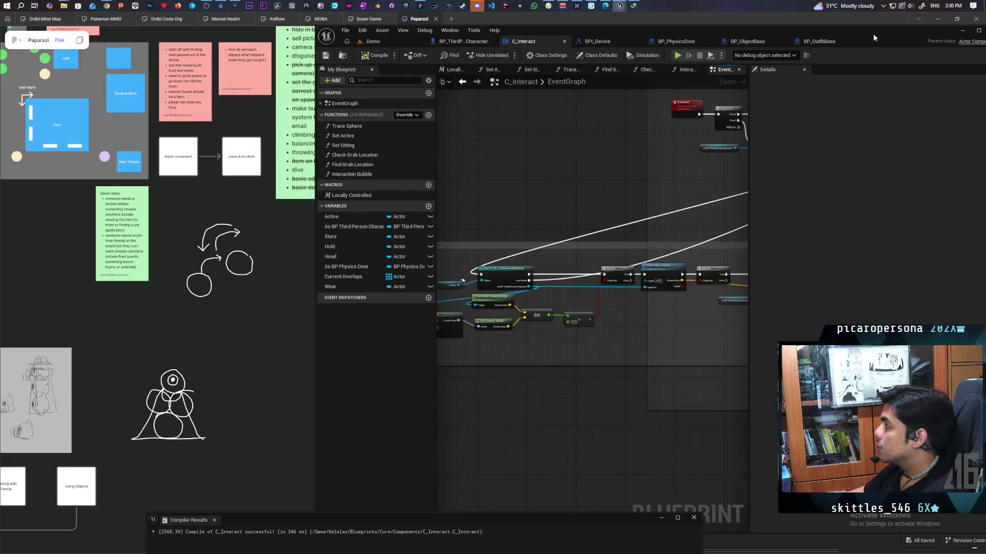
pyautogui.doubleClick(872, 33)
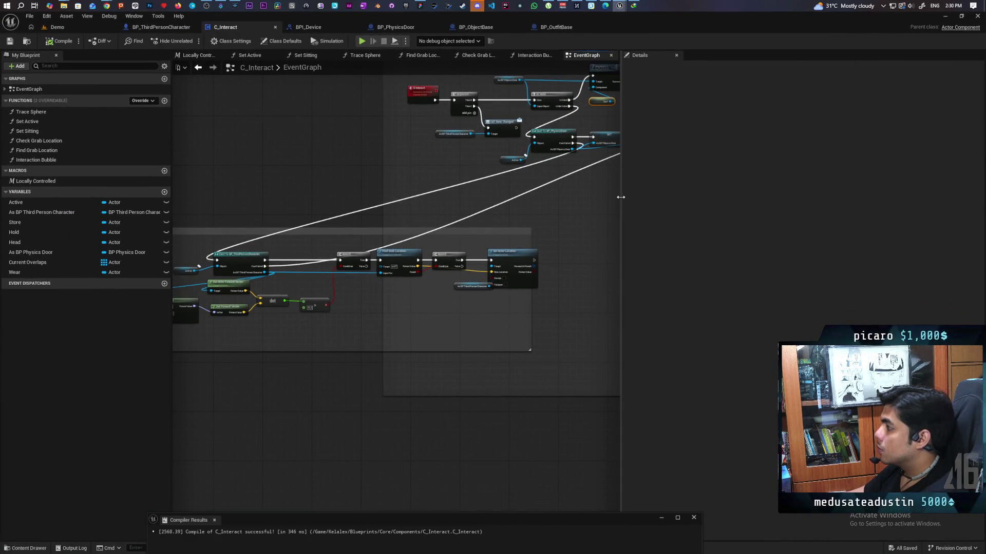
pyautogui.scroll(-3, 616, 204)
pyautogui.scroll(-2, 590, 297)
pyautogui.scroll(4, 514, 287)
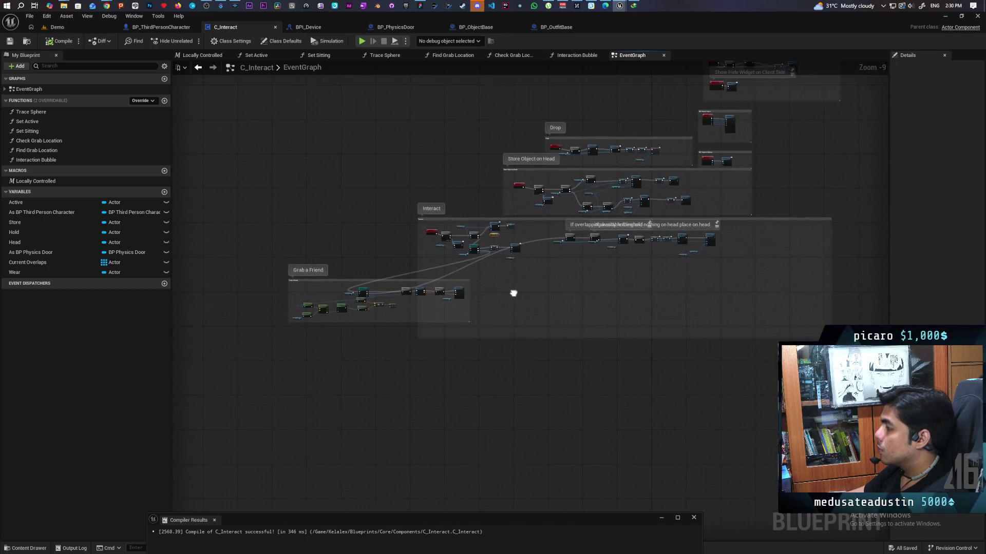
pyautogui.scroll(1, 395, 216)
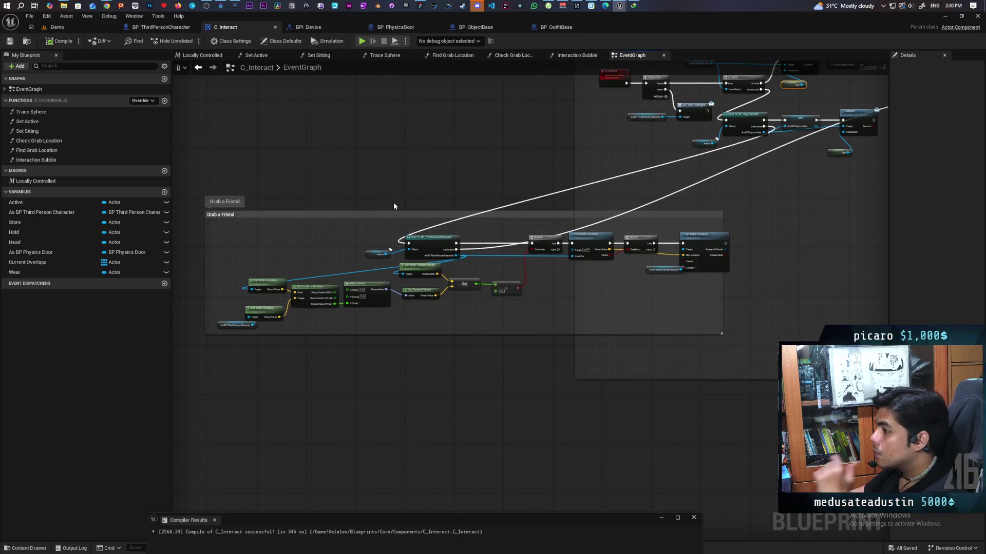
pyautogui.scroll(1, 342, 267)
pyautogui.scroll(-1, 343, 266)
pyautogui.scroll(1, 431, 259)
pyautogui.scroll(-1, 432, 259)
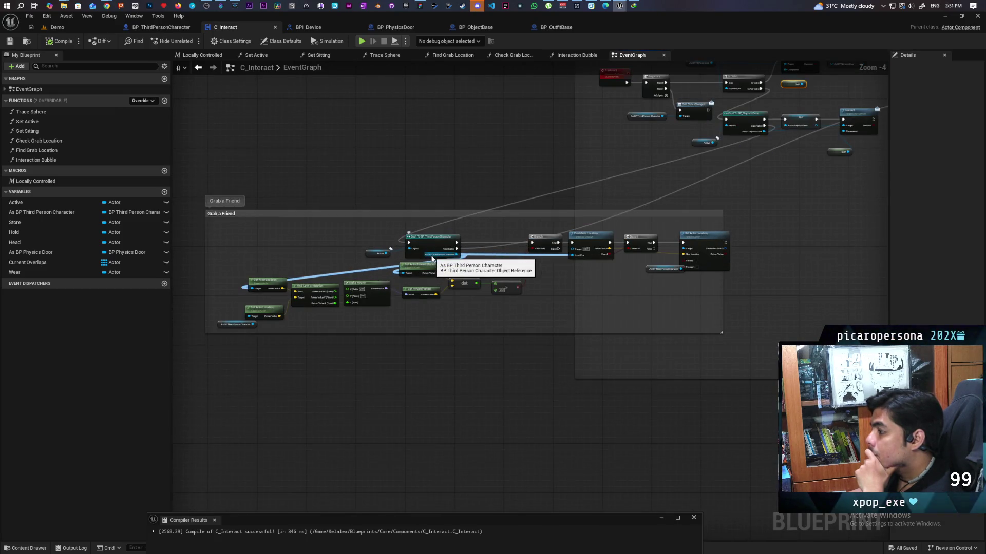
pyautogui.moveTo(582, 302)
pyautogui.mouseDown()
pyautogui.moveTo(340, 436)
pyautogui.moveTo(512, 337)
pyautogui.mouseUp()
pyautogui.scroll(3, 466, 331)
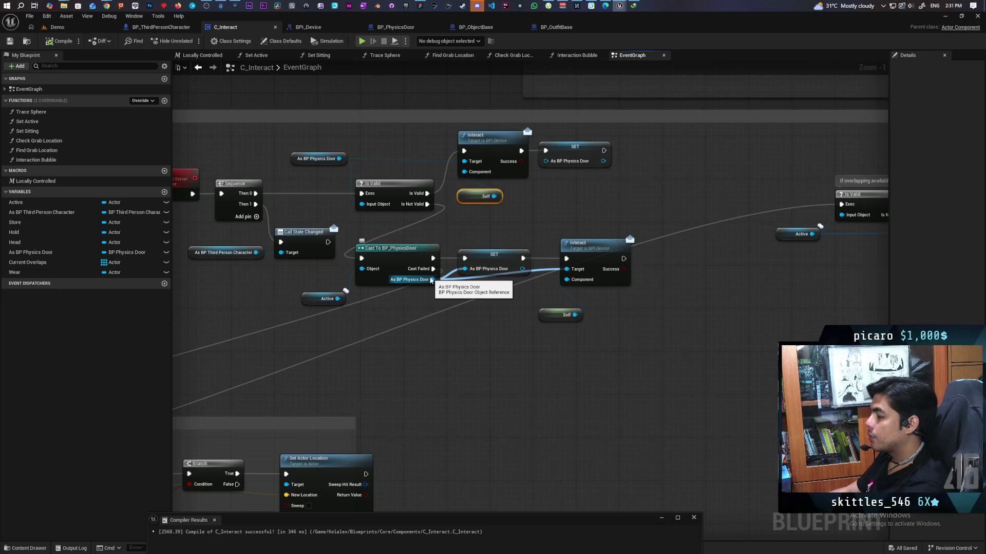
# - Duplicate the Is Valid and Active nodes with the comment 'If overlapping available then interact'
pyautogui.moveTo(431, 280)
pyautogui.mouseDown()
pyautogui.moveTo(484, 297)
pyautogui.moveTo(451, 318)
pyautogui.moveTo(582, 319)
pyautogui.mouseUp()
pyautogui.moveTo(744, 304)
pyautogui.mouseDown()
pyautogui.moveTo(502, 306)
pyautogui.moveTo(616, 254)
pyautogui.moveTo(822, 230)
pyautogui.mouseUp()
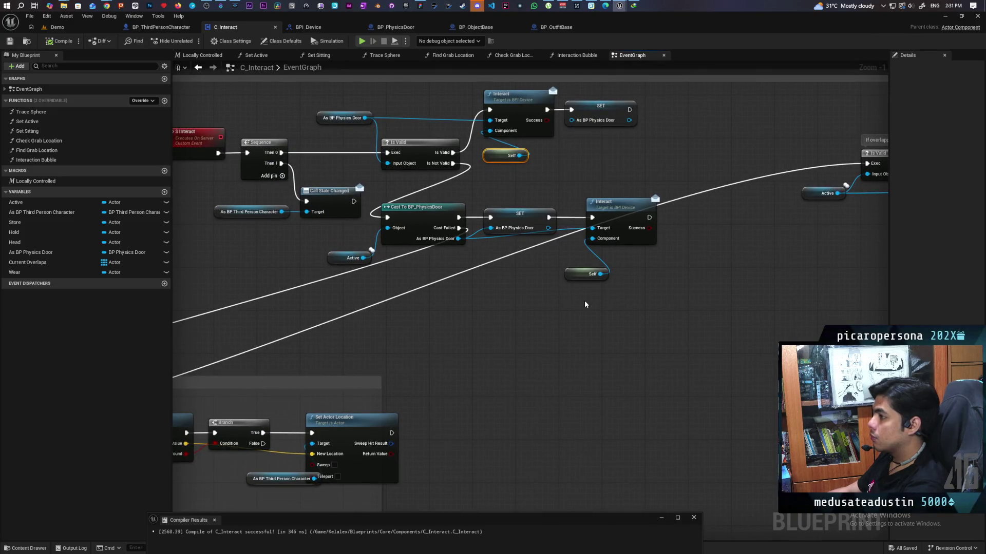
pyautogui.moveTo(585, 305); pyautogui.dragTo(519, 317)
pyautogui.moveTo(693, 242); pyautogui.dragTo(716, 206)
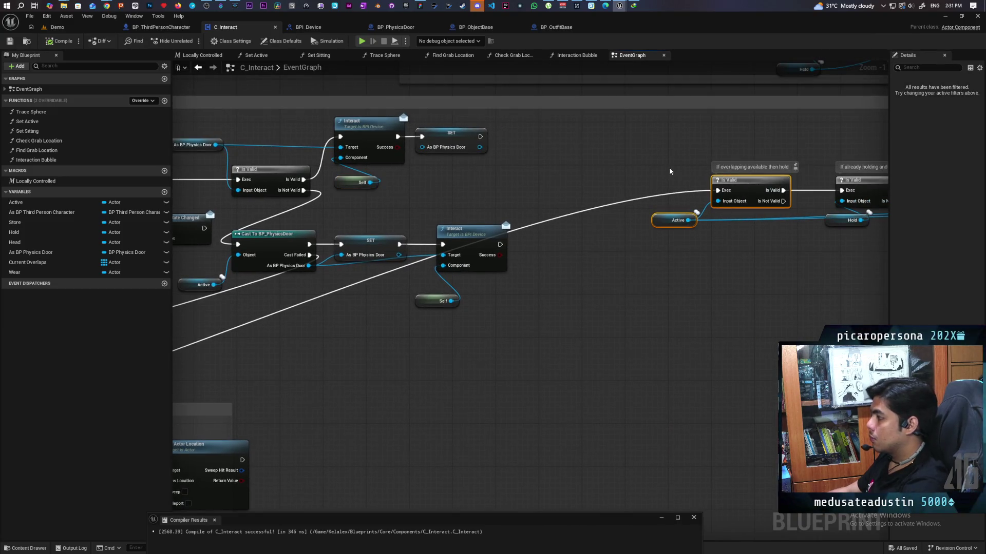
pyautogui.moveTo(663, 276); pyautogui.dragTo(683, 282)
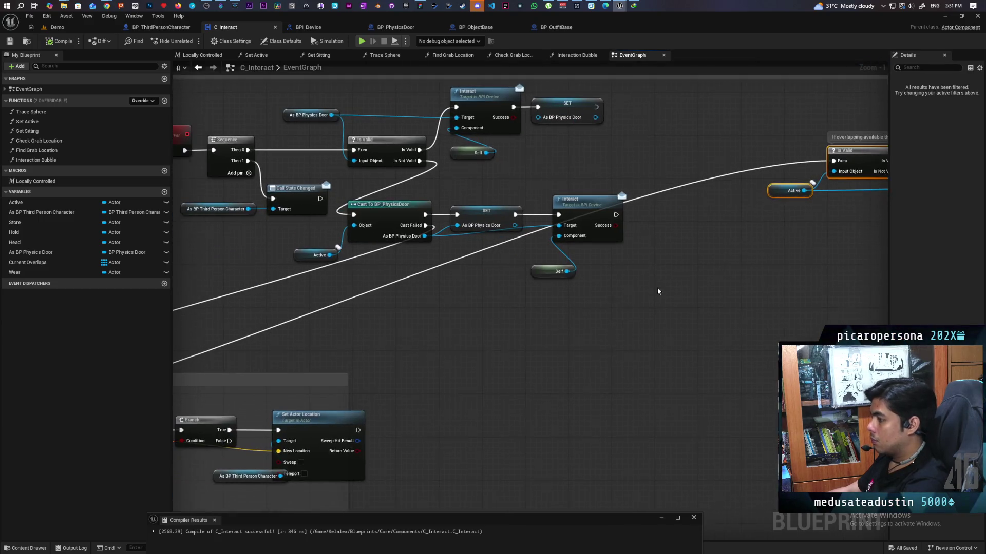
pyautogui.hotkey('ctrl', 'v')
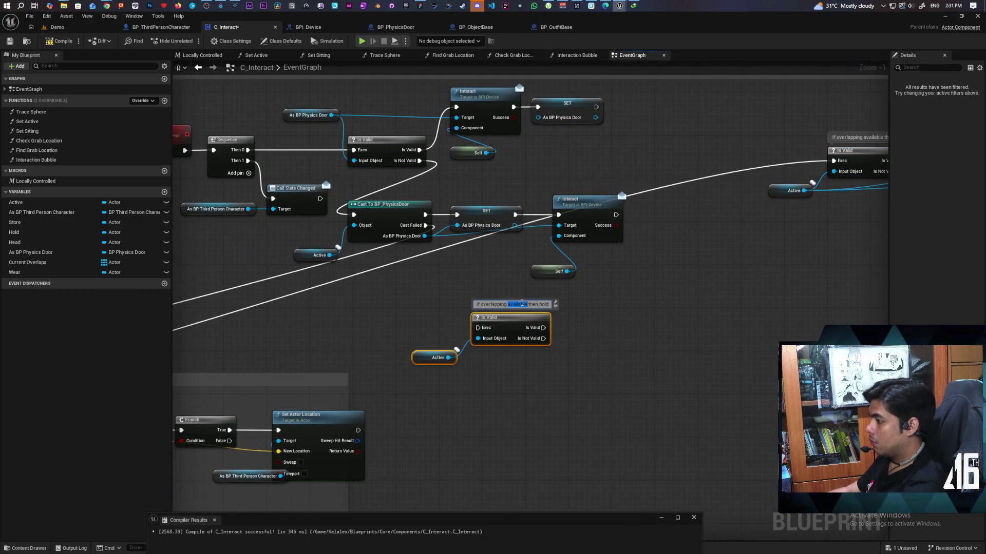
pyautogui.doubleClick(544, 304)
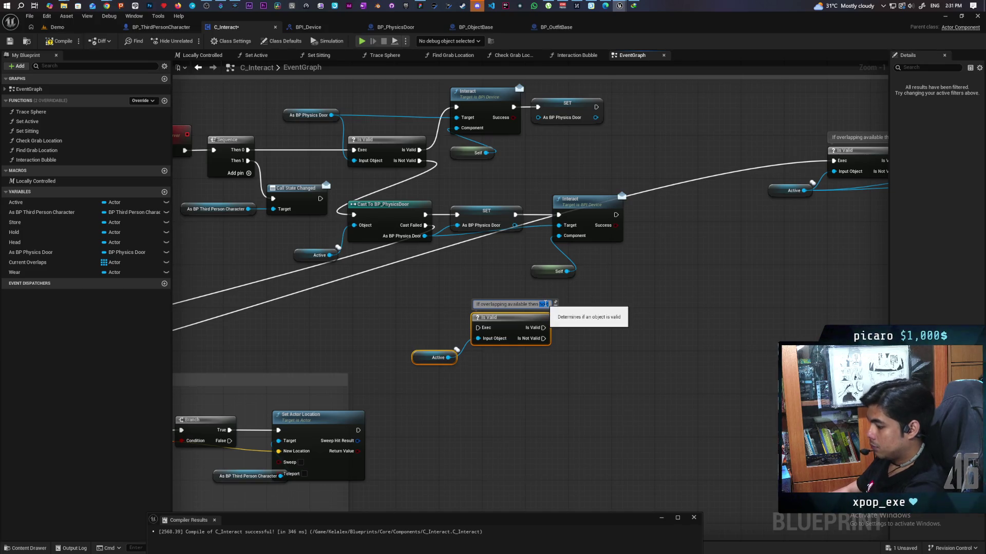
pyautogui.write('release')
pyautogui.press('End')
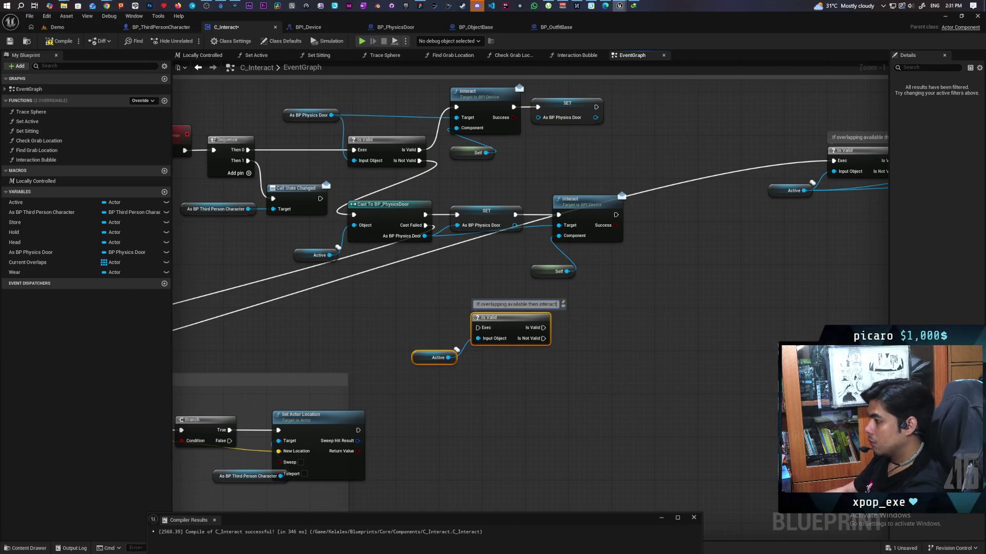
pyautogui.click(592, 367)
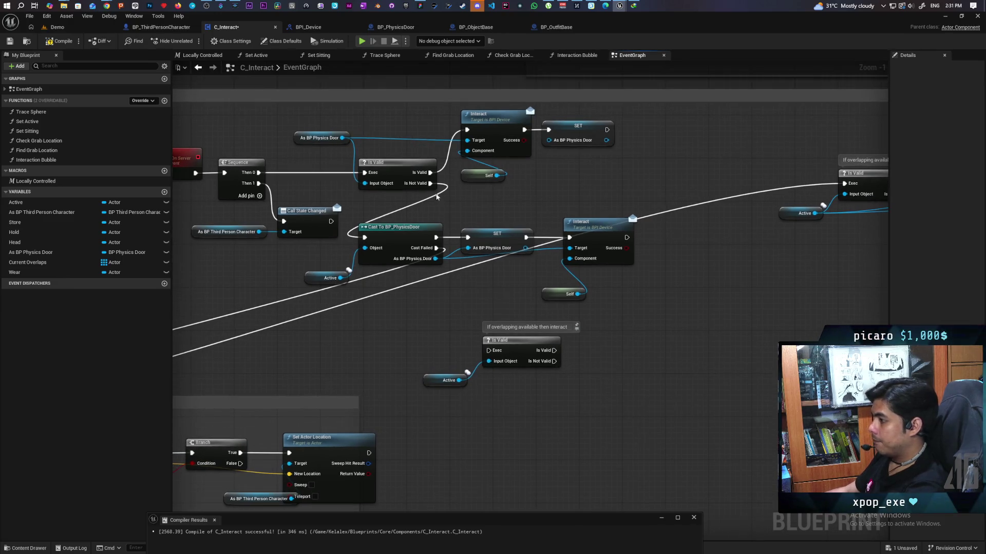
# - Run the new check from Is Not Valid and have it call a copied Interact with Active as Target
pyautogui.moveTo(430, 183)
pyautogui.mouseDown()
pyautogui.moveTo(488, 351)
pyautogui.moveTo(501, 340)
pyautogui.moveTo(497, 356)
pyautogui.moveTo(480, 345)
pyautogui.mouseUp()
pyautogui.click(573, 259)
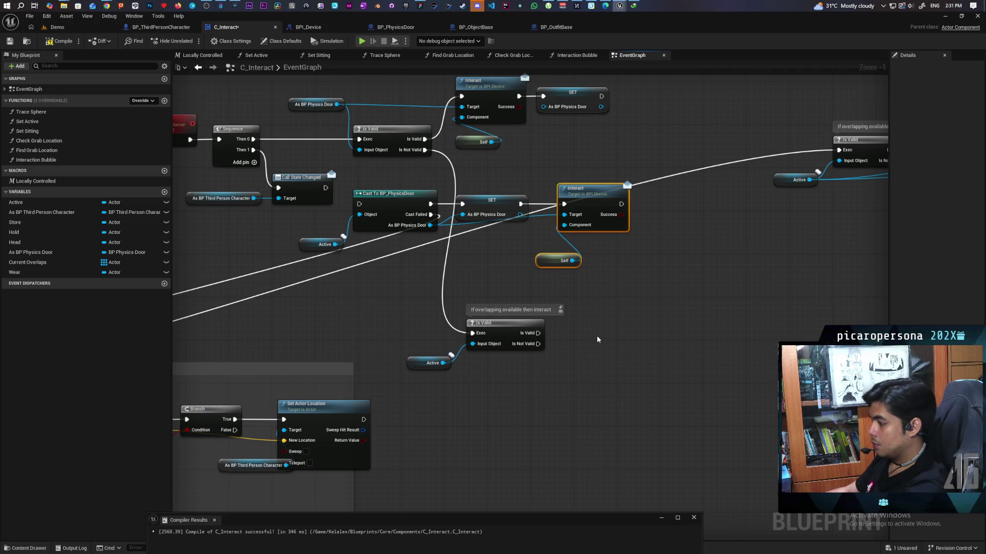
pyautogui.hotkey('ctrl', 'v')
pyautogui.moveTo(537, 334)
pyautogui.mouseDown()
pyautogui.moveTo(612, 317)
pyautogui.moveTo(629, 329)
pyautogui.moveTo(615, 333)
pyautogui.mouseUp()
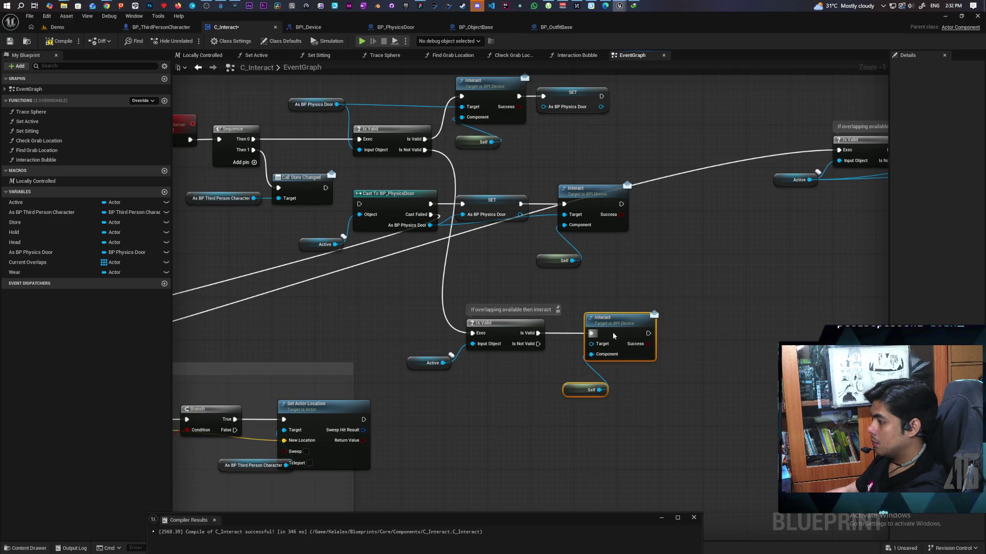
pyautogui.moveTo(443, 363); pyautogui.dragTo(592, 344)
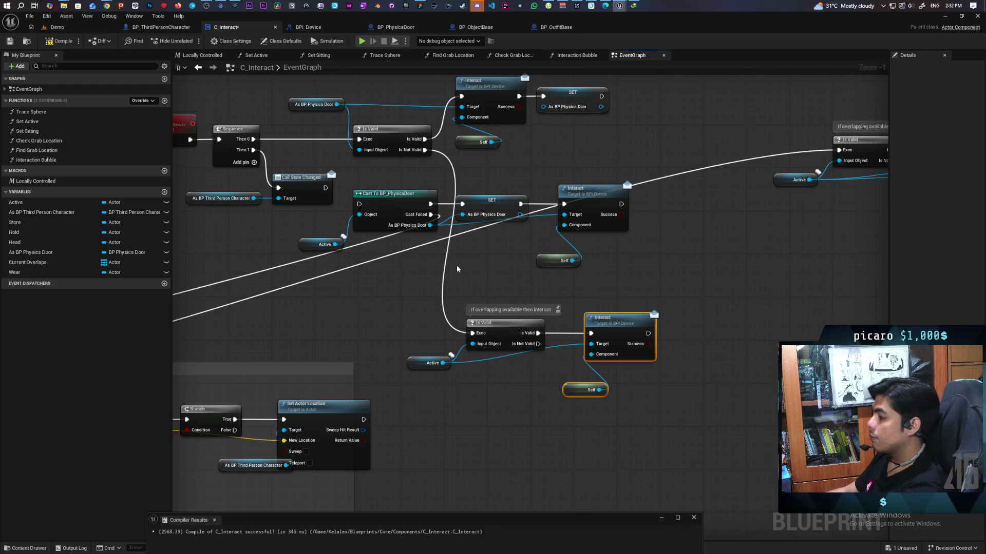
pyautogui.moveTo(446, 279)
pyautogui.mouseDown()
pyautogui.moveTo(477, 247)
pyautogui.moveTo(524, 285)
pyautogui.mouseUp()
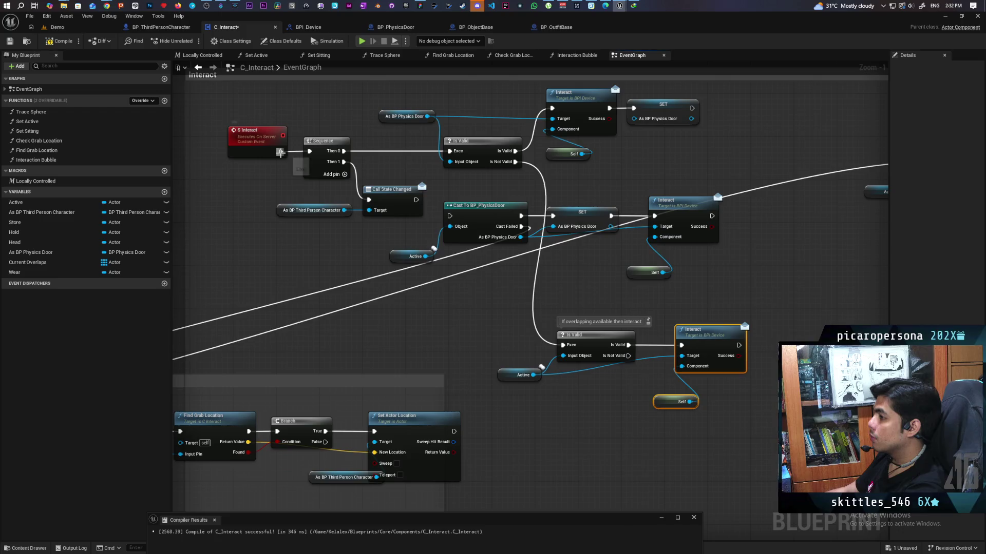
# - Detach the Sequence and Call State Changed chain, place it after the new Is Valid check, and compile C_Interact
pyautogui.moveTo(319, 125); pyautogui.dragTo(377, 214)
pyautogui.moveTo(324, 155)
pyautogui.mouseDown()
pyautogui.moveTo(347, 227)
pyautogui.moveTo(340, 204)
pyautogui.moveTo(303, 187)
pyautogui.moveTo(319, 171)
pyautogui.mouseUp()
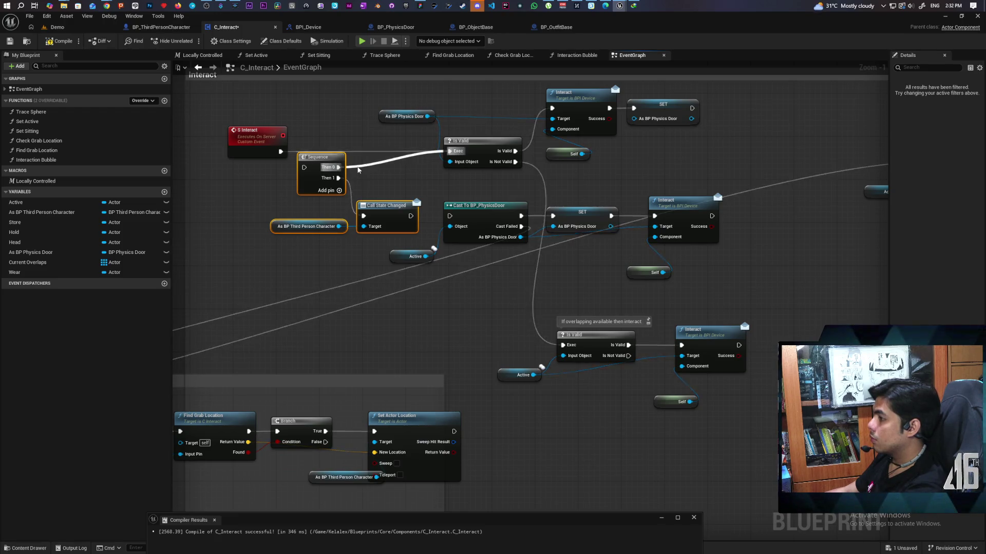
pyautogui.click(354, 171)
pyautogui.keyDown('alt'); pyautogui.click(354, 170); pyautogui.keyUp('alt')
pyautogui.moveTo(294, 180); pyautogui.dragTo(370, 228)
pyautogui.moveTo(335, 164)
pyautogui.mouseDown()
pyautogui.moveTo(612, 398)
pyautogui.moveTo(567, 379)
pyautogui.moveTo(646, 275)
pyautogui.moveTo(688, 291)
pyautogui.mouseUp()
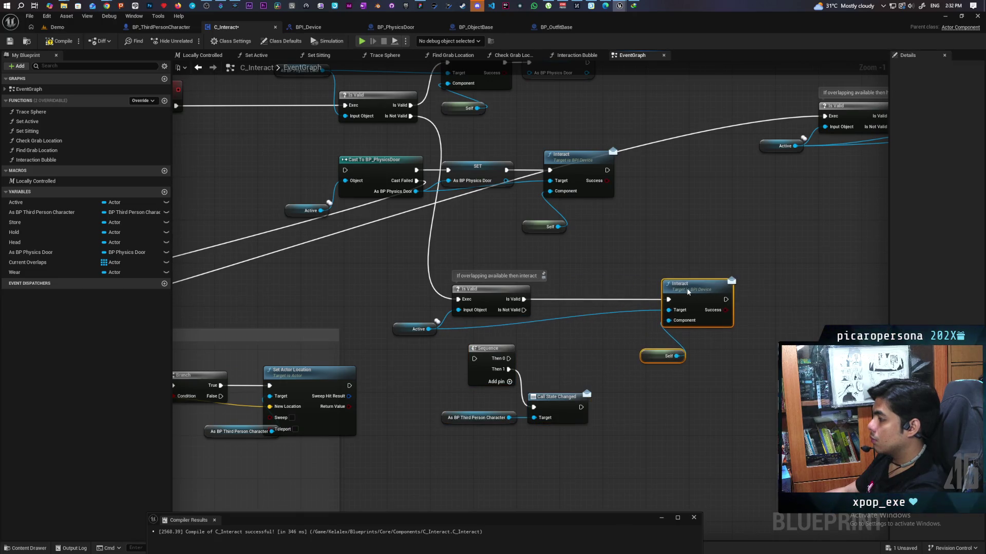
pyautogui.moveTo(554, 359); pyautogui.dragTo(440, 426)
pyautogui.moveTo(483, 369)
pyautogui.mouseDown()
pyautogui.moveTo(575, 353)
pyautogui.moveTo(563, 353)
pyautogui.moveTo(563, 309)
pyautogui.mouseUp()
pyautogui.click(562, 352)
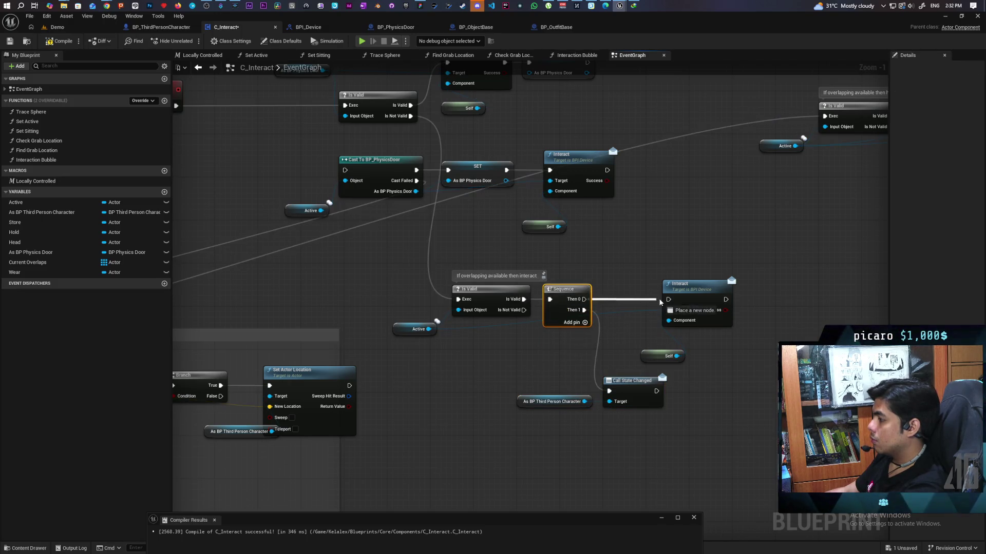
pyautogui.scroll(-4, 684, 317)
pyautogui.scroll(3, 629, 305)
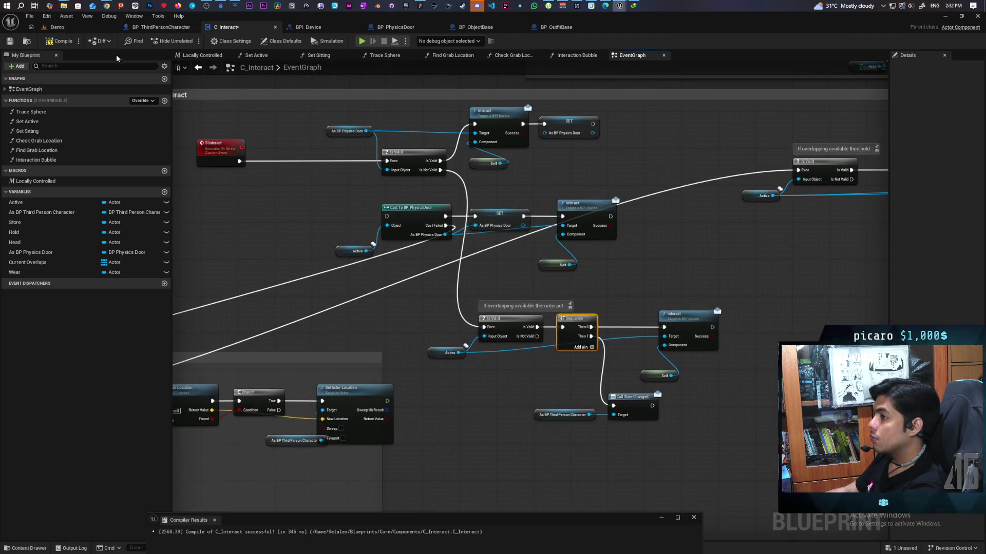
pyautogui.click(63, 41)
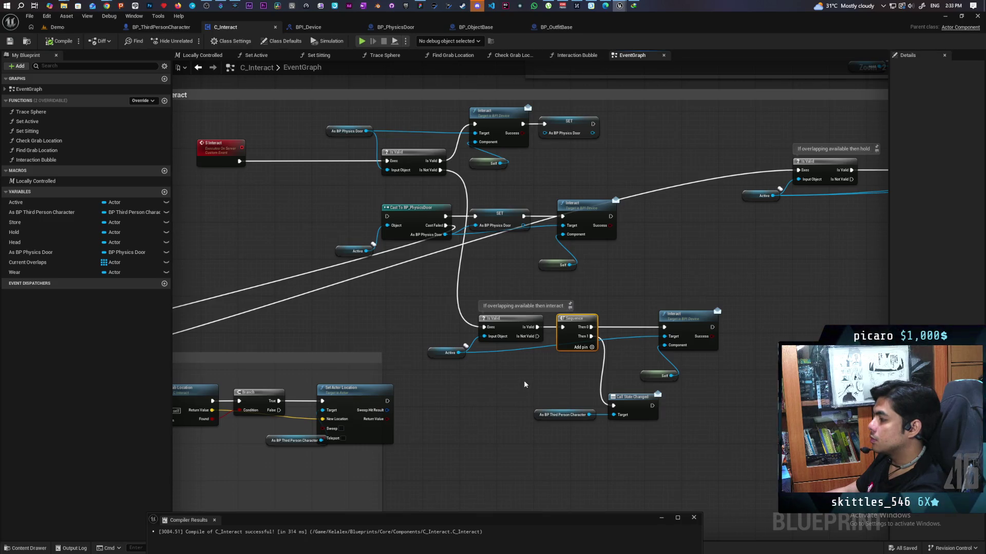
# - Inspect the SET As BP Physics Door node, then switch to the BP_PhysicsDoor blueprint
pyautogui.moveTo(524, 385); pyautogui.dragTo(531, 404)
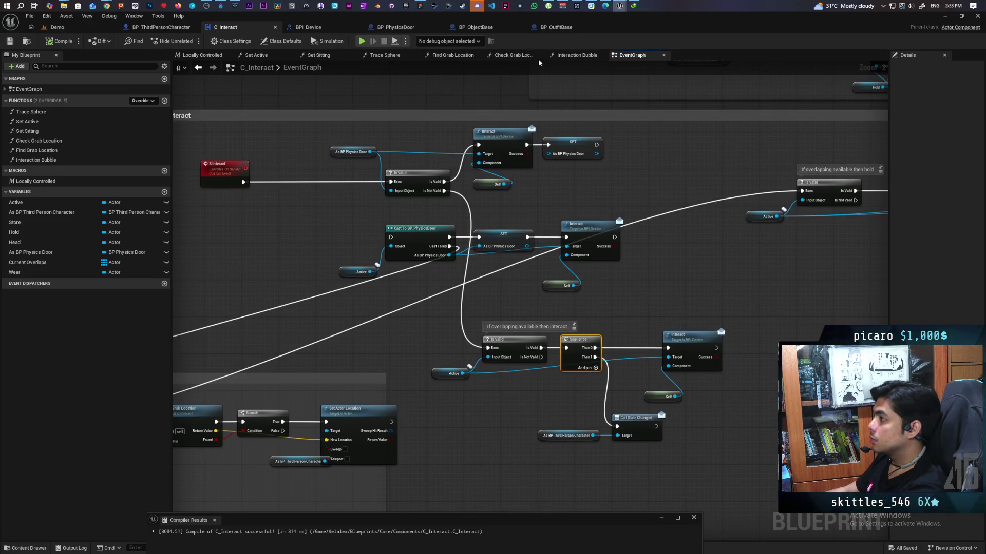
pyautogui.click(507, 237)
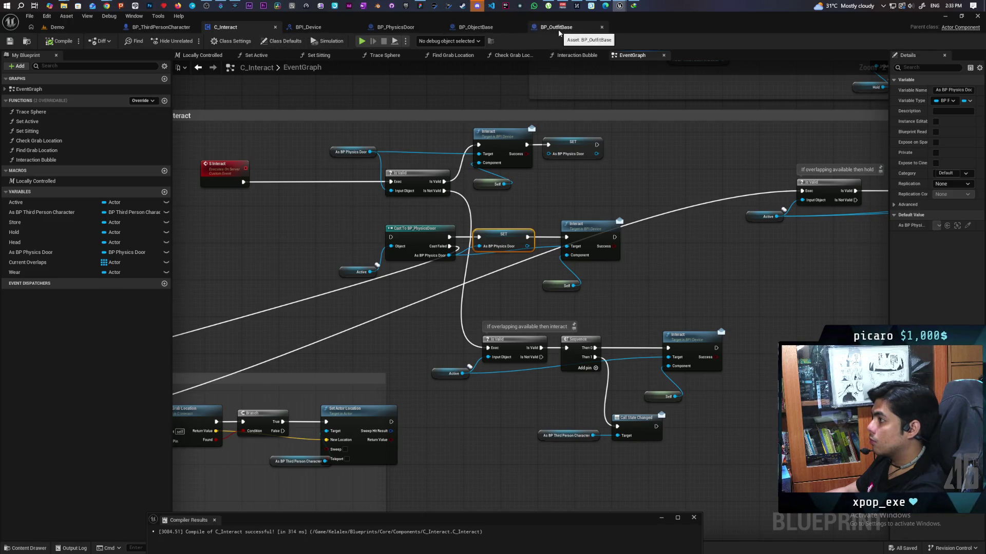
pyautogui.click(397, 27)
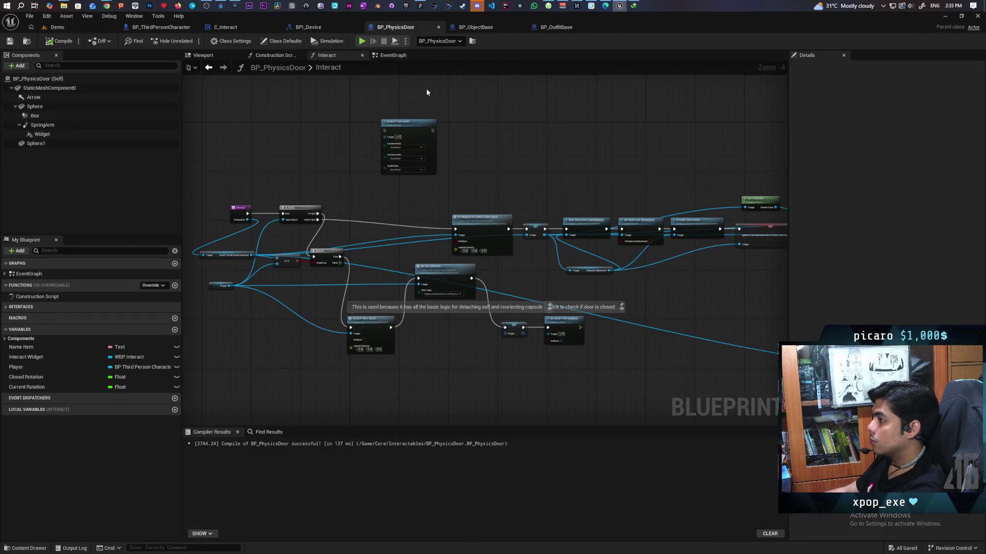
# - Rearrange the Interact event, cast, Player and SV Request to Detach from Stack nodes in the door's graph
pyautogui.scroll(-2, 392, 220)
pyautogui.scroll(4, 380, 227)
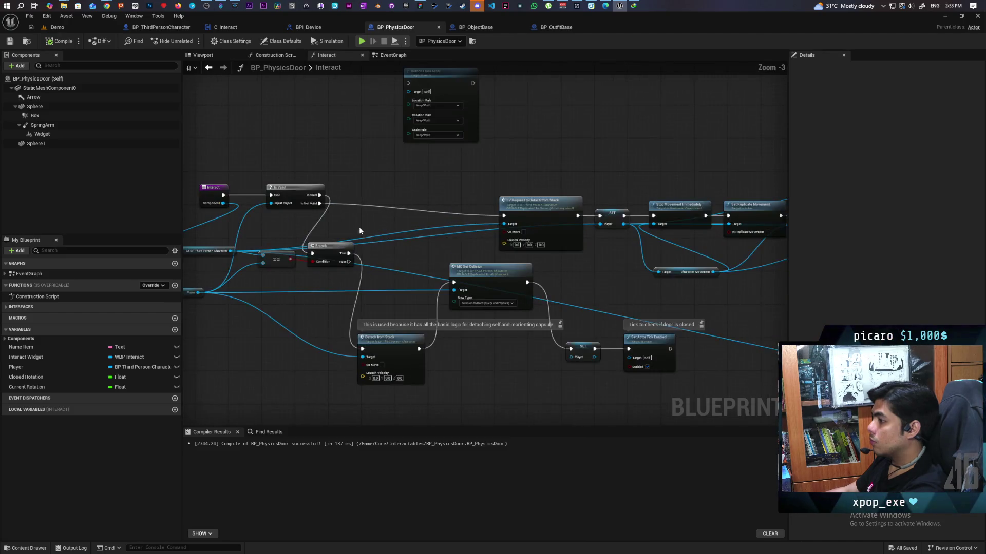
pyautogui.scroll(1, 456, 229)
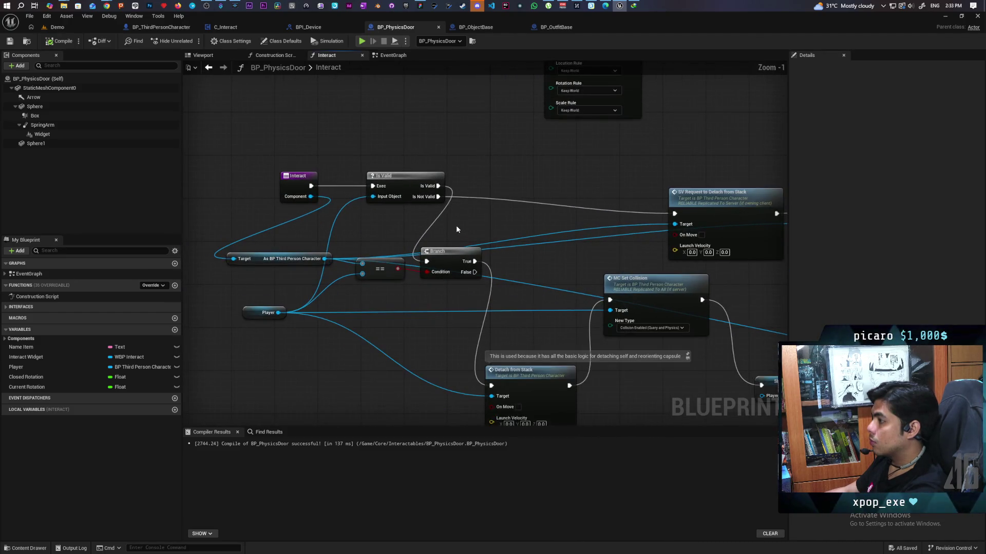
pyautogui.moveTo(456, 226); pyautogui.dragTo(559, 220)
pyautogui.moveTo(377, 176)
pyautogui.mouseDown()
pyautogui.moveTo(291, 177)
pyautogui.moveTo(300, 176)
pyautogui.mouseUp()
pyautogui.moveTo(360, 250)
pyautogui.mouseDown()
pyautogui.moveTo(356, 221)
pyautogui.moveTo(363, 228)
pyautogui.mouseUp()
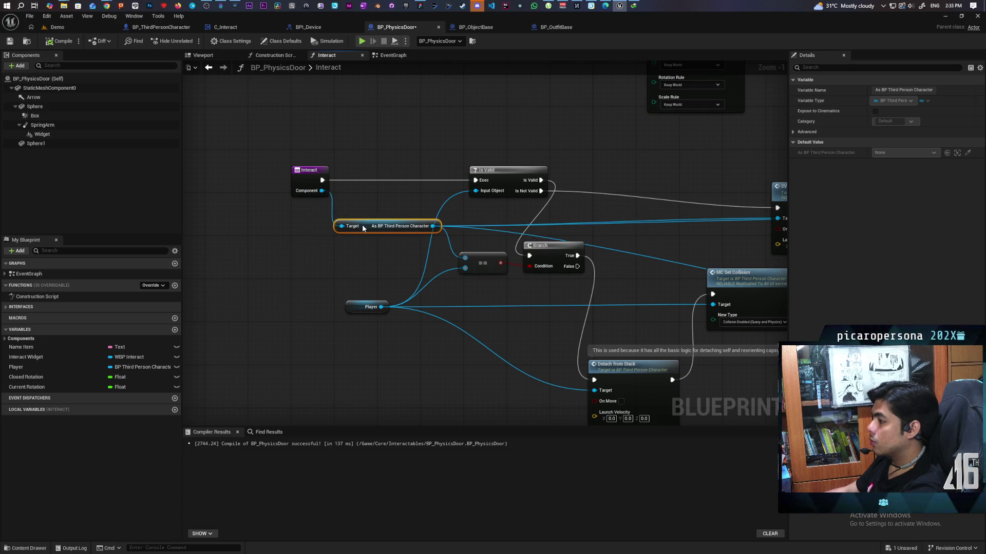
pyautogui.moveTo(352, 304)
pyautogui.mouseDown()
pyautogui.moveTo(358, 282)
pyautogui.moveTo(360, 293)
pyautogui.moveTo(400, 295)
pyautogui.moveTo(387, 302)
pyautogui.mouseUp()
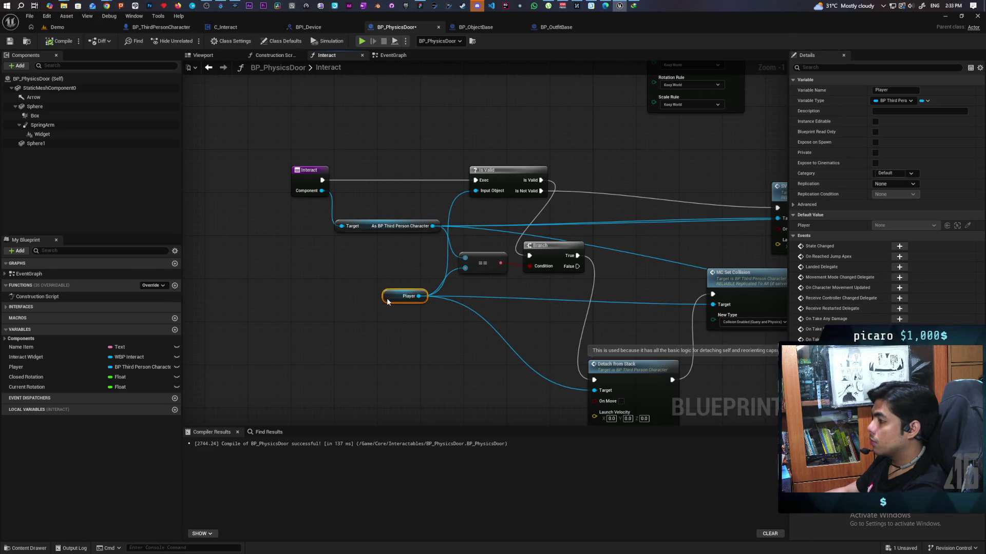
pyautogui.moveTo(454, 282)
pyautogui.mouseDown()
pyautogui.moveTo(408, 302)
pyautogui.moveTo(355, 300)
pyautogui.mouseUp()
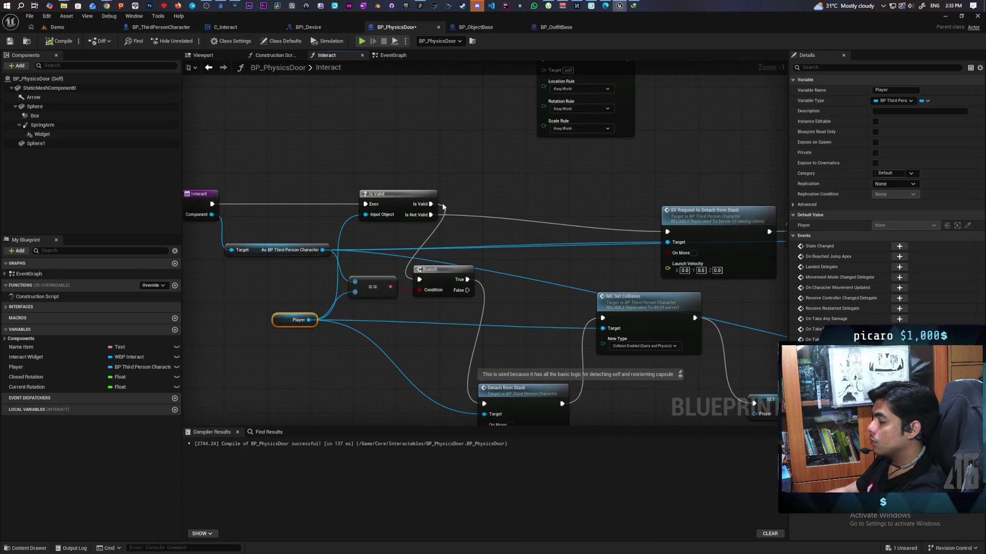
pyautogui.moveTo(404, 310)
pyautogui.mouseDown()
pyautogui.moveTo(380, 269)
pyautogui.moveTo(291, 286)
pyautogui.mouseUp()
pyautogui.moveTo(589, 198)
pyautogui.mouseDown()
pyautogui.moveTo(570, 186)
pyautogui.moveTo(593, 166)
pyautogui.mouseUp()
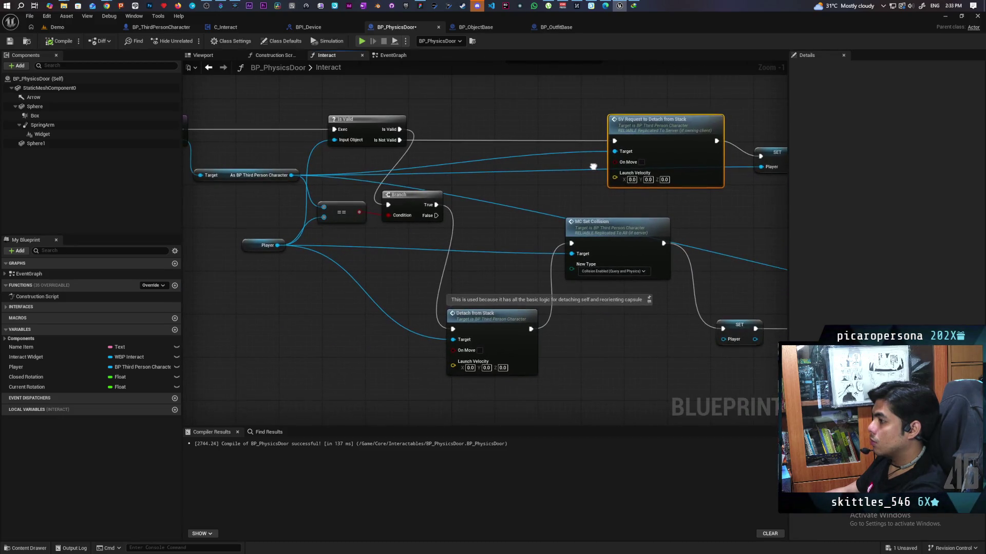
# - Finish the Is Valid node's comment so it reads 'no existing player already attached.'
pyautogui.moveTo(318, 252)
pyautogui.mouseDown()
pyautogui.moveTo(402, 253)
pyautogui.moveTo(400, 177)
pyautogui.moveTo(479, 241)
pyautogui.mouseUp()
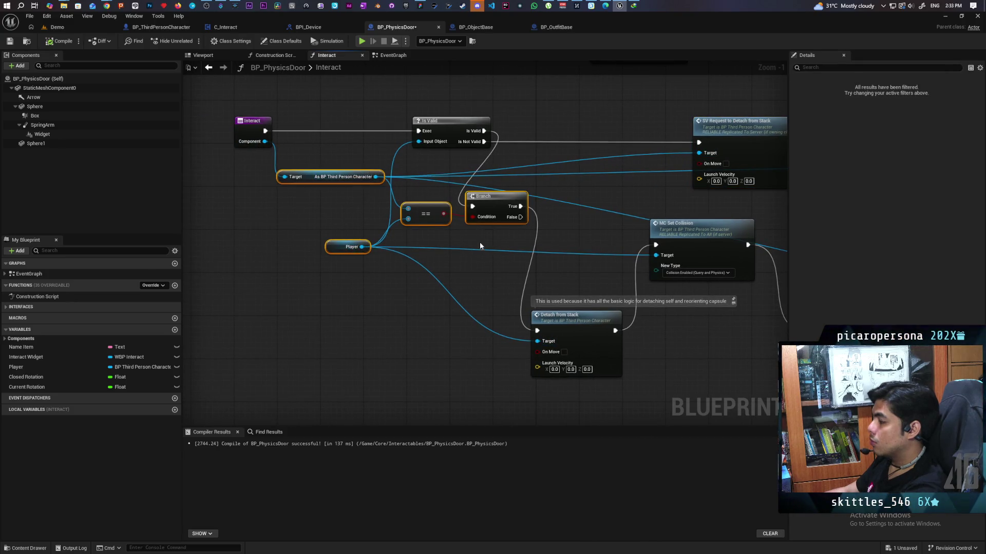
pyautogui.click(425, 162)
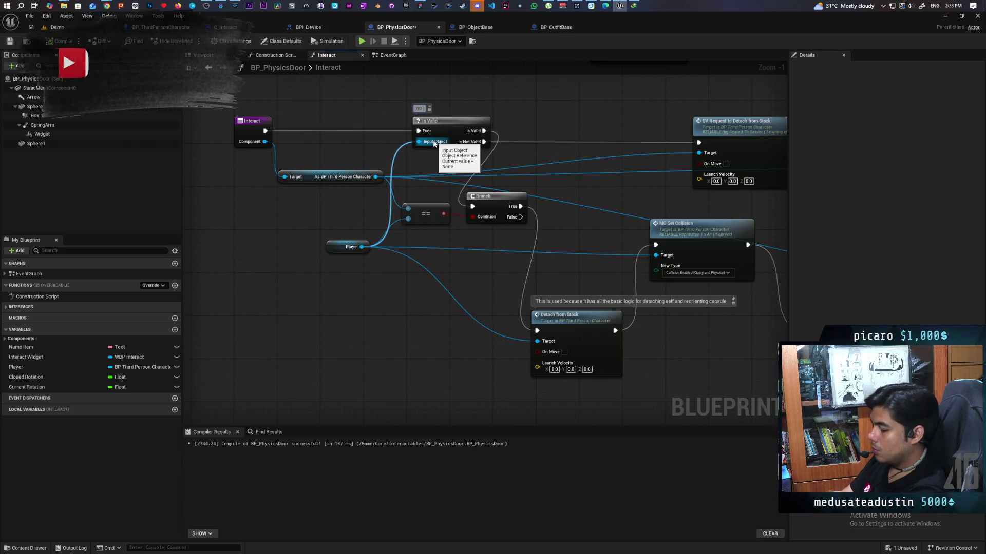
pyautogui.write('player already attached.')
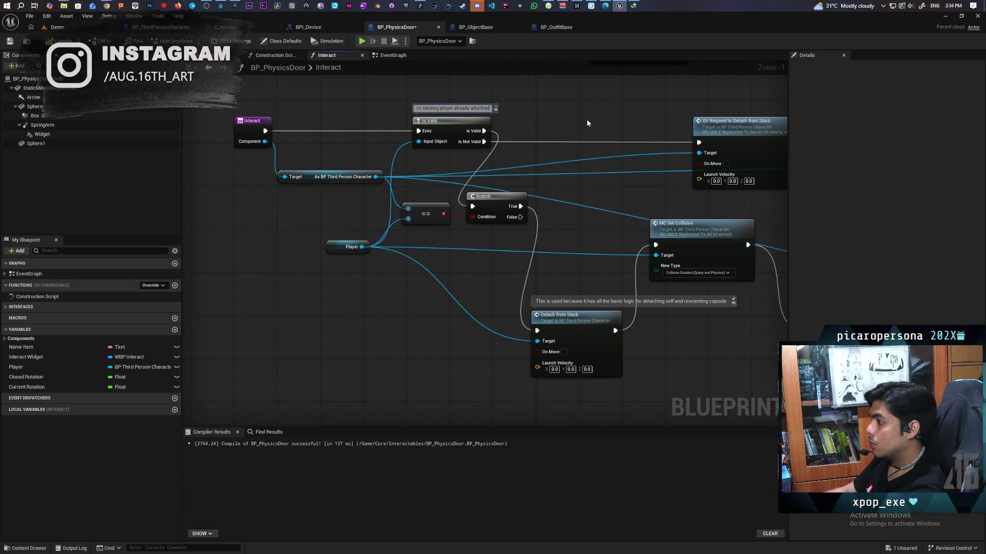
# - Commit the Is Valid comment and reposition the Player and Branch nodes
pyautogui.press('Return')
pyautogui.moveTo(351, 270)
pyautogui.mouseDown()
pyautogui.moveTo(403, 191)
pyautogui.moveTo(470, 177)
pyautogui.moveTo(441, 232)
pyautogui.moveTo(453, 245)
pyautogui.mouseUp()
pyautogui.click(512, 211)
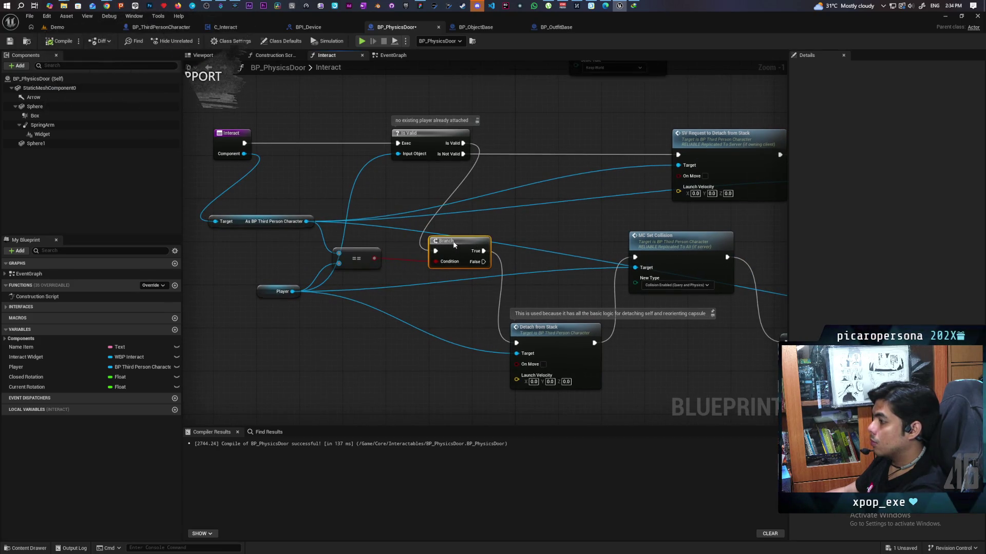
pyautogui.moveTo(522, 217)
pyautogui.mouseDown()
pyautogui.moveTo(440, 232)
pyautogui.moveTo(519, 245)
pyautogui.moveTo(474, 248)
pyautogui.mouseUp()
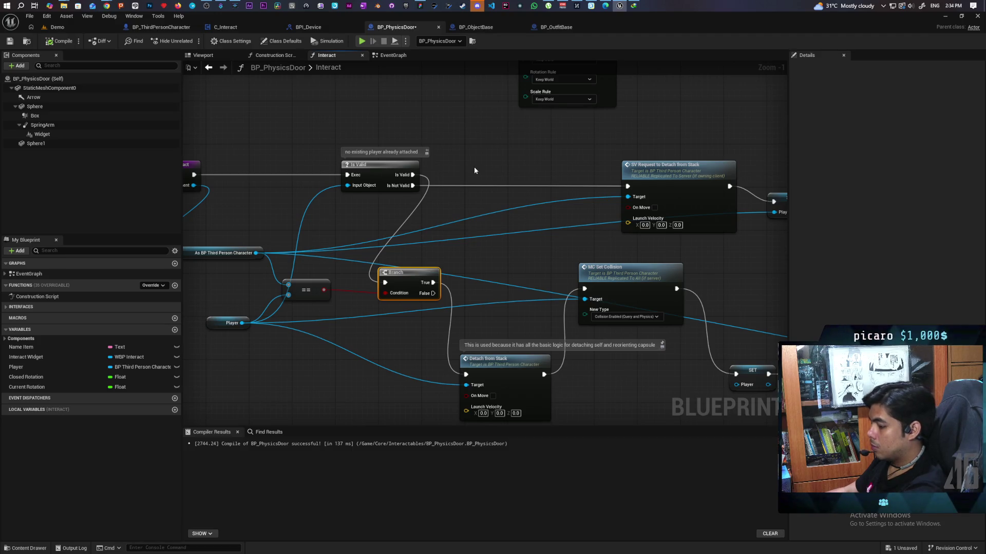
# - Add a SET As BP Physics Door node fed by a Self reference
pyautogui.hotkey('ctrl', 'v')
pyautogui.moveTo(442, 209); pyautogui.dragTo(488, 194)
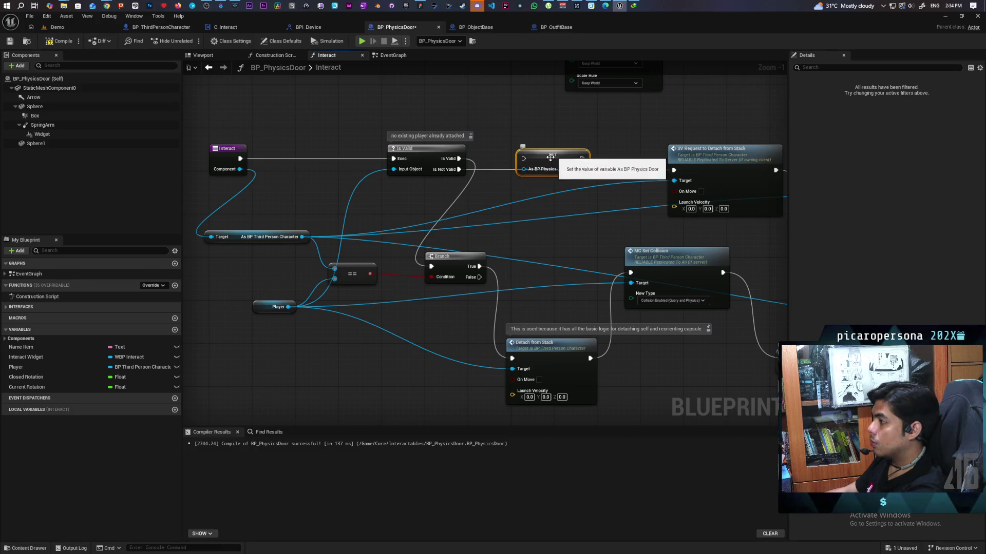
pyautogui.moveTo(239, 169); pyautogui.dragTo(343, 106)
pyautogui.write('as bp physi')
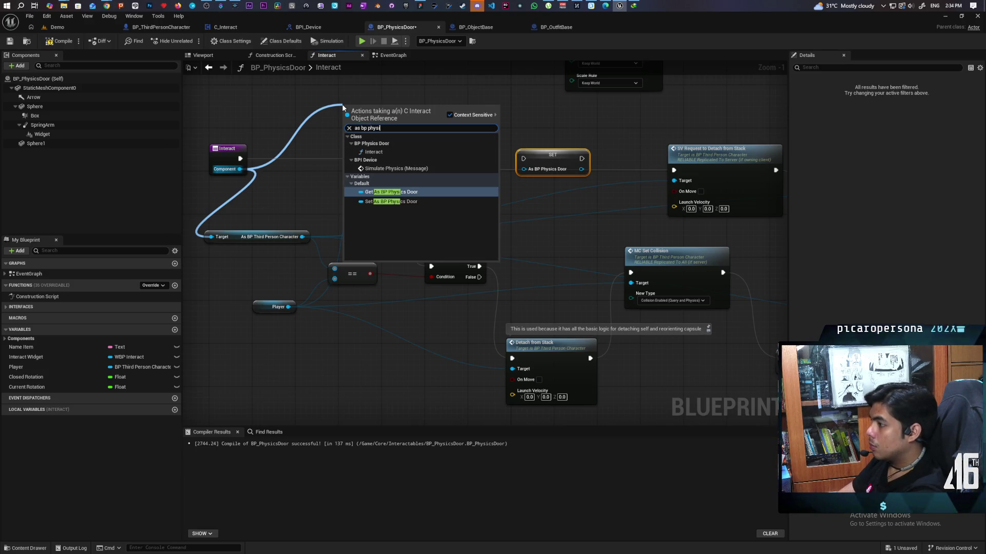
pyautogui.click(390, 201)
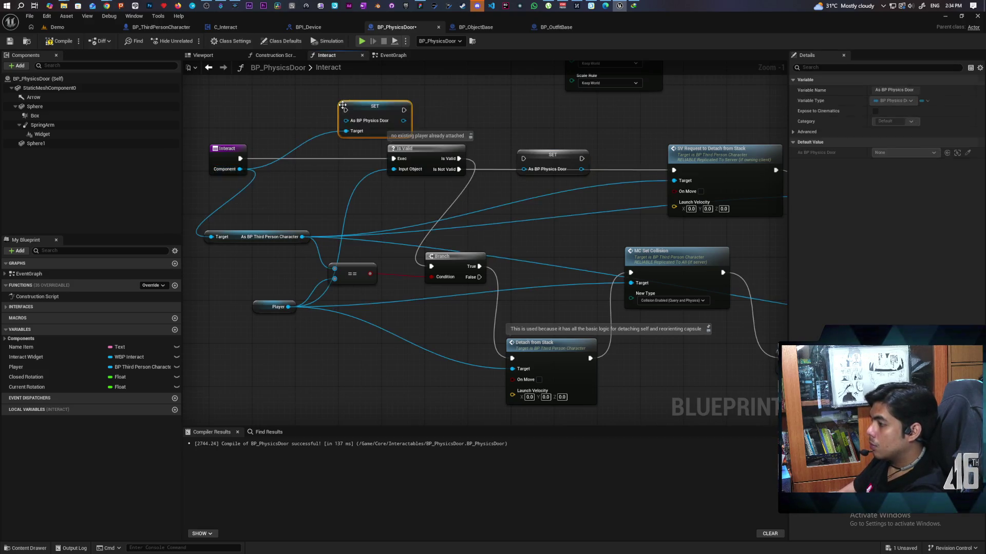
pyautogui.moveTo(385, 105)
pyautogui.mouseDown()
pyautogui.moveTo(560, 106)
pyautogui.moveTo(469, 99)
pyautogui.moveTo(463, 112)
pyautogui.mouseUp()
pyautogui.write('self')
pyautogui.press('Return')
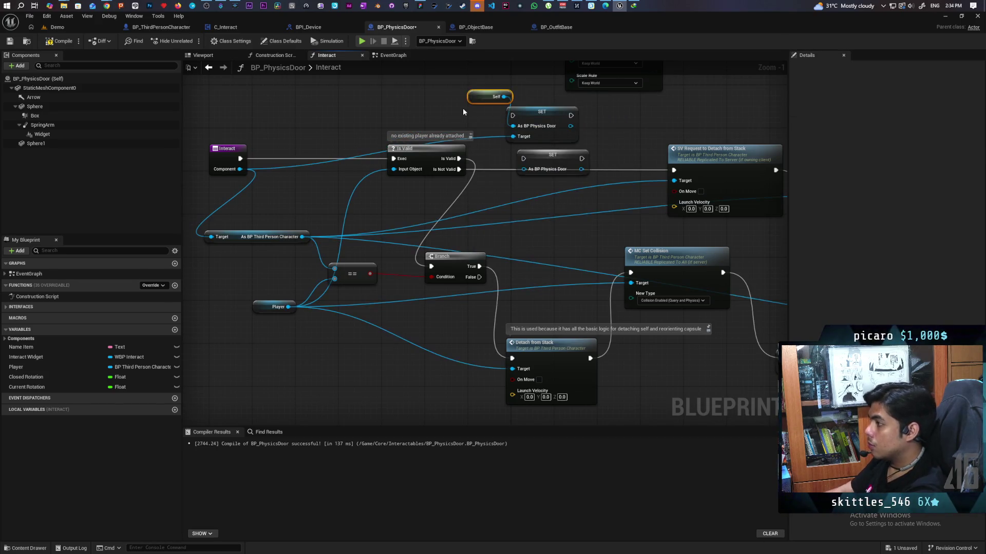
# - Route Is Not Valid through the SET node into SV Request to Detach from Stack, then save
pyautogui.moveTo(459, 169)
pyautogui.mouseDown()
pyautogui.moveTo(512, 116)
pyautogui.moveTo(612, 139)
pyautogui.mouseUp()
pyautogui.moveTo(686, 174); pyautogui.dragTo(673, 170)
pyautogui.moveTo(544, 111)
pyautogui.mouseDown()
pyautogui.moveTo(570, 161)
pyautogui.moveTo(563, 170)
pyautogui.mouseUp()
pyautogui.click(568, 166)
pyautogui.moveTo(467, 99)
pyautogui.mouseDown()
pyautogui.moveTo(506, 137)
pyautogui.moveTo(496, 139)
pyautogui.mouseUp()
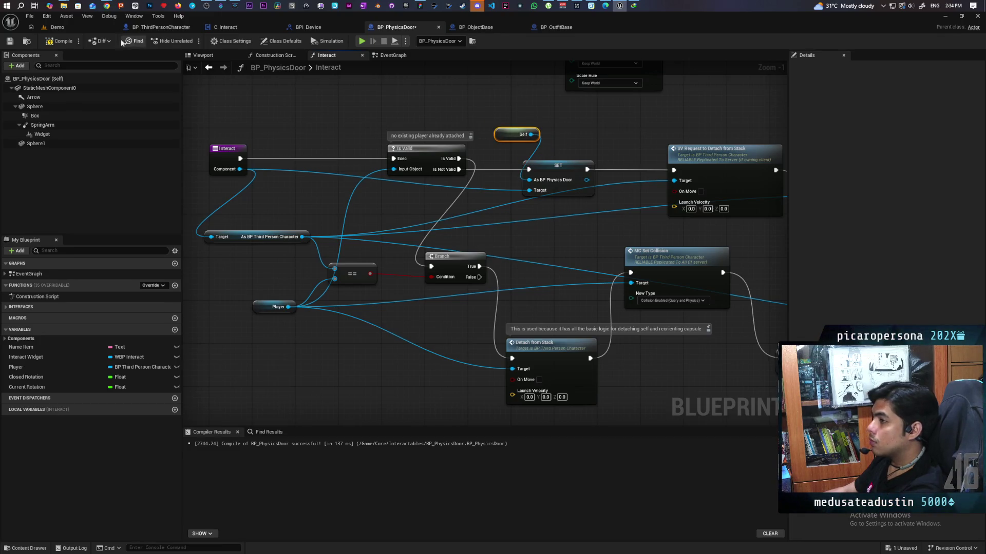
pyautogui.hotkey('ctrl', 's')
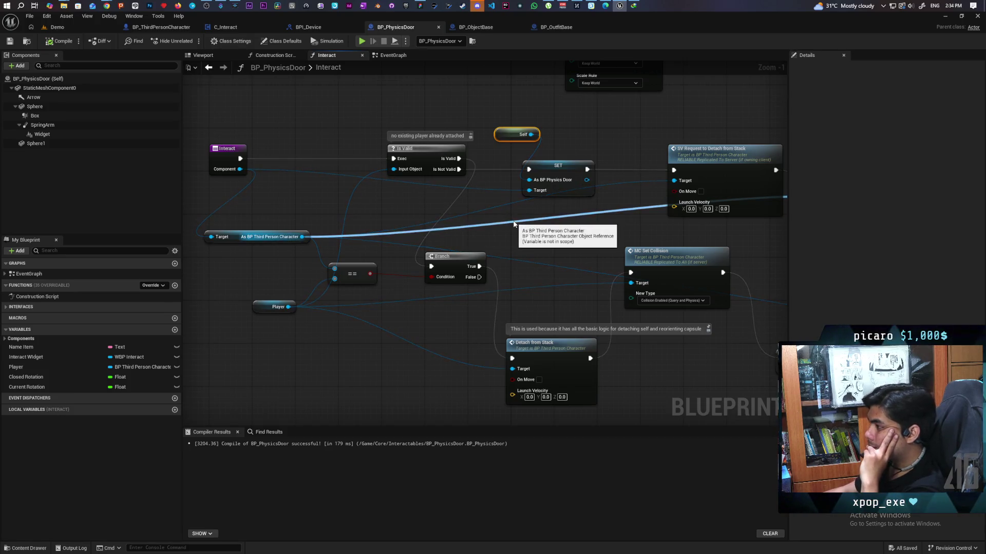
# - Look over the new wiring and begin editing the Branch node's comment
pyautogui.moveTo(514, 224)
pyautogui.mouseDown()
pyautogui.moveTo(448, 215)
pyautogui.moveTo(393, 228)
pyautogui.moveTo(461, 204)
pyautogui.moveTo(515, 224)
pyautogui.moveTo(550, 220)
pyautogui.mouseUp()
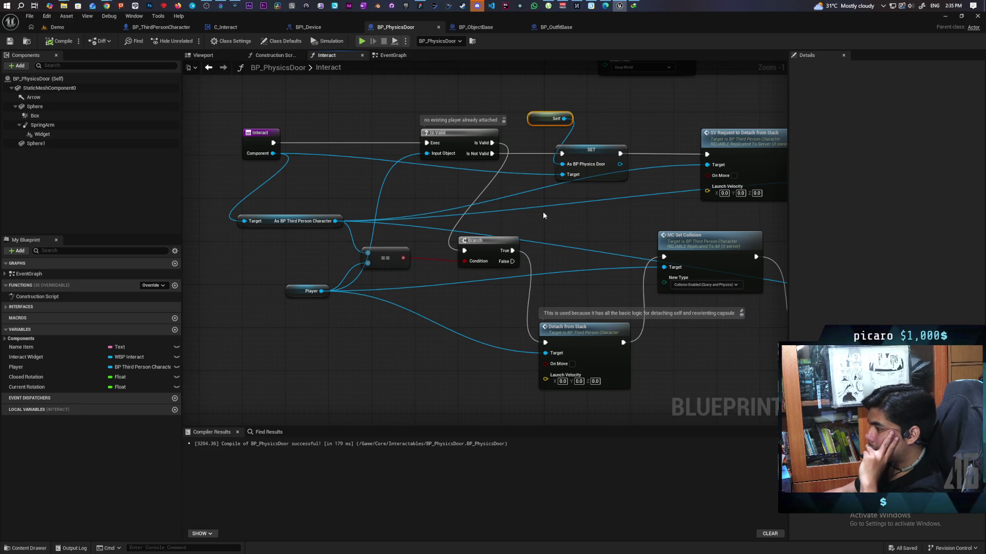
pyautogui.scroll(-1, 603, 230)
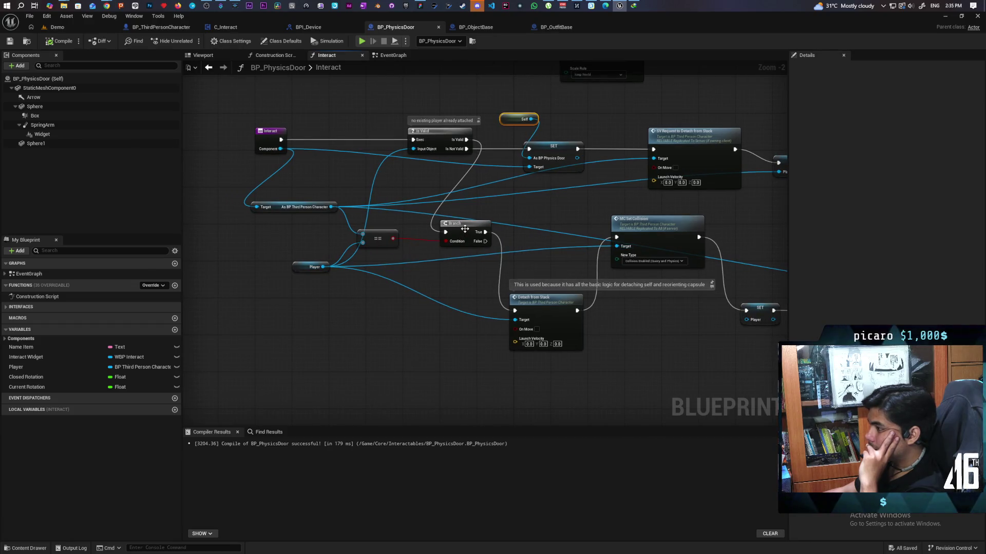
pyautogui.moveTo(440, 232); pyautogui.dragTo(417, 281)
pyautogui.scroll(2, 418, 281)
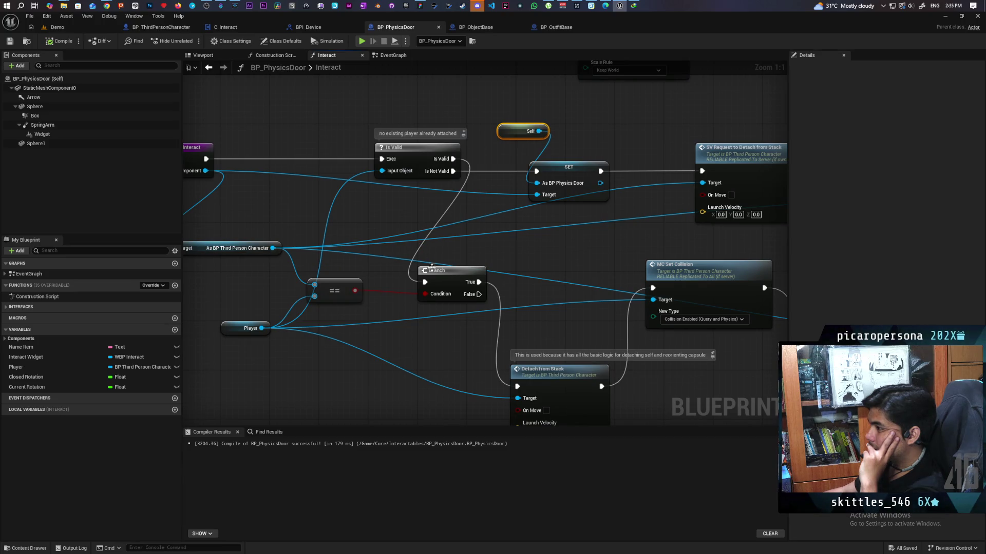
pyautogui.click(426, 267)
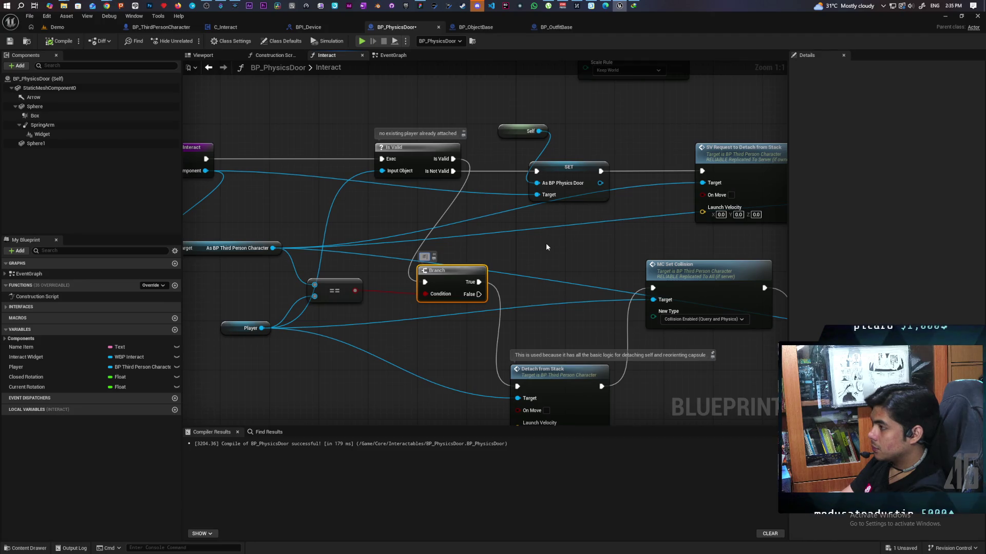
# - Comment the Branch node 'existing player exists and the same pla is'
pyautogui.write('existi')
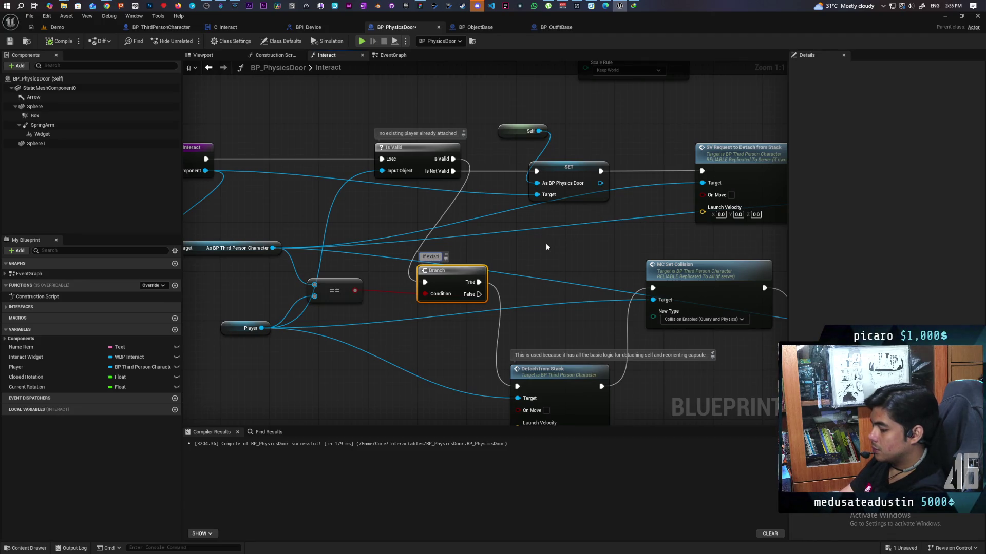
pyautogui.write('ng player e')
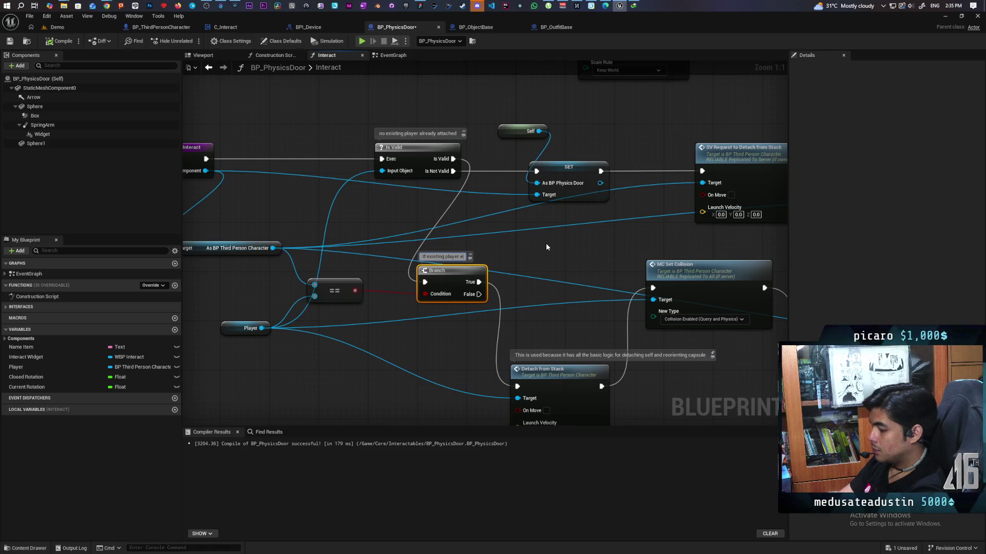
pyautogui.write('xists and the')
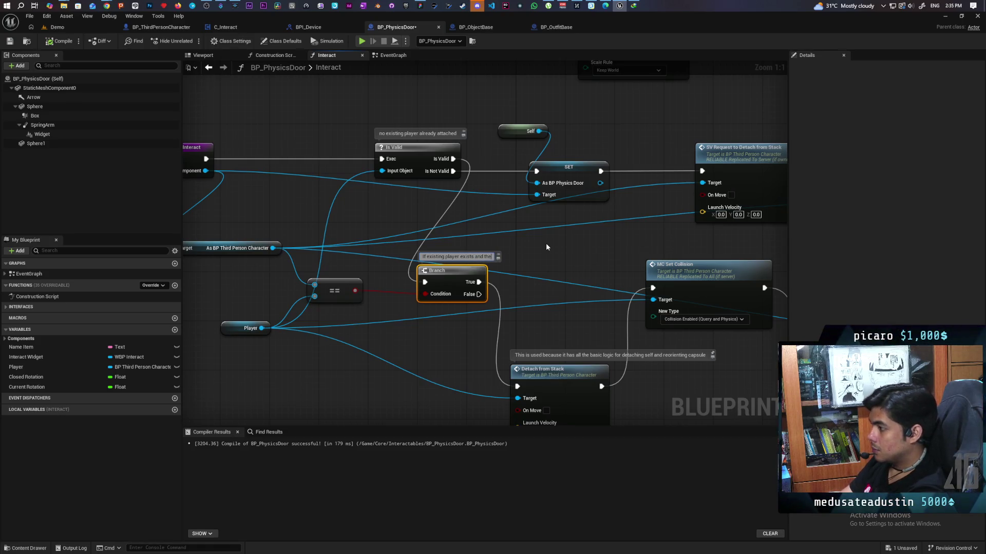
pyautogui.write(' same play')
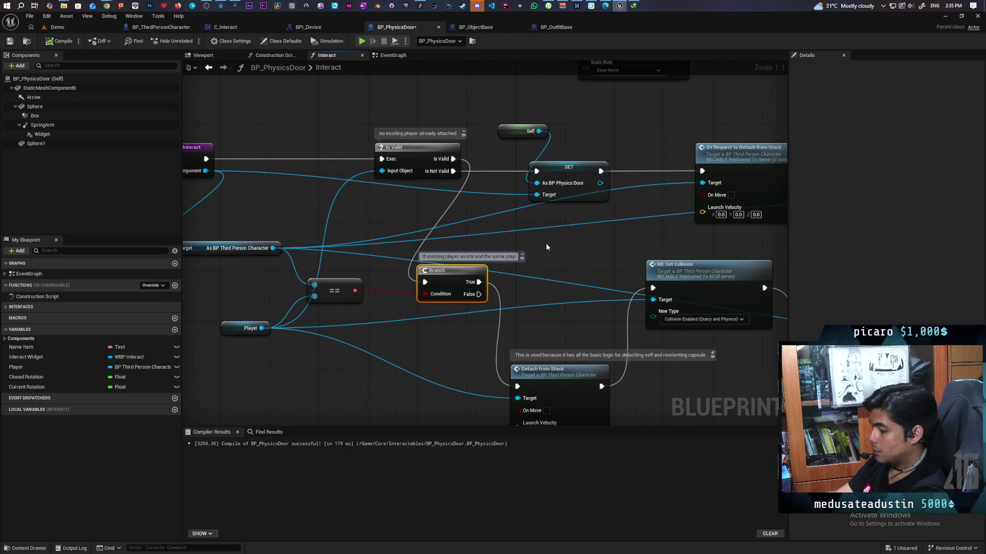
pyautogui.write('er is requesting interact')
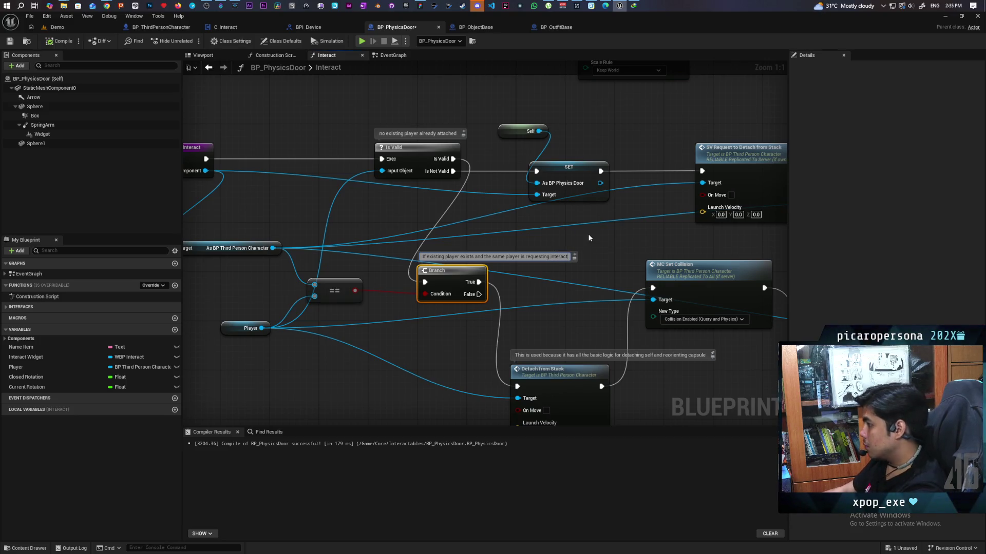
pyautogui.click(611, 262)
pyautogui.scroll(-4, 616, 254)
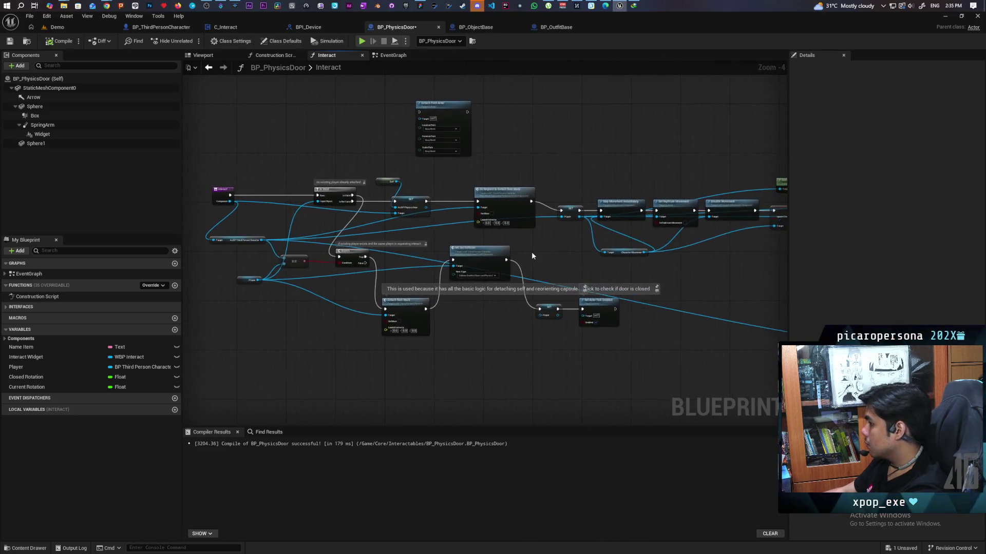
pyautogui.scroll(1, 528, 251)
# - Move MC Set Collision beside Detach from Stack and save BP_PhysicsDoor
pyautogui.moveTo(457, 232)
pyautogui.mouseDown()
pyautogui.moveTo(442, 300)
pyautogui.moveTo(454, 312)
pyautogui.moveTo(470, 300)
pyautogui.mouseUp()
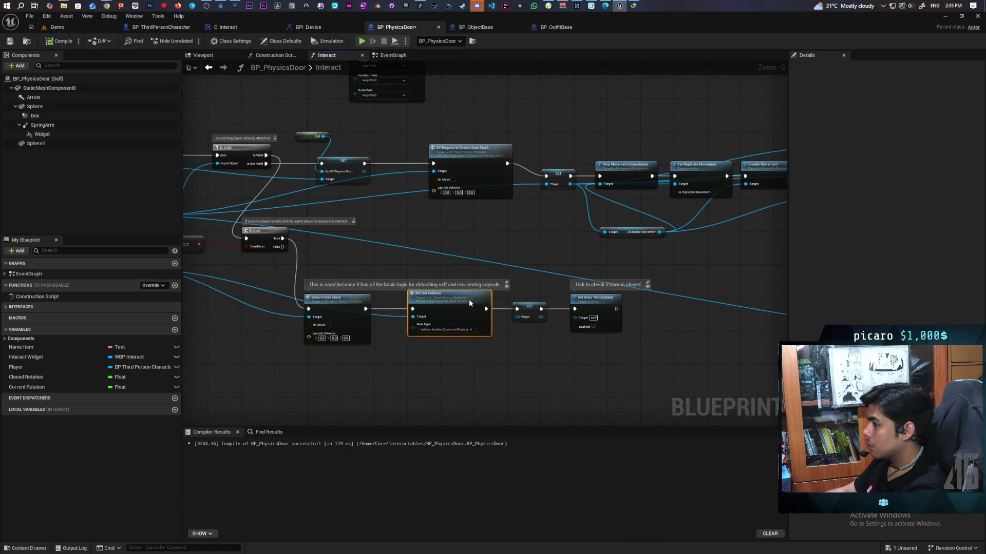
pyautogui.scroll(-2, 431, 271)
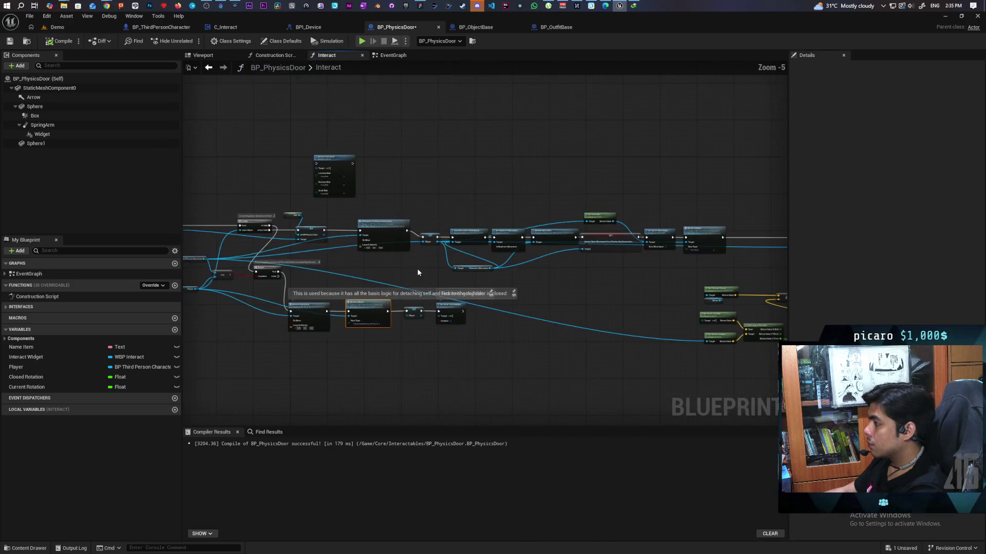
pyautogui.moveTo(626, 292)
pyautogui.mouseDown()
pyautogui.moveTo(389, 273)
pyautogui.moveTo(552, 262)
pyautogui.moveTo(528, 179)
pyautogui.moveTo(552, 185)
pyautogui.mouseUp()
pyautogui.hotkey('ctrl', 's')
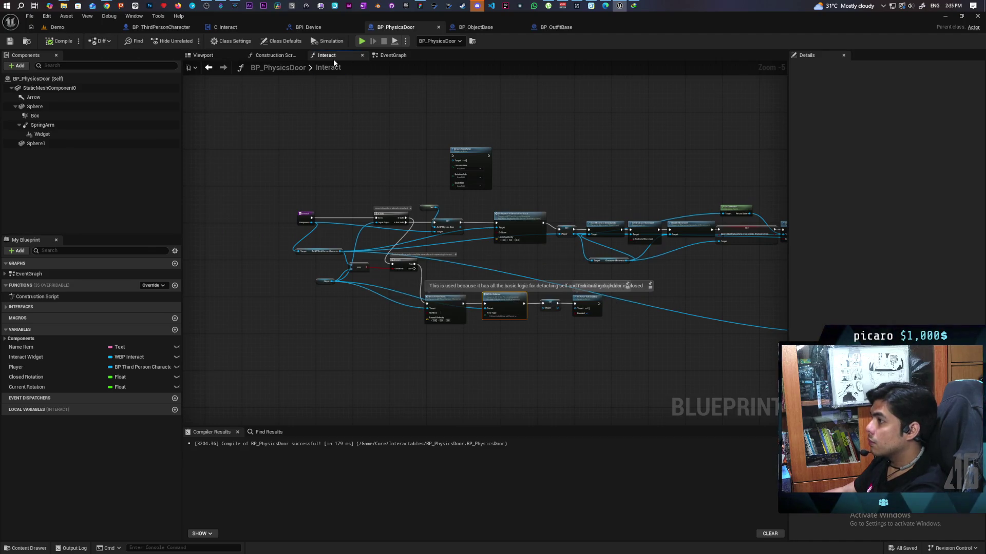
# - In C_Interact, delete the Cast To BP_PhysicsDoor, SET, Interact, Active and Self nodes
pyautogui.click(248, 27)
pyautogui.moveTo(529, 285)
pyautogui.mouseDown()
pyautogui.moveTo(522, 314)
pyautogui.moveTo(495, 259)
pyautogui.mouseUp()
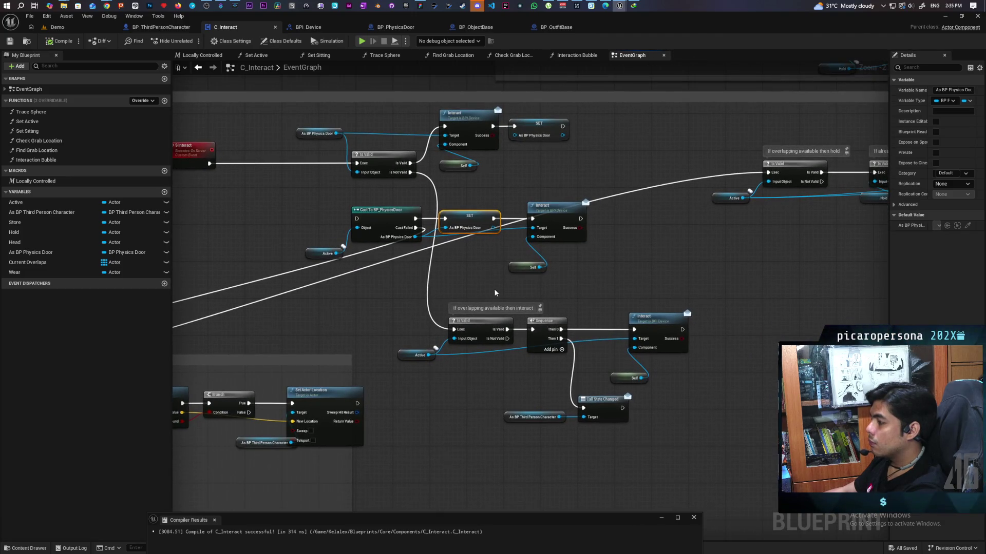
pyautogui.moveTo(435, 304)
pyautogui.mouseDown()
pyautogui.moveTo(703, 407)
pyautogui.moveTo(713, 422)
pyautogui.mouseUp()
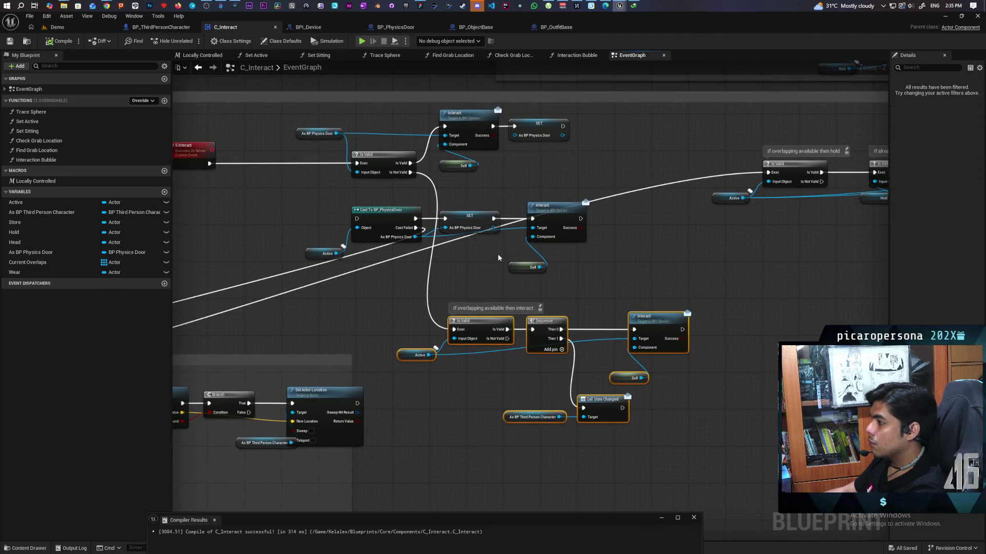
pyautogui.moveTo(346, 203); pyautogui.dragTo(649, 279)
pyautogui.moveTo(391, 218); pyautogui.dragTo(253, 217)
pyautogui.moveTo(336, 270); pyautogui.dragTo(469, 269)
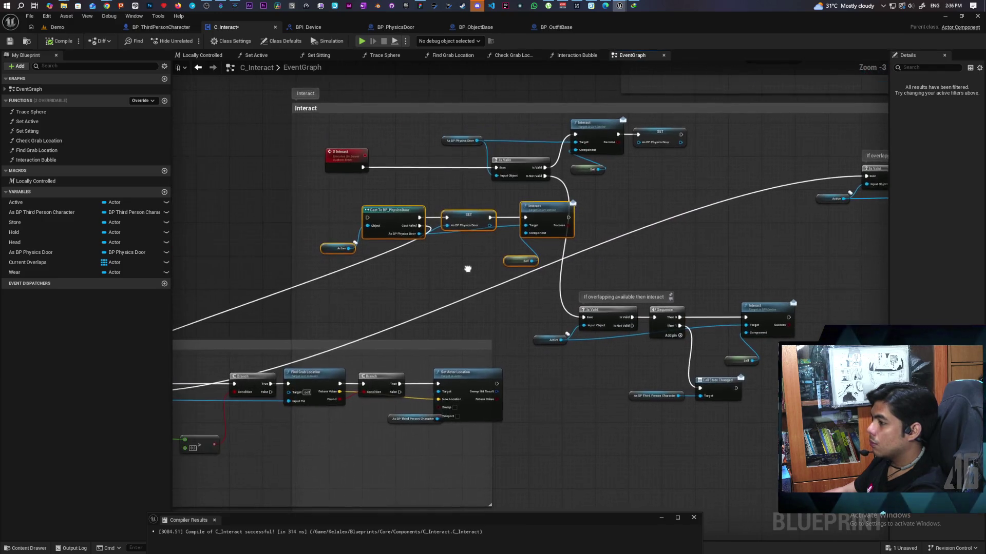
pyautogui.scroll(-1, 444, 260)
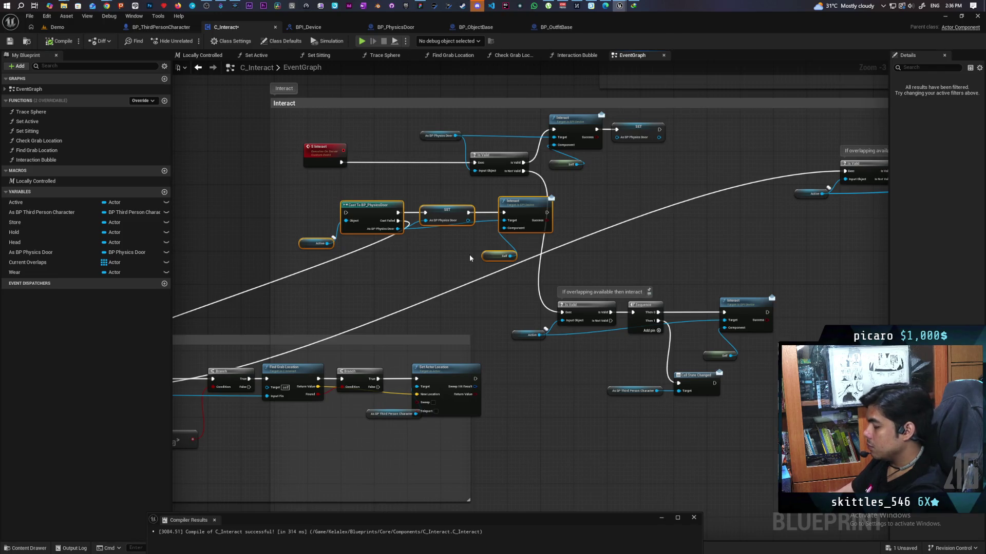
pyautogui.press('Delete')
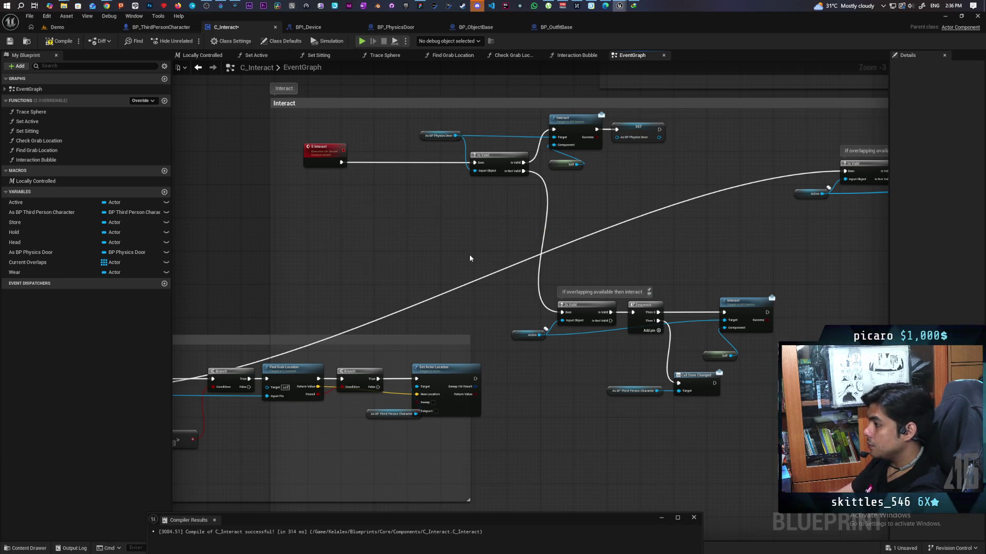
pyautogui.scroll(-2, 470, 257)
pyautogui.moveTo(472, 246); pyautogui.dragTo(620, 180)
pyautogui.scroll(1, 534, 220)
pyautogui.scroll(2, 369, 263)
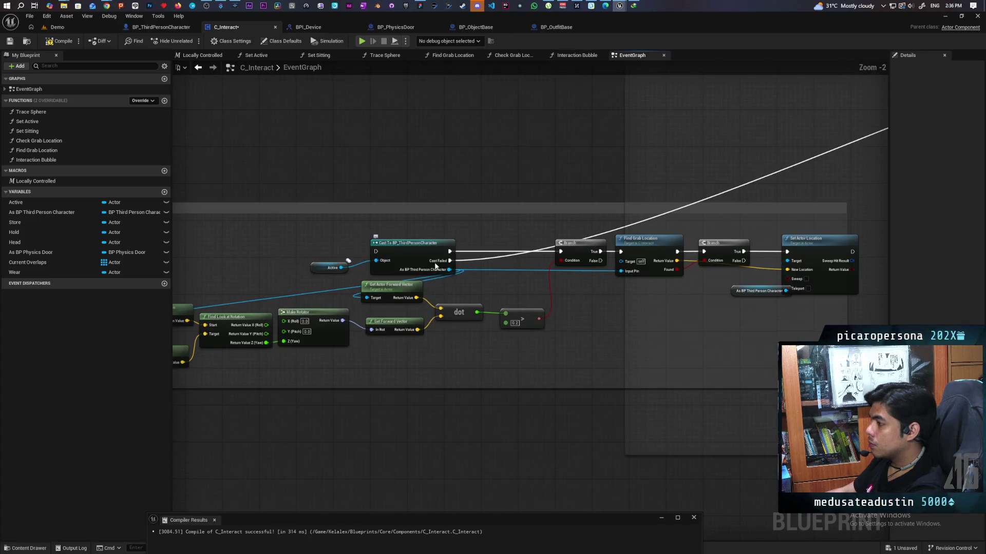
# - Undo the last change and nudge the Cast and Active nodes down
pyautogui.hotkey('ctrl', 'z')
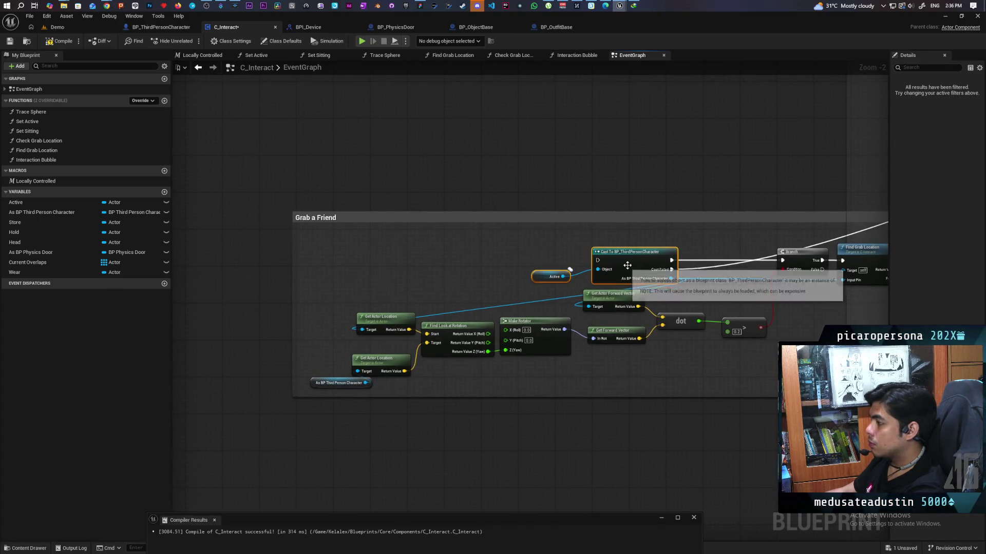
pyautogui.moveTo(450, 250); pyautogui.dragTo(436, 266)
pyautogui.moveTo(453, 265)
pyautogui.mouseDown()
pyautogui.moveTo(448, 240)
pyautogui.moveTo(444, 265)
pyautogui.moveTo(446, 251)
pyautogui.mouseUp()
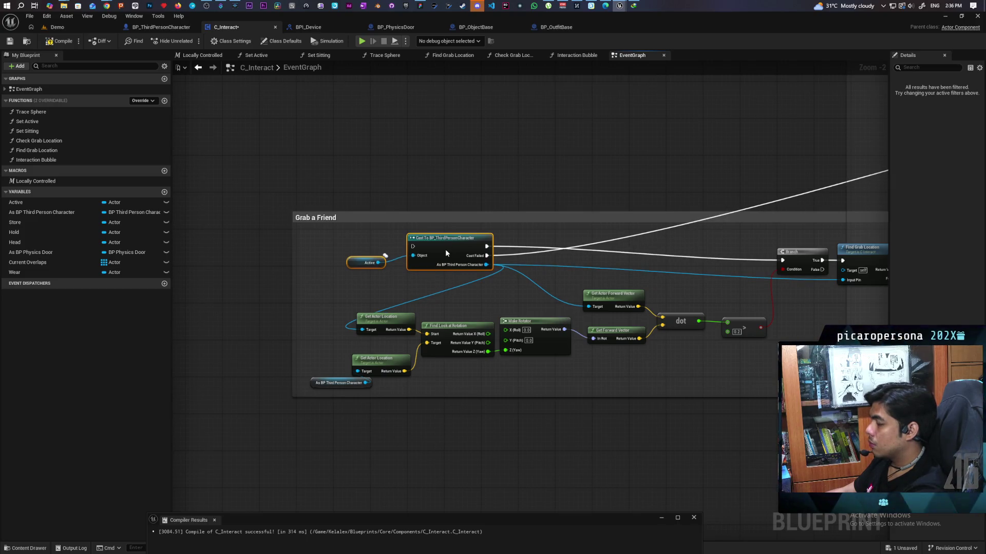
pyautogui.moveTo(446, 253); pyautogui.dragTo(446, 266)
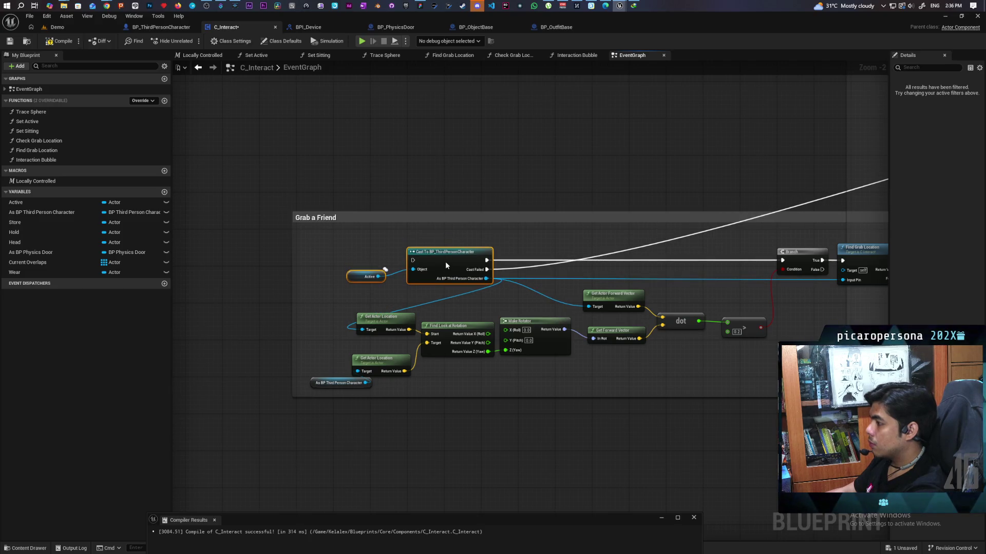
pyautogui.scroll(-2, 417, 294)
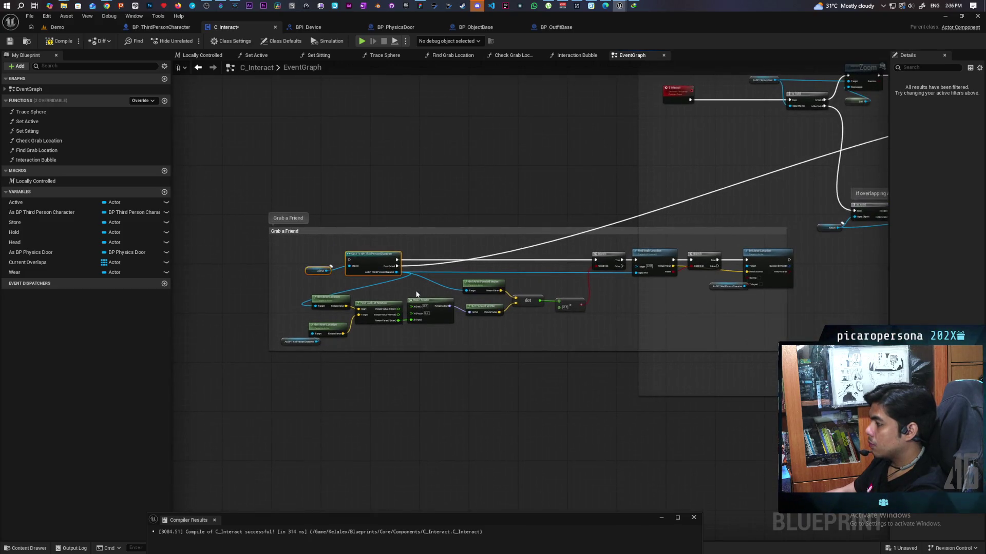
# - Select the Grab a Friend nodes and switch to BP_ThirdPersonCharacter
pyautogui.moveTo(291, 296)
pyautogui.mouseDown()
pyautogui.moveTo(355, 318)
pyautogui.moveTo(588, 342)
pyautogui.mouseUp()
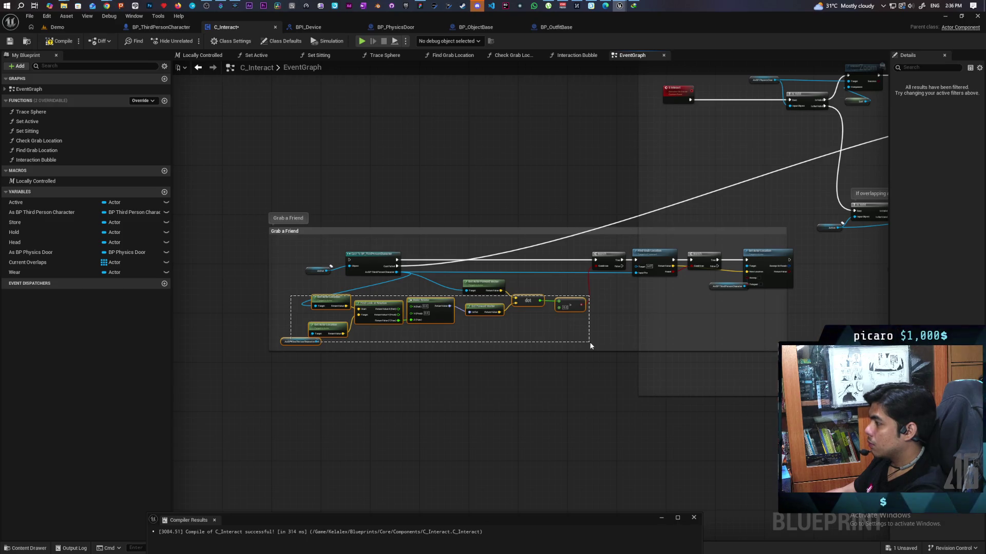
pyautogui.moveTo(590, 345); pyautogui.dragTo(589, 346)
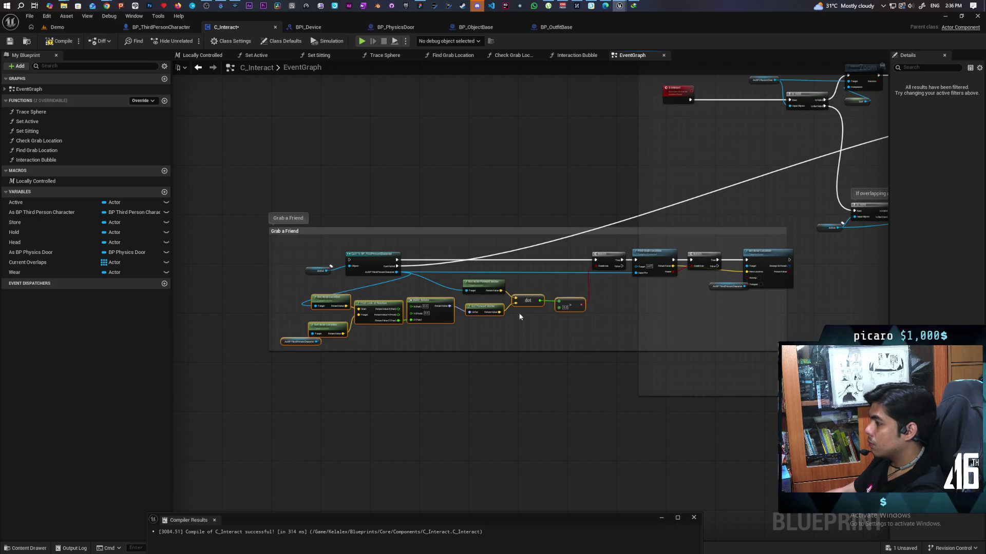
pyautogui.scroll(2, 557, 310)
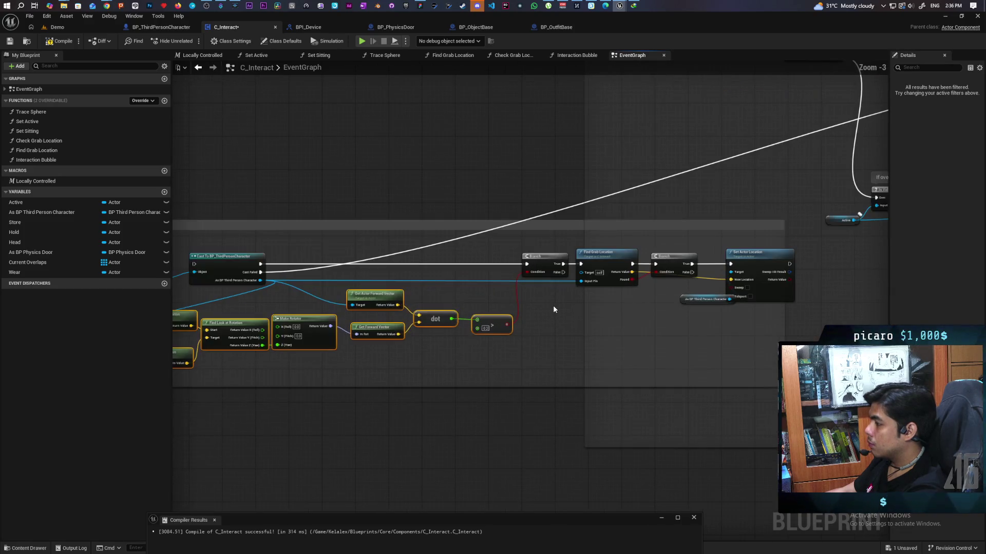
pyautogui.moveTo(546, 293); pyautogui.dragTo(746, 257)
pyautogui.keyDown('ctrl'); pyautogui.click(706, 300); pyautogui.keyUp('ctrl')
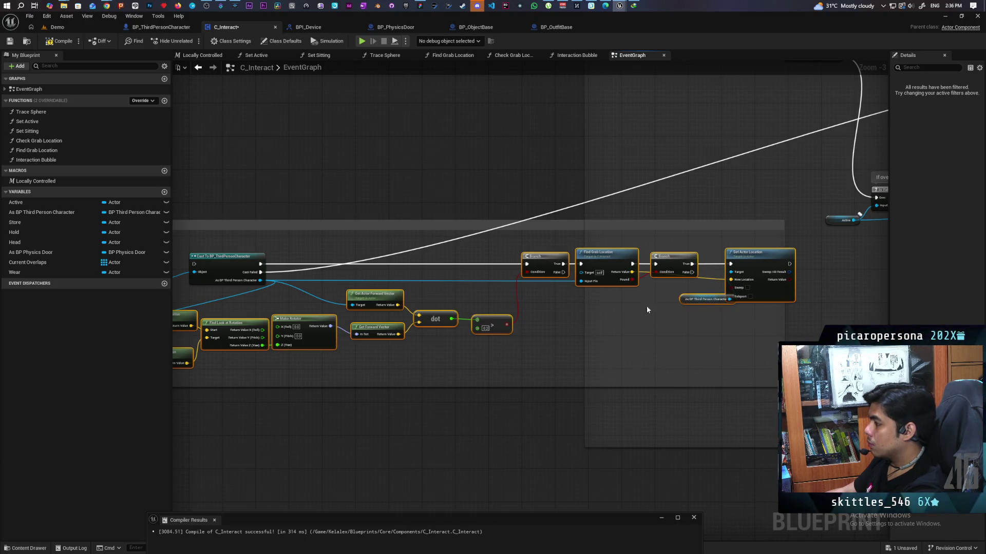
pyautogui.scroll(-2, 565, 316)
pyautogui.click(161, 27)
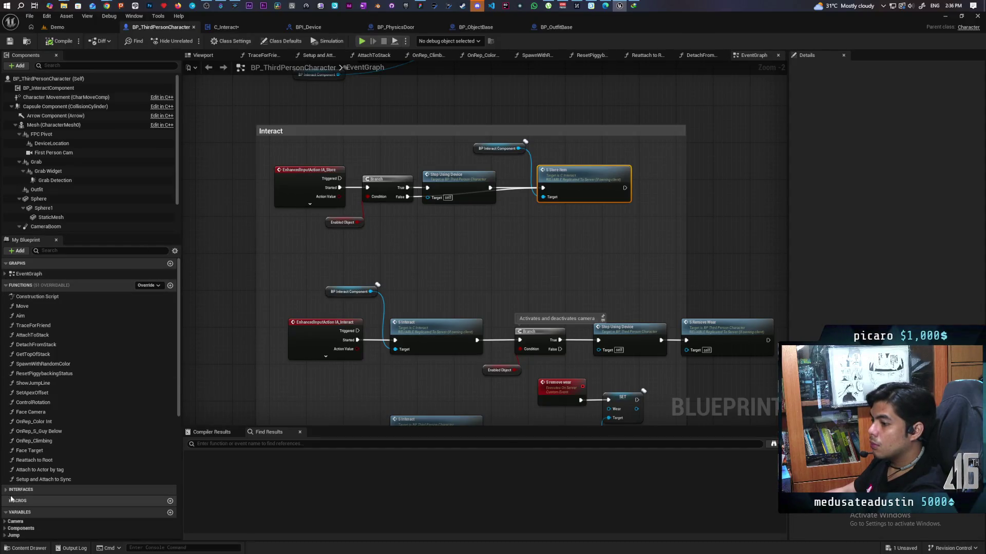
# - Open the Interact interface function and paste the Grab a Friend nodes into it
pyautogui.click(11, 490)
pyautogui.scroll(-1, 53, 513)
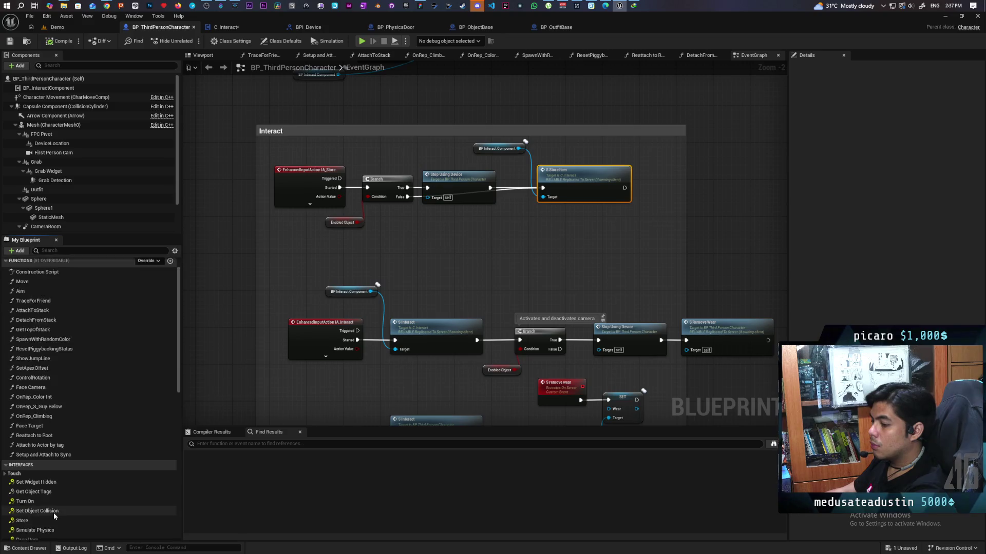
pyautogui.scroll(-4, 53, 513)
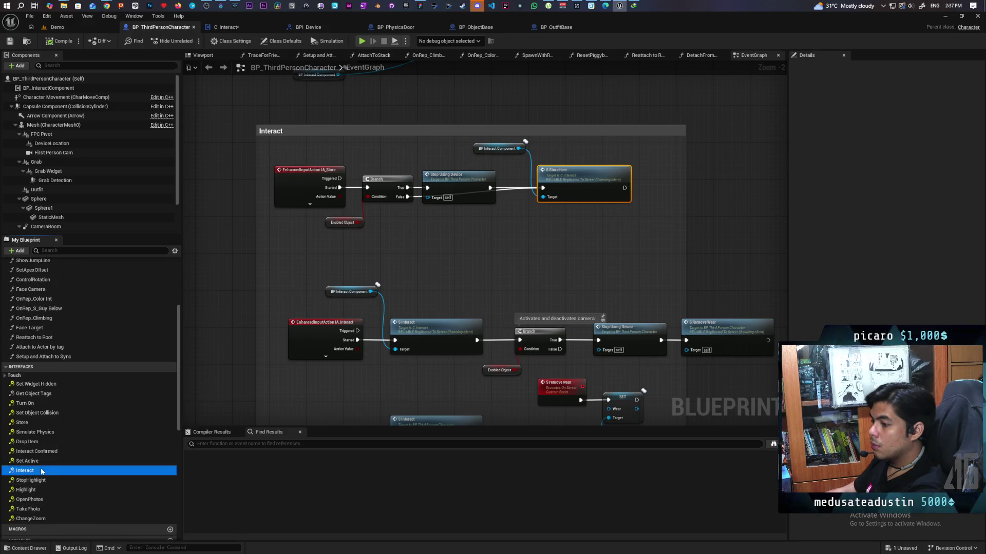
pyautogui.doubleClick(41, 470)
pyautogui.moveTo(412, 253); pyautogui.dragTo(583, 253)
pyautogui.hotkey('ctrl', 'v')
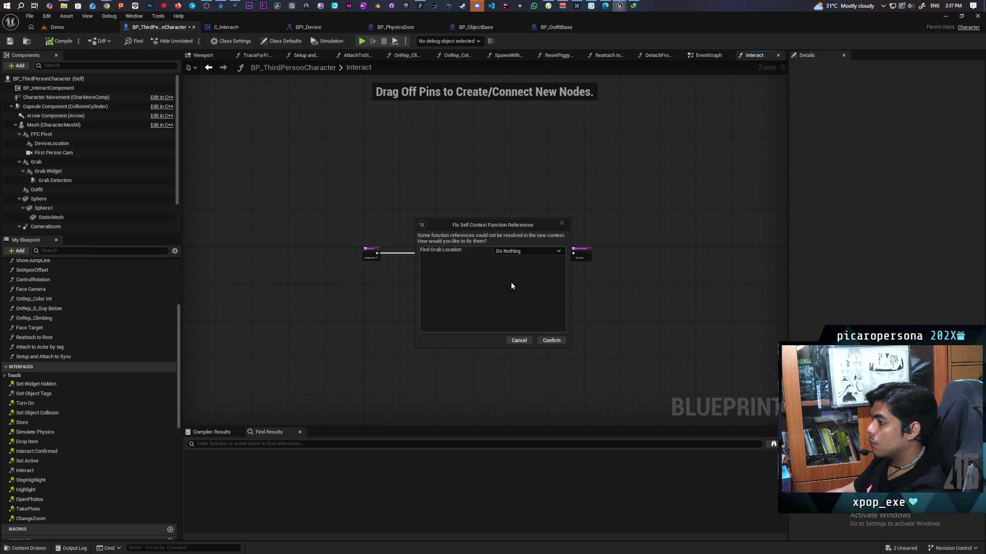
pyautogui.click(548, 341)
# - Add the interact component's Find Grab Location node to the Interact graph
pyautogui.scroll(3, 506, 320)
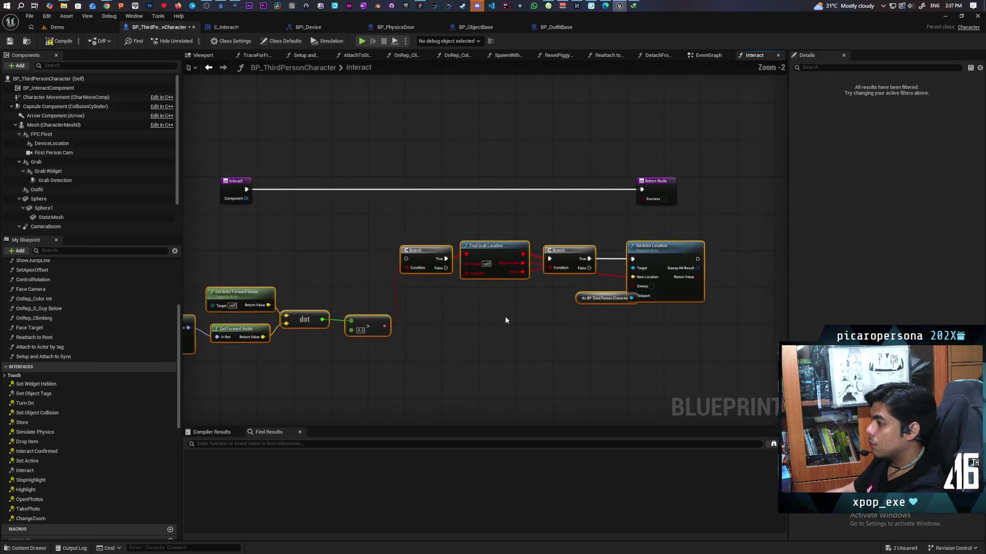
pyautogui.rightClick(453, 321)
pyautogui.write('f')
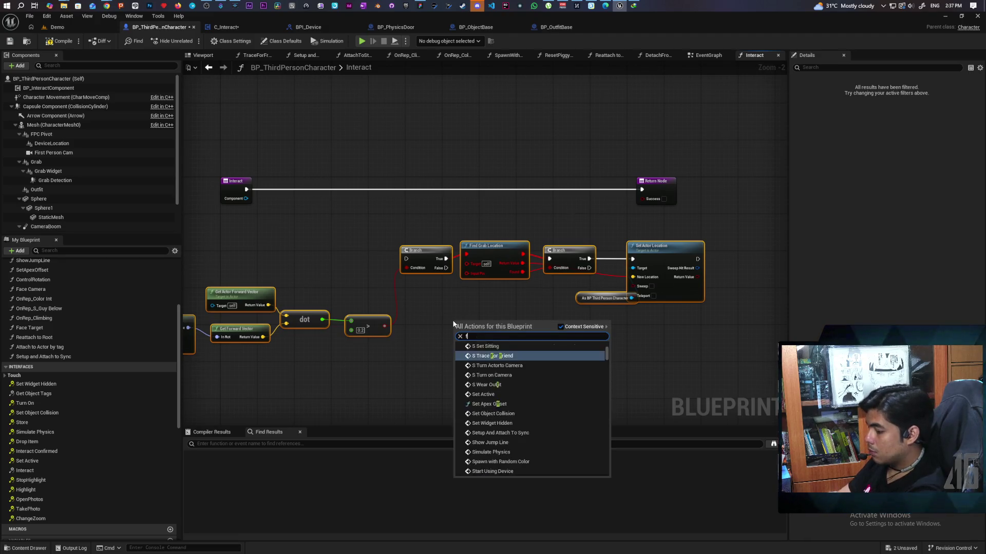
pyautogui.write('ind grab l')
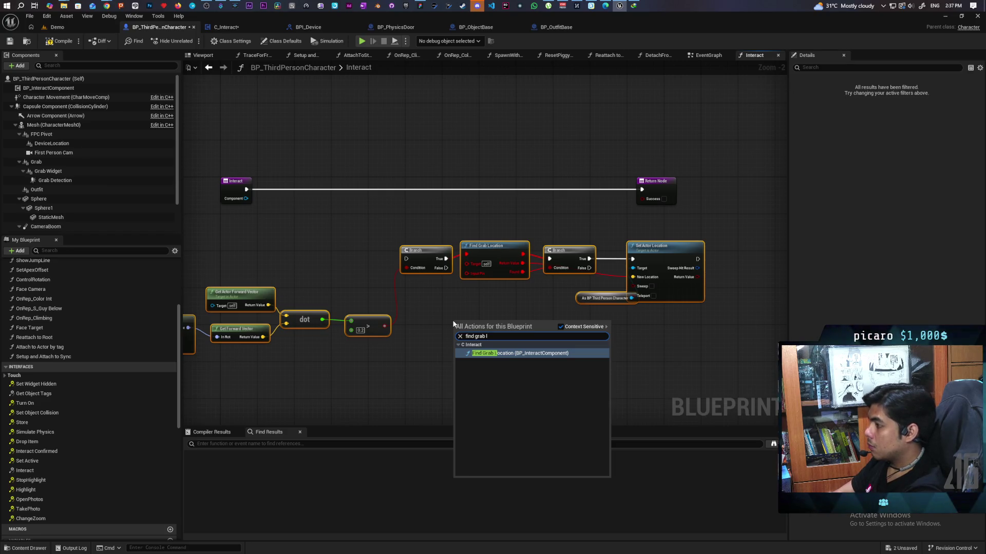
pyautogui.press('Return')
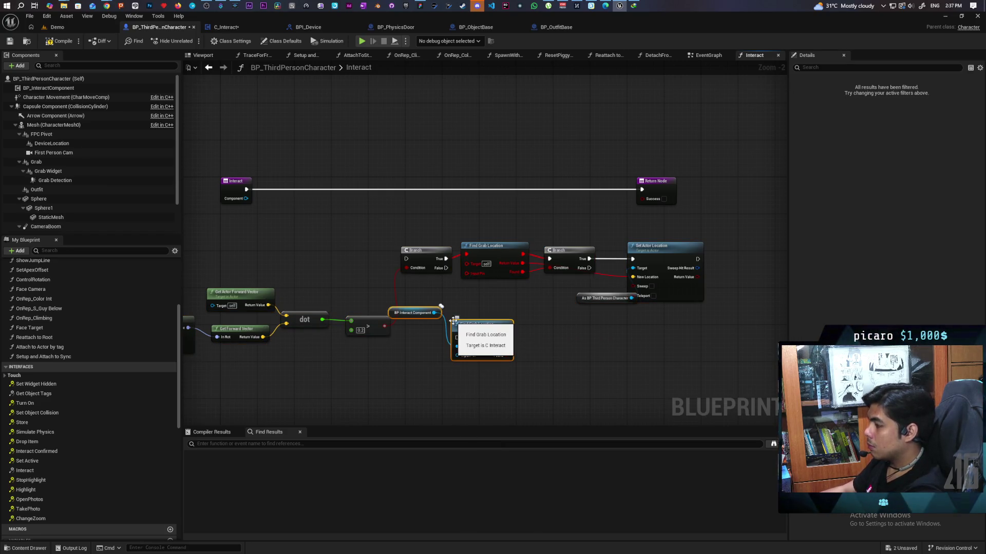
pyautogui.scroll(2, 431, 336)
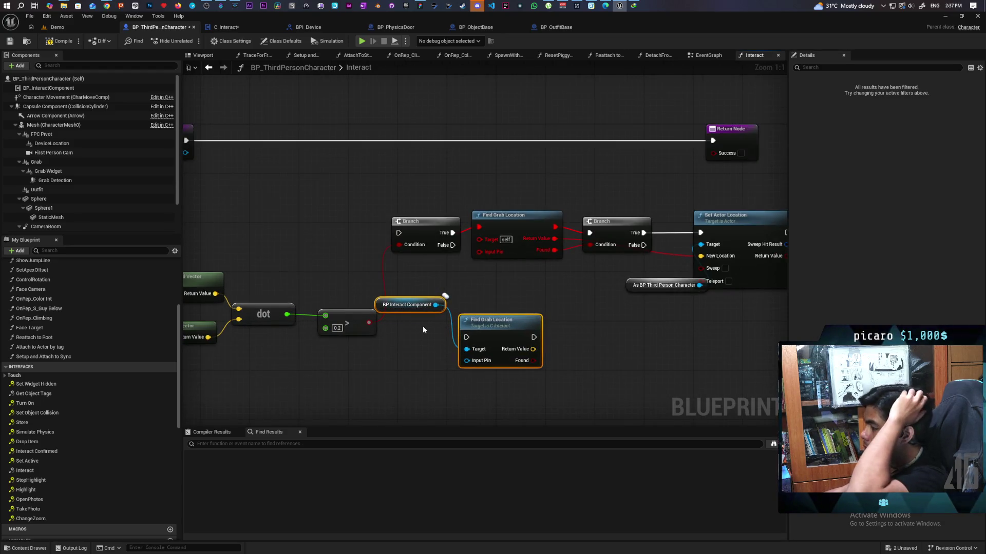
pyautogui.moveTo(422, 325); pyautogui.dragTo(501, 303)
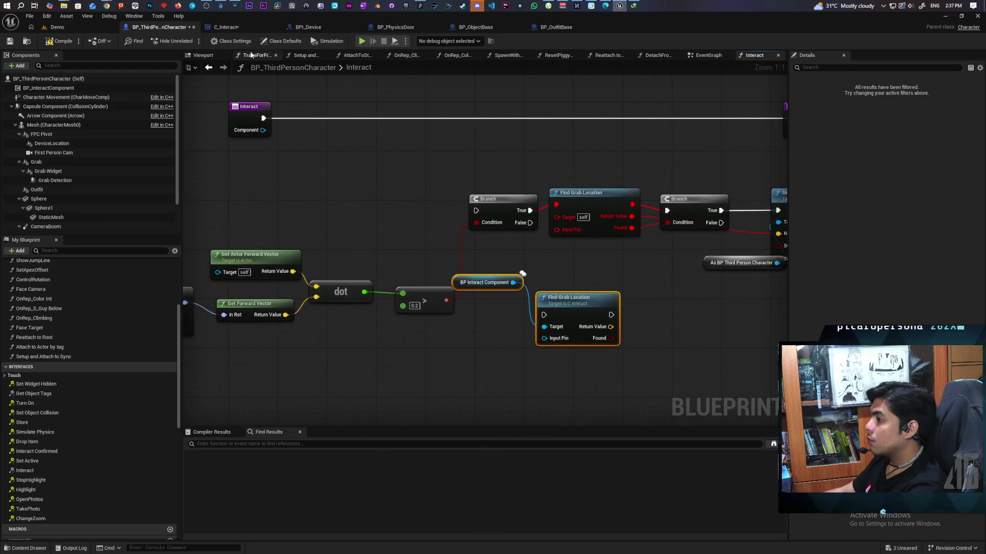
pyautogui.click(230, 30)
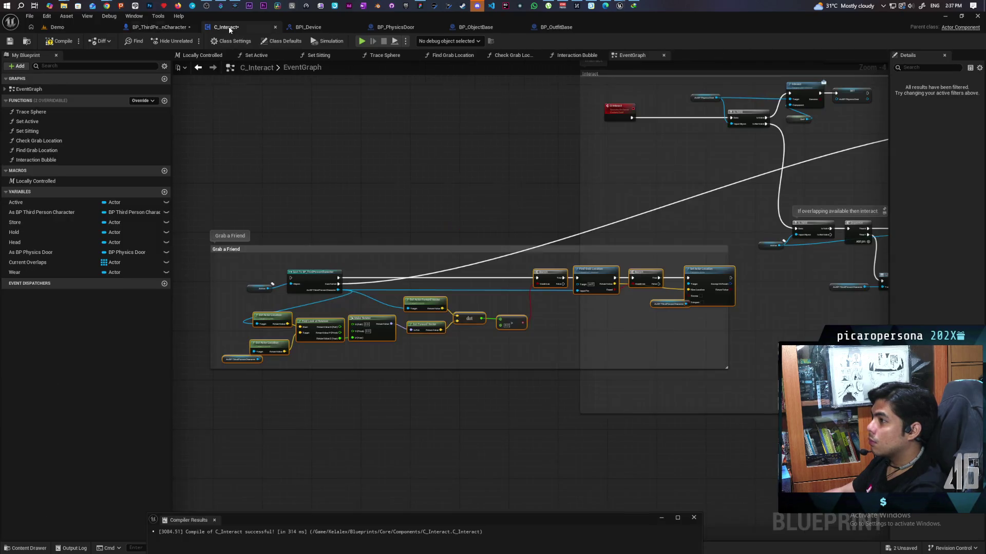
pyautogui.scroll(4, 607, 285)
pyautogui.scroll(-2, 607, 285)
pyautogui.moveTo(547, 319); pyautogui.dragTo(663, 327)
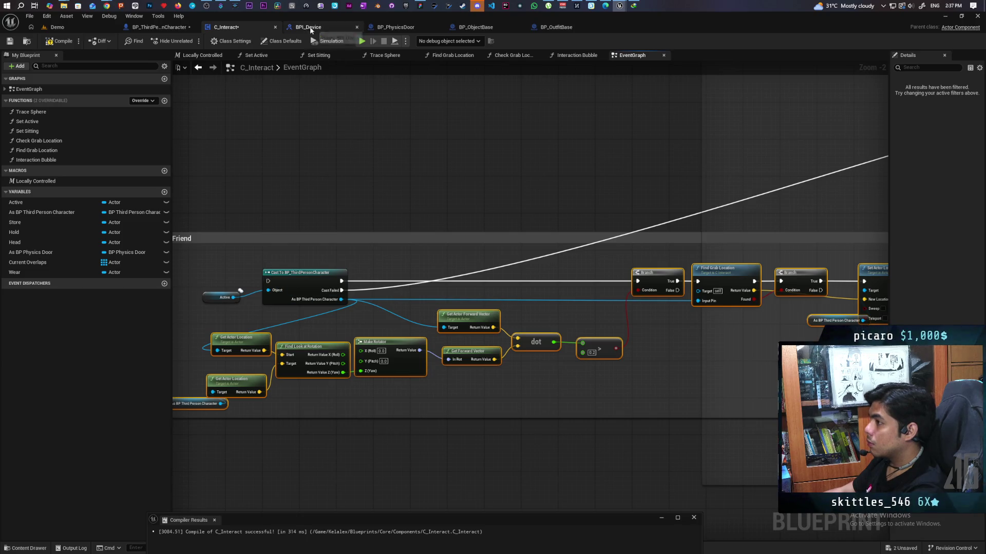
pyautogui.click(168, 29)
# - Wire Interact's Component into the new Find Grab Location Target and delete the old getter
pyautogui.moveTo(260, 134)
pyautogui.mouseDown()
pyautogui.moveTo(560, 362)
pyautogui.moveTo(545, 327)
pyautogui.mouseUp()
pyautogui.click(485, 284)
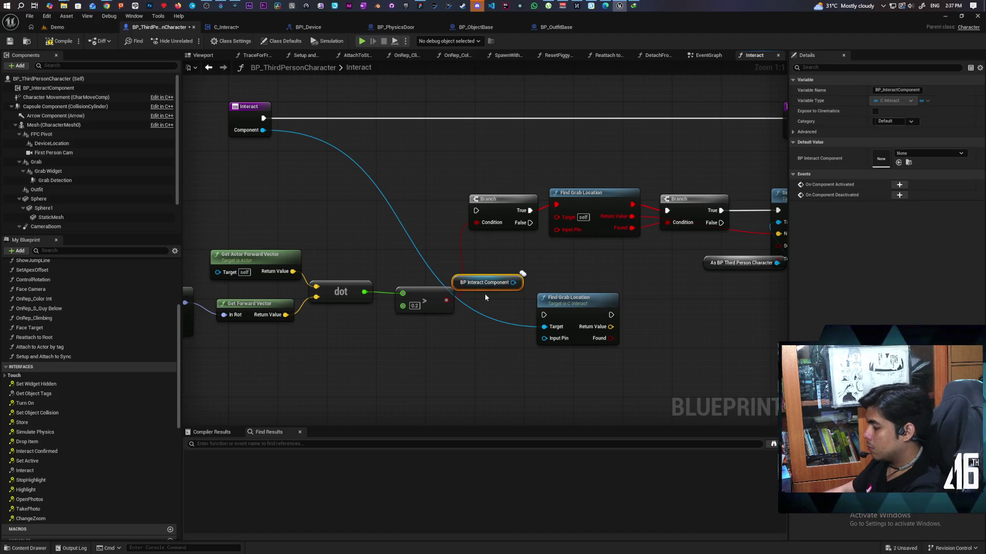
pyautogui.press('Delete')
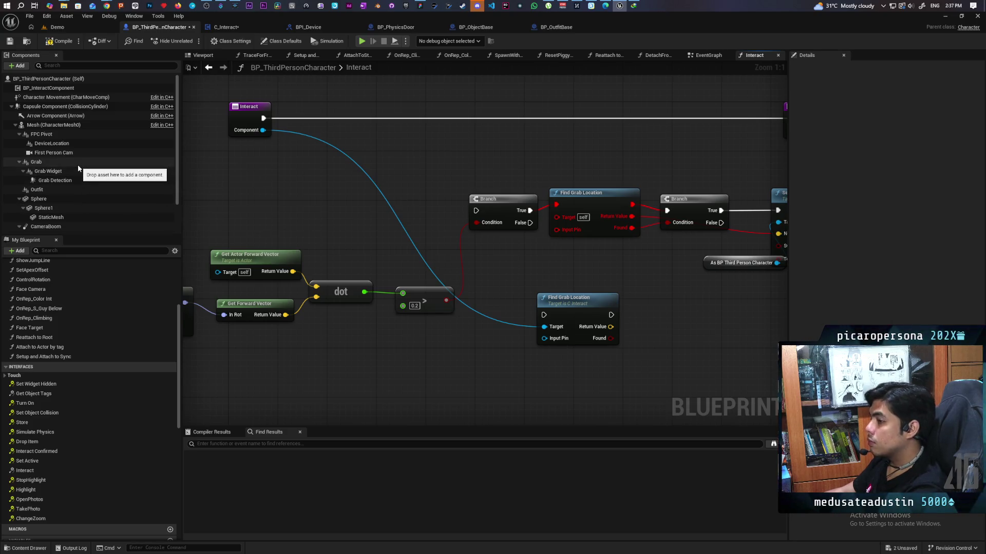
pyautogui.scroll(-2, 77, 162)
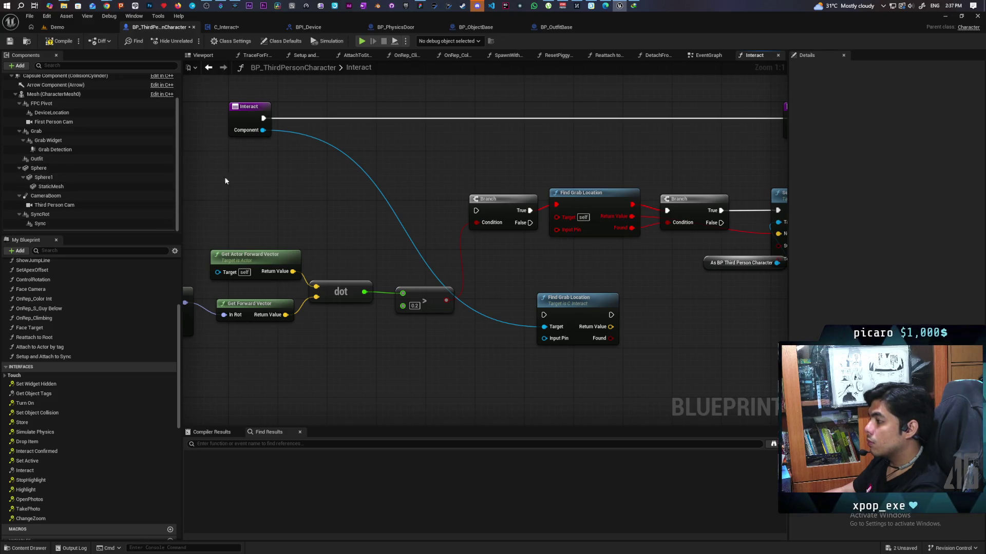
pyautogui.moveTo(476, 252); pyautogui.dragTo(430, 270)
pyautogui.moveTo(528, 322)
pyautogui.mouseDown()
pyautogui.moveTo(551, 289)
pyautogui.moveTo(545, 277)
pyautogui.mouseUp()
# - Move the exec, Return Value and Found wires to the new node and delete the old Find Grab Location
pyautogui.moveTo(485, 229); pyautogui.dragTo(517, 290)
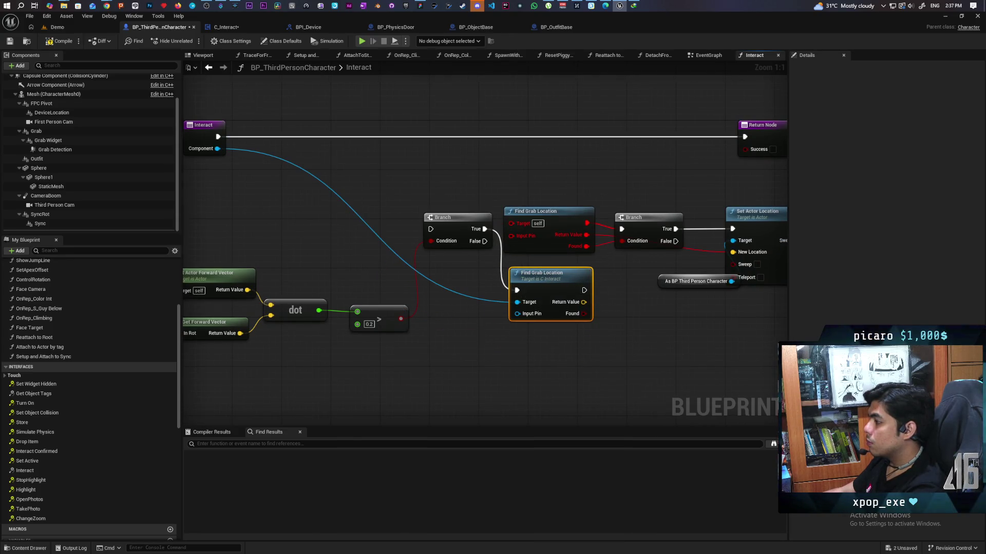
pyautogui.moveTo(605, 282); pyautogui.dragTo(550, 274)
pyautogui.moveTo(567, 221); pyautogui.dragTo(530, 283)
pyautogui.moveTo(532, 219); pyautogui.dragTo(530, 294)
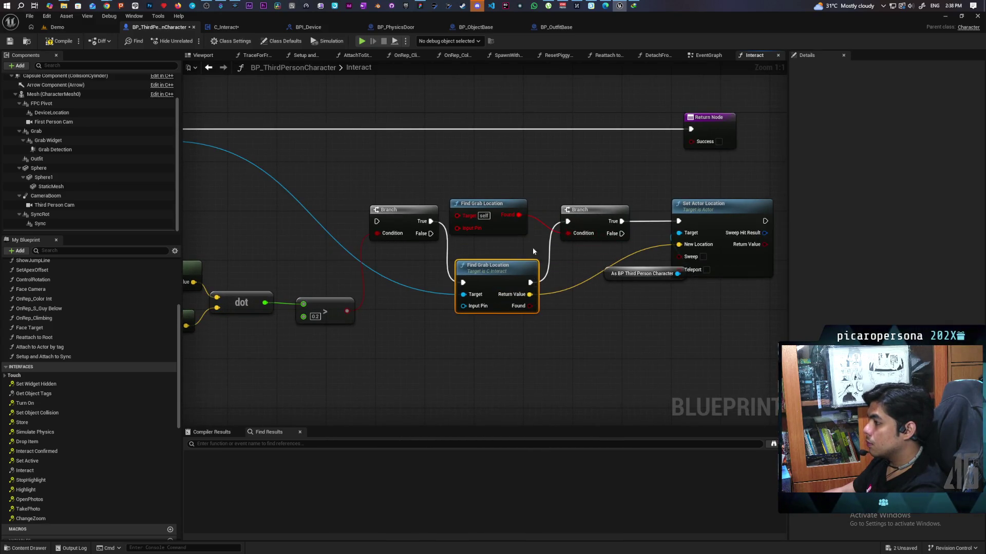
pyautogui.moveTo(519, 217)
pyautogui.mouseDown()
pyautogui.moveTo(550, 310)
pyautogui.moveTo(528, 306)
pyautogui.mouseUp()
pyautogui.moveTo(523, 197); pyautogui.dragTo(486, 236)
pyautogui.press('Delete')
pyautogui.moveTo(491, 274); pyautogui.dragTo(489, 218)
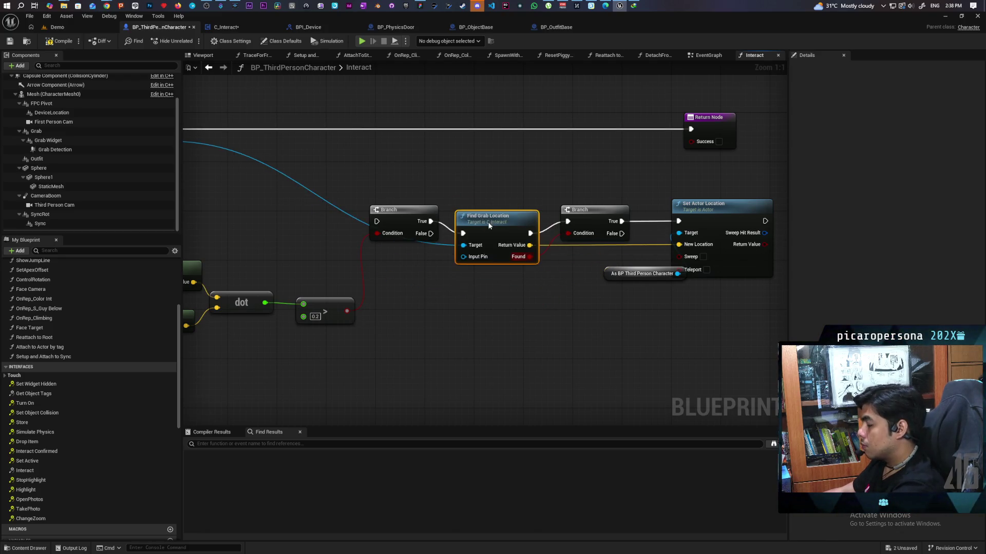
pyautogui.moveTo(495, 314)
pyautogui.mouseDown()
pyautogui.moveTo(605, 306)
pyautogui.moveTo(482, 295)
pyautogui.moveTo(600, 275)
pyautogui.moveTo(572, 330)
pyautogui.moveTo(661, 310)
pyautogui.moveTo(703, 288)
pyautogui.mouseUp()
pyautogui.moveTo(445, 341); pyautogui.dragTo(624, 334)
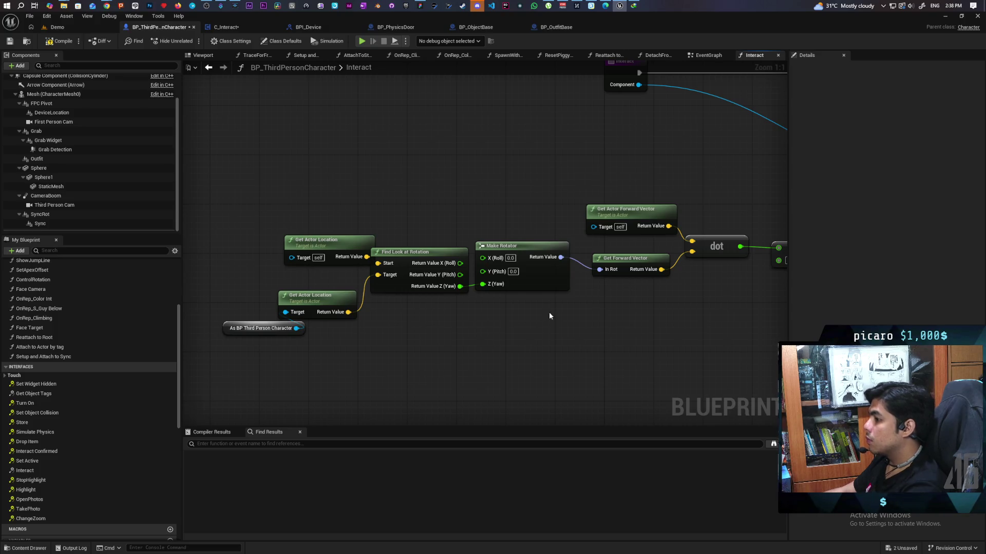
# - Cast Component to BP Third Person Character and feed Get Actor Location's Target
pyautogui.moveTo(637, 86); pyautogui.dragTo(363, 143)
pyautogui.write('as bp thir')
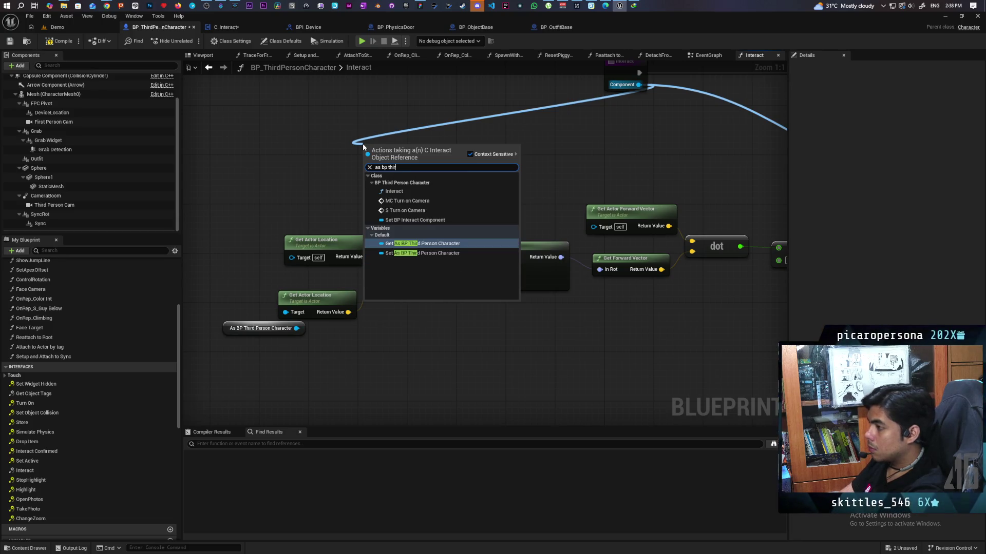
pyautogui.press('Return')
pyautogui.moveTo(466, 149)
pyautogui.mouseDown()
pyautogui.moveTo(282, 303)
pyautogui.moveTo(285, 312)
pyautogui.mouseUp()
pyautogui.click(244, 323)
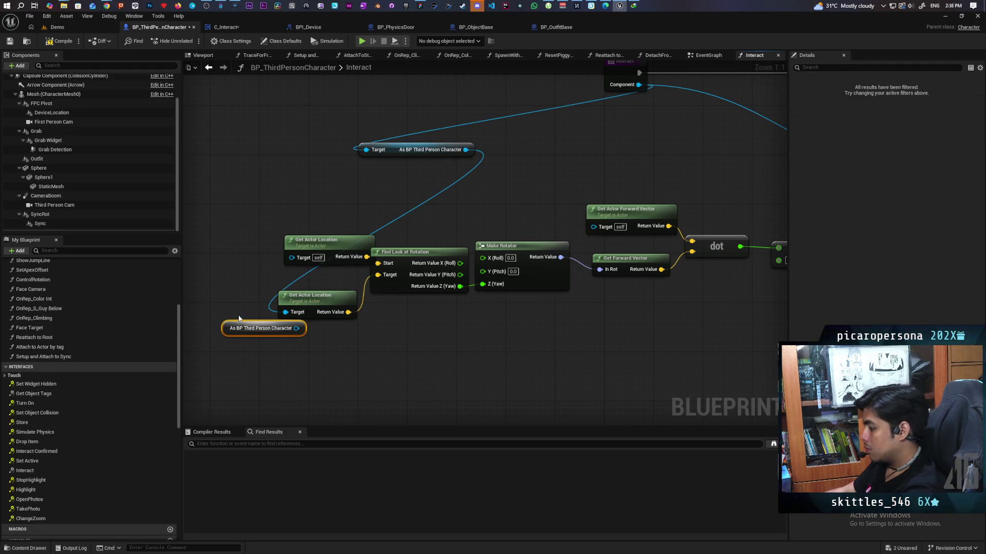
pyautogui.click(239, 319)
# - Feed the cast character into Set Actor Location's Target and delete the old character getter
pyautogui.scroll(-3, 370, 264)
pyautogui.click(242, 217)
pyautogui.moveTo(269, 217)
pyautogui.mouseDown()
pyautogui.moveTo(726, 263)
pyautogui.moveTo(697, 287)
pyautogui.moveTo(694, 267)
pyautogui.mouseUp()
pyautogui.click(692, 259)
pyautogui.moveTo(384, 174)
pyautogui.mouseDown()
pyautogui.moveTo(740, 263)
pyautogui.moveTo(733, 239)
pyautogui.mouseUp()
pyautogui.click(589, 309)
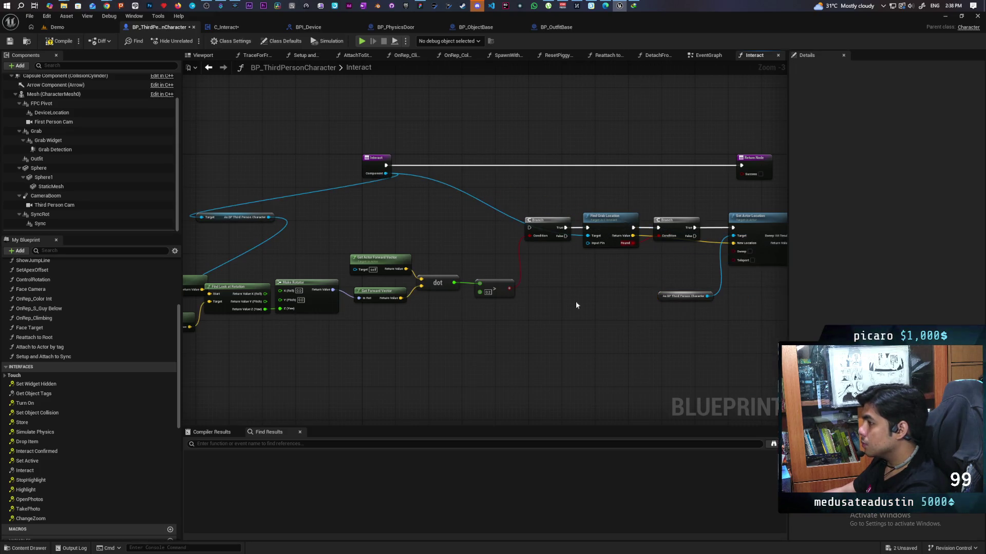
pyautogui.moveTo(268, 217); pyautogui.dragTo(734, 236)
pyautogui.click(693, 297)
pyautogui.press('Delete')
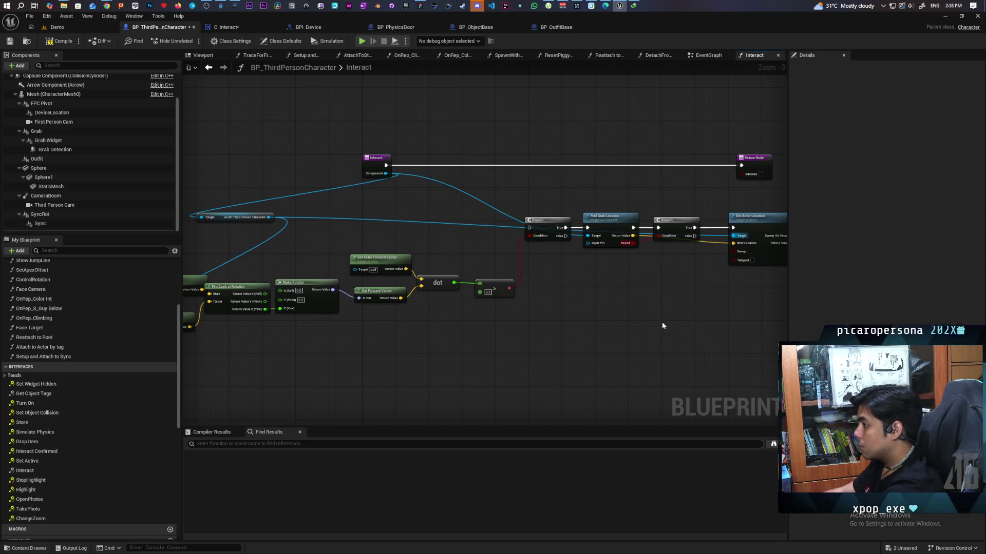
# - Run the Branch from Interact, end at the Return Node, and reposition the entry and cast nodes
pyautogui.moveTo(386, 165)
pyautogui.mouseDown()
pyautogui.moveTo(590, 220)
pyautogui.moveTo(533, 234)
pyautogui.mouseUp()
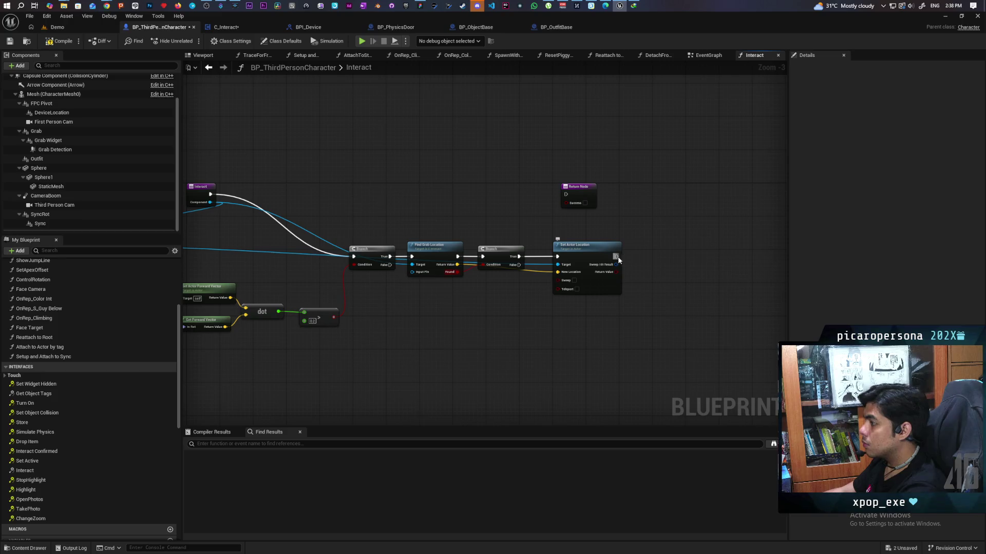
pyautogui.moveTo(616, 257)
pyautogui.mouseDown()
pyautogui.moveTo(560, 222)
pyautogui.moveTo(567, 198)
pyautogui.moveTo(657, 260)
pyautogui.mouseUp()
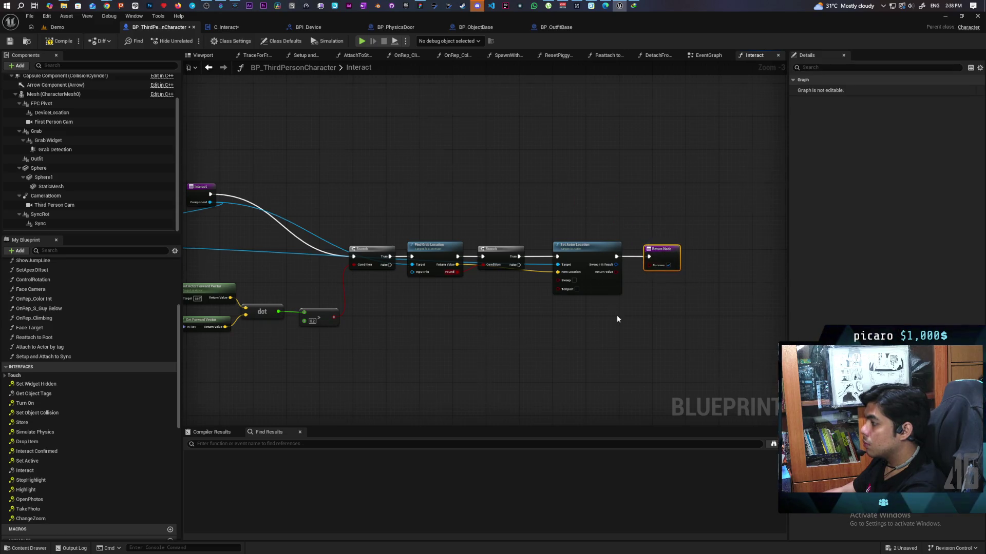
pyautogui.scroll(-2, 617, 315)
pyautogui.scroll(2, 463, 208)
pyautogui.moveTo(427, 194)
pyautogui.mouseDown()
pyautogui.moveTo(400, 259)
pyautogui.moveTo(410, 219)
pyautogui.mouseUp()
pyautogui.moveTo(277, 239)
pyautogui.mouseDown()
pyautogui.moveTo(527, 270)
pyautogui.moveTo(346, 254)
pyautogui.moveTo(230, 266)
pyautogui.moveTo(252, 275)
pyautogui.mouseUp()
pyautogui.moveTo(420, 205)
pyautogui.mouseDown()
pyautogui.moveTo(357, 236)
pyautogui.moveTo(391, 246)
pyautogui.mouseUp()
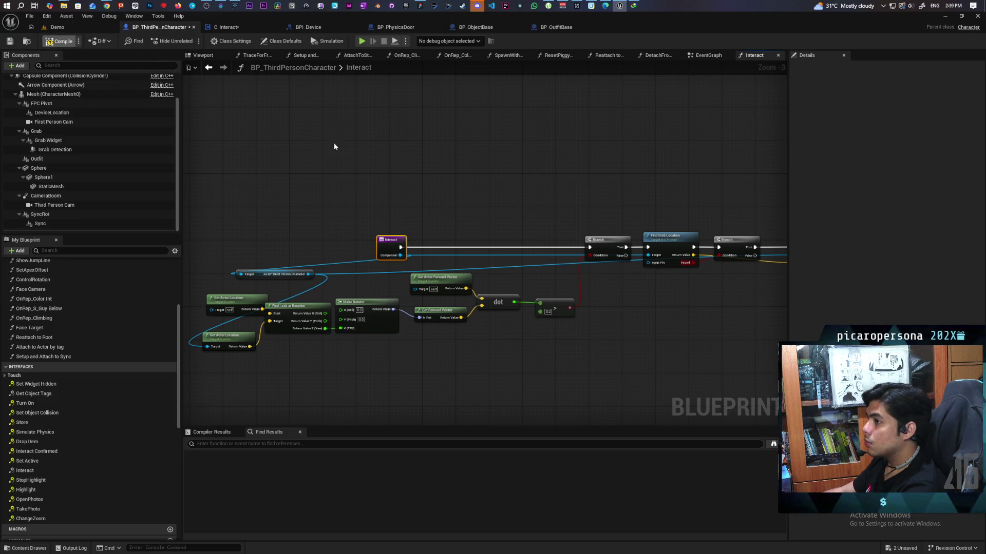
# - Save all blueprints and review C_Interact's Grab a Friend nodes
pyautogui.hotkey('ctrl', 'shift', 's')
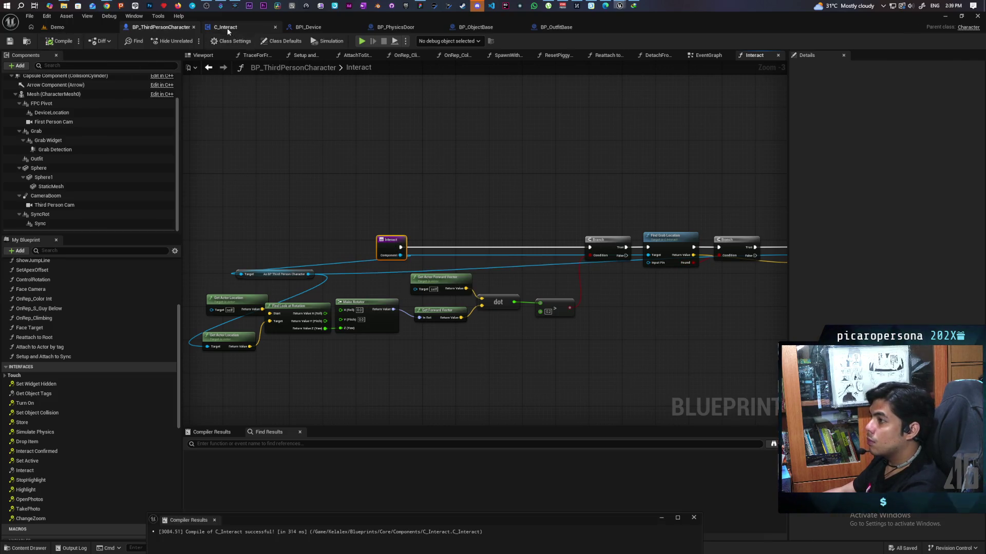
pyautogui.click(226, 27)
pyautogui.moveTo(450, 280); pyautogui.dragTo(458, 292)
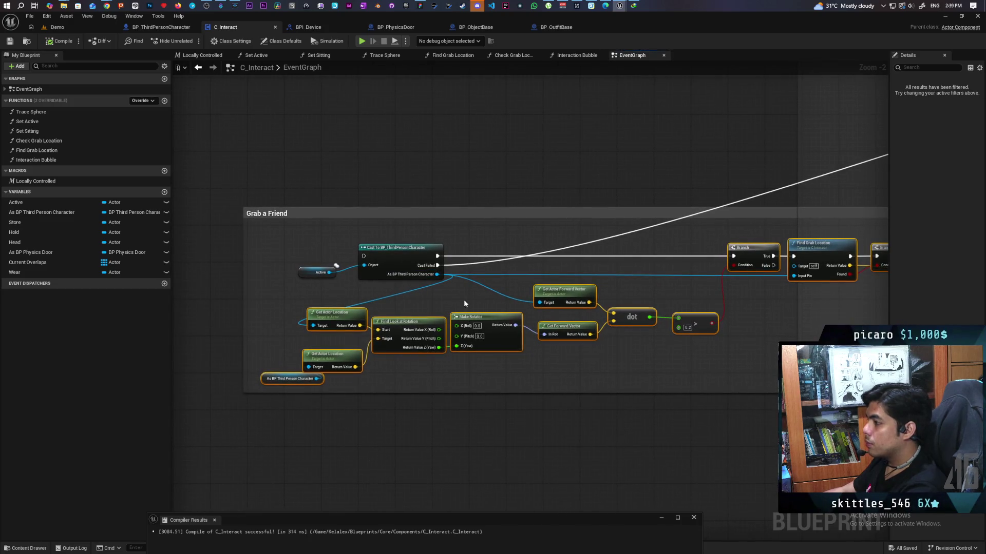
pyautogui.moveTo(583, 342); pyautogui.dragTo(509, 347)
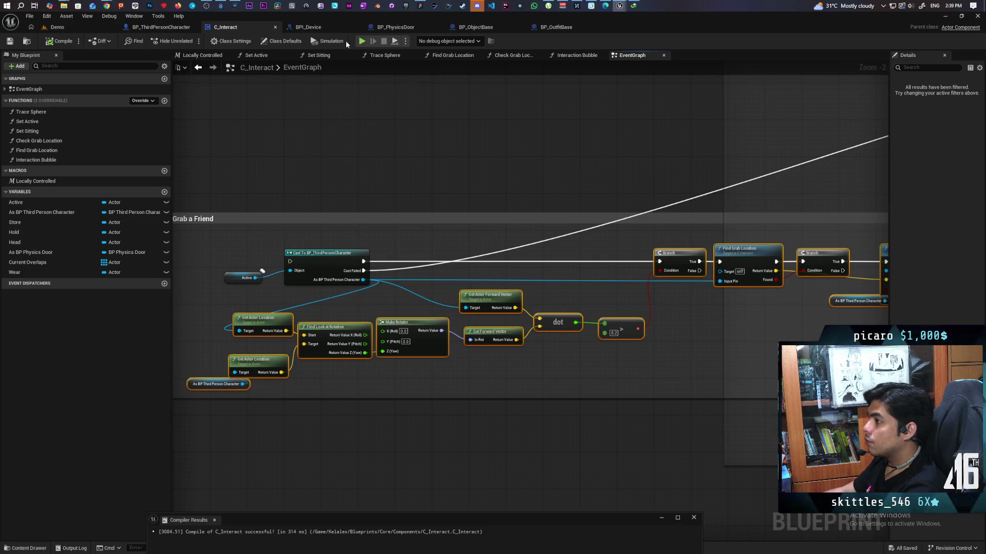
# - Connect a Self reference to Find Grab Location's Input Pin and compile BP_ThirdPersonCharacter
pyautogui.click(165, 28)
pyautogui.scroll(2, 619, 259)
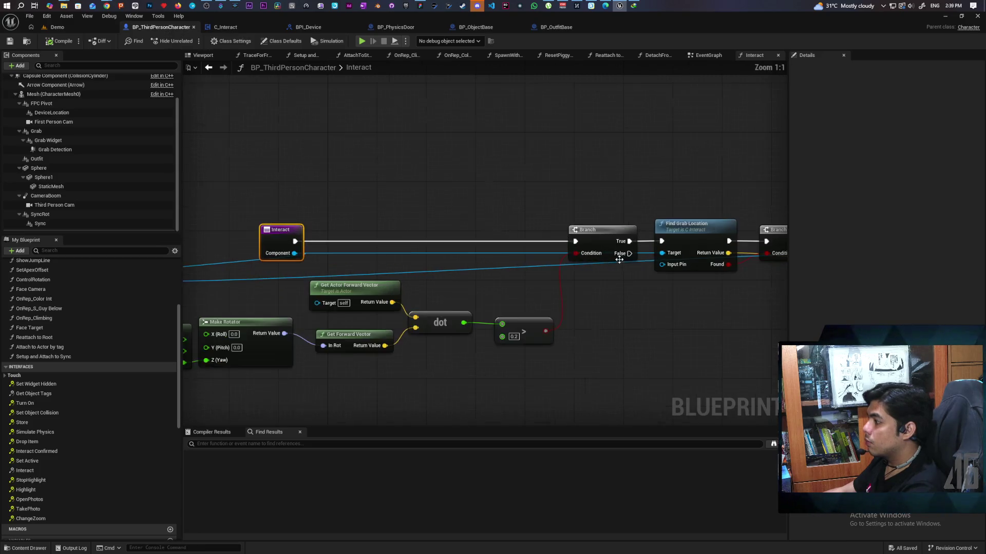
pyautogui.moveTo(662, 264); pyautogui.dragTo(637, 324)
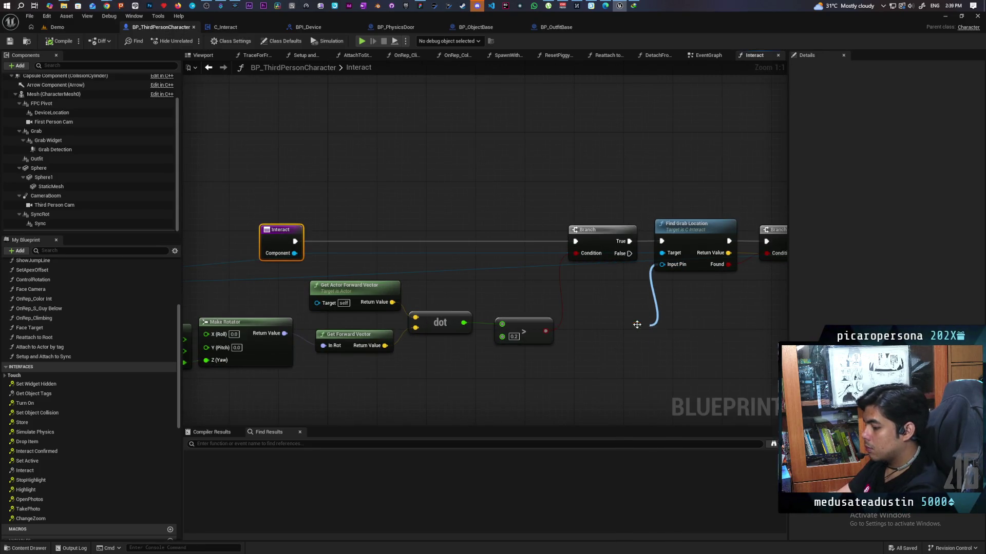
pyautogui.scroll(-2, 637, 324)
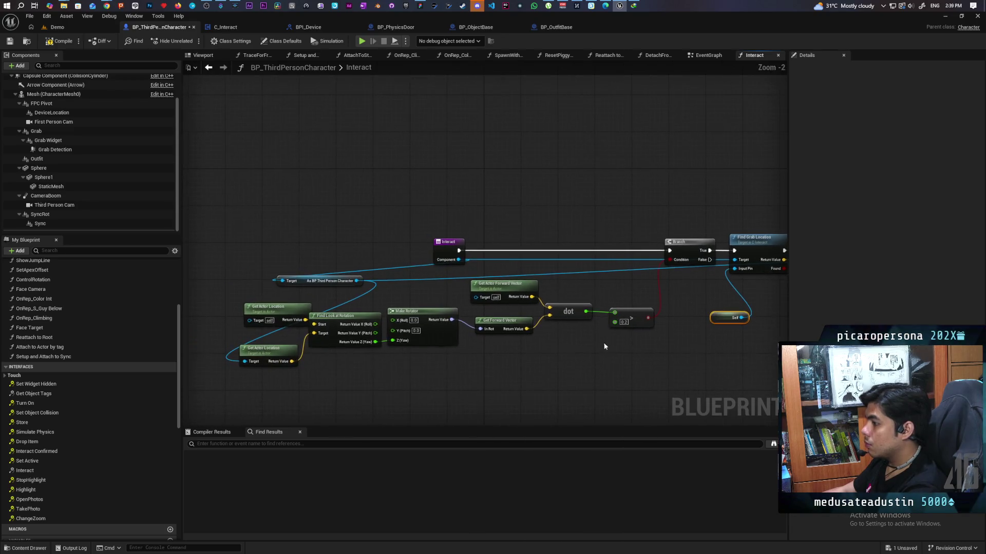
pyautogui.moveTo(620, 352); pyautogui.dragTo(511, 343)
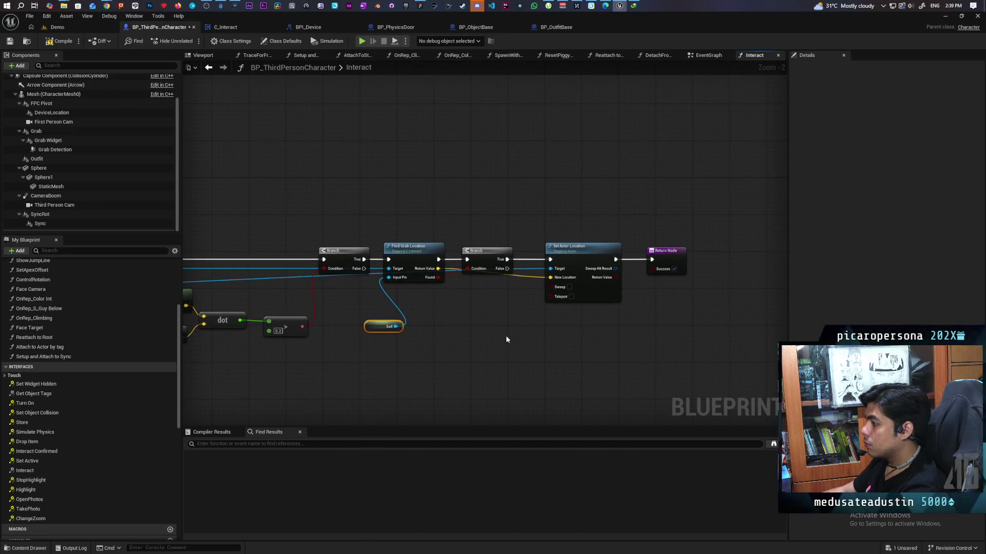
pyautogui.click(406, 254)
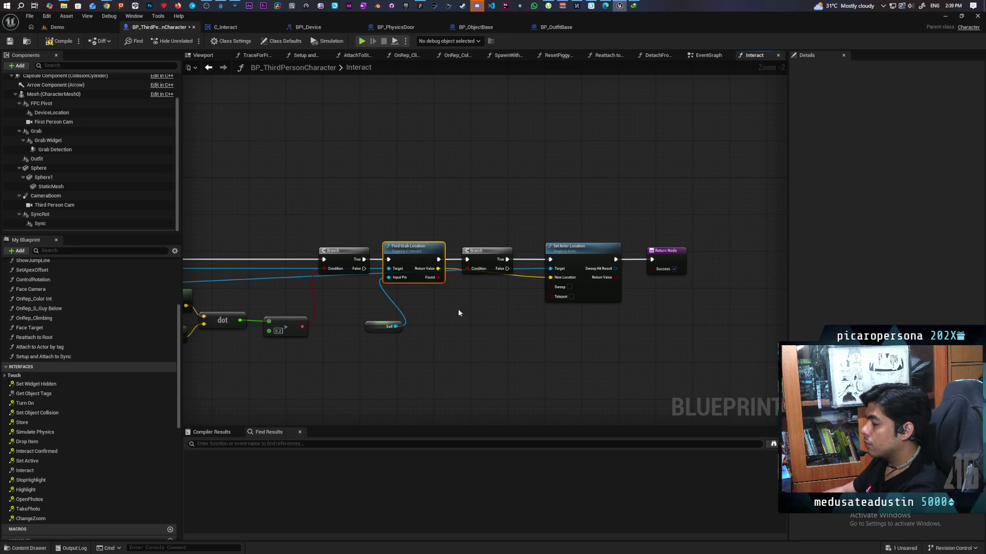
pyautogui.click(58, 43)
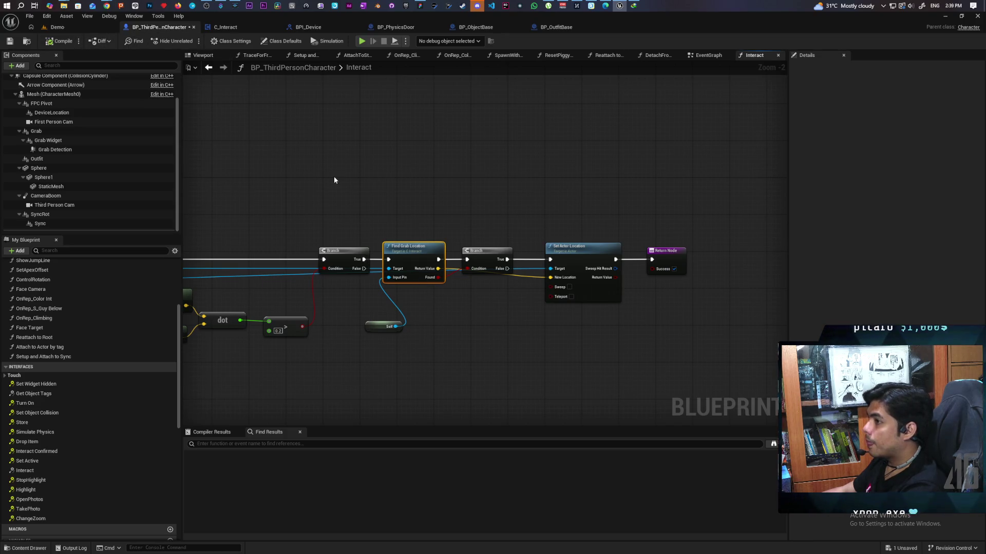
# - Review the start of the Interact chain, then return to C_Interact's event graph
pyautogui.moveTo(315, 177)
pyautogui.mouseDown()
pyautogui.moveTo(448, 182)
pyautogui.moveTo(404, 171)
pyautogui.mouseUp()
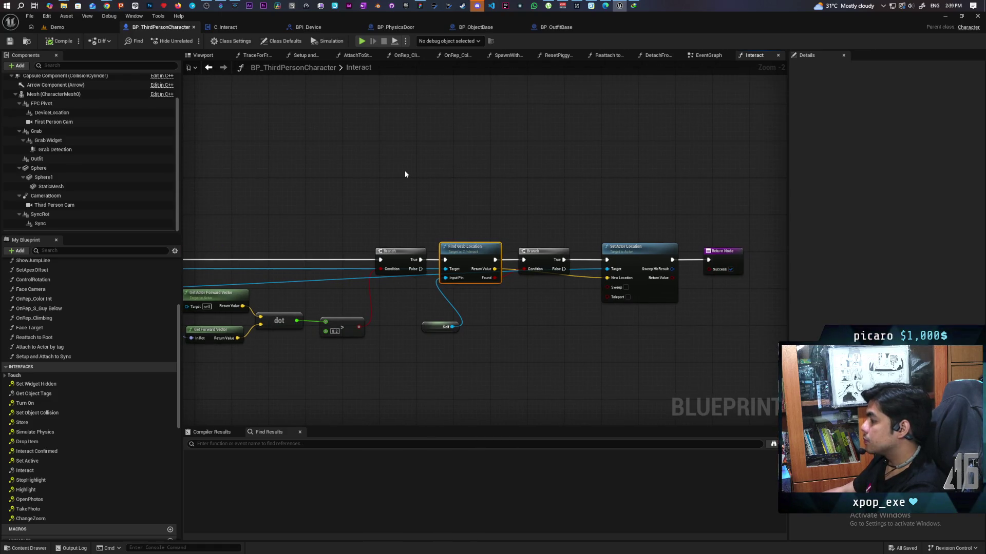
pyautogui.moveTo(405, 174); pyautogui.dragTo(627, 157)
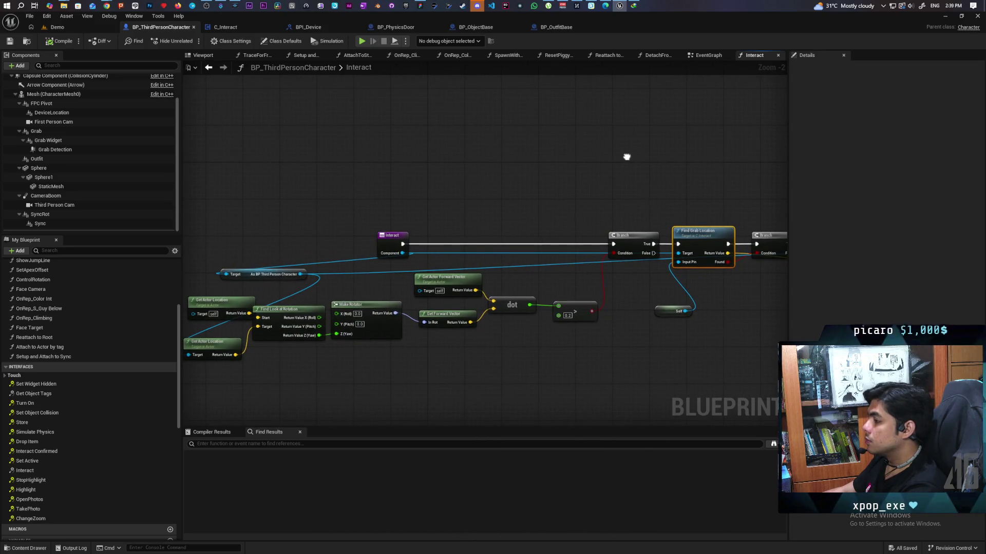
pyautogui.click(226, 27)
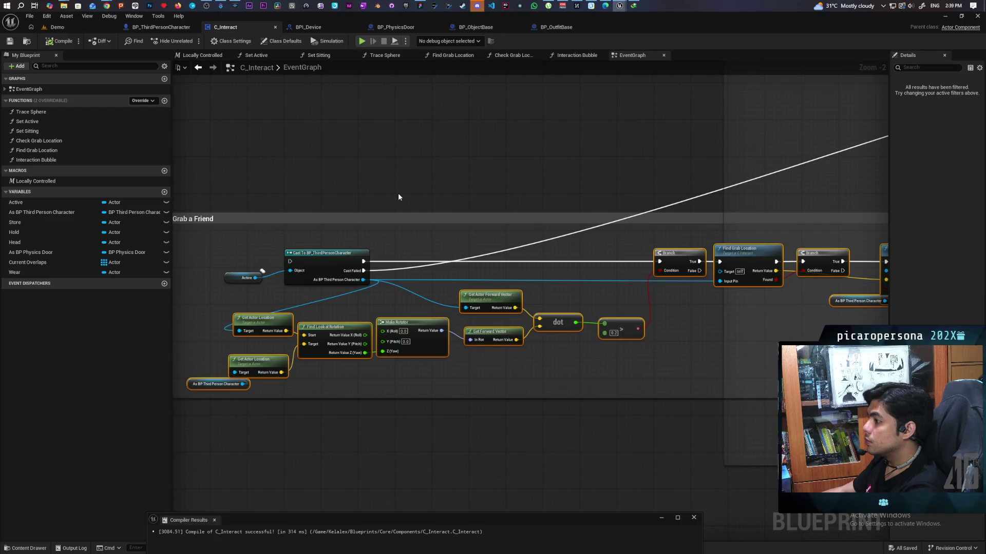
# - Delete every node inside Grab a Friend, then the empty Grab a Friend comment box
pyautogui.scroll(-2, 399, 193)
pyautogui.moveTo(478, 271)
pyautogui.mouseDown()
pyautogui.moveTo(435, 279)
pyautogui.moveTo(489, 258)
pyautogui.mouseUp()
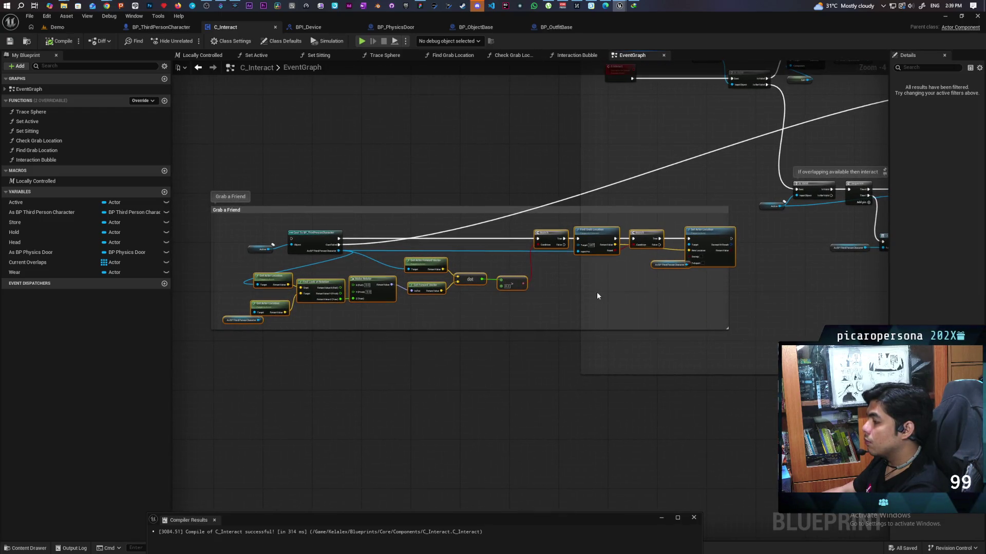
pyautogui.click(568, 312)
pyautogui.moveTo(233, 228)
pyautogui.mouseDown()
pyautogui.moveTo(395, 309)
pyautogui.moveTo(716, 316)
pyautogui.mouseUp()
pyautogui.moveTo(715, 322); pyautogui.dragTo(716, 322)
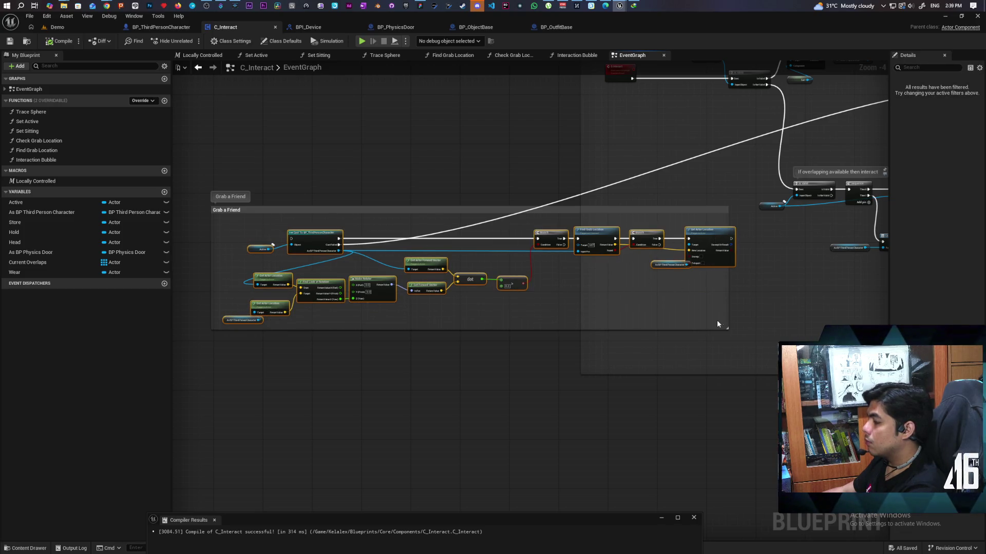
pyautogui.press('Delete')
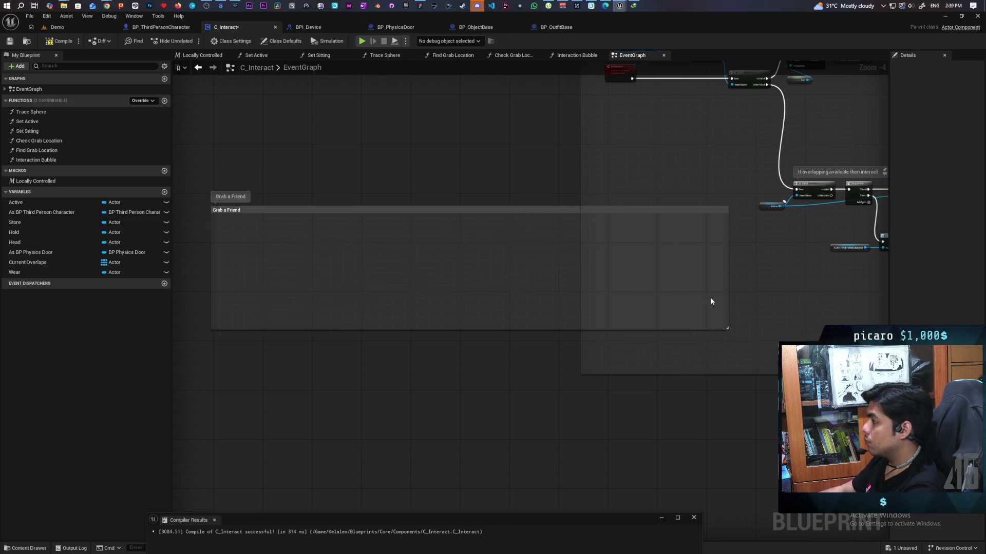
pyautogui.click(268, 244)
pyautogui.press('Delete')
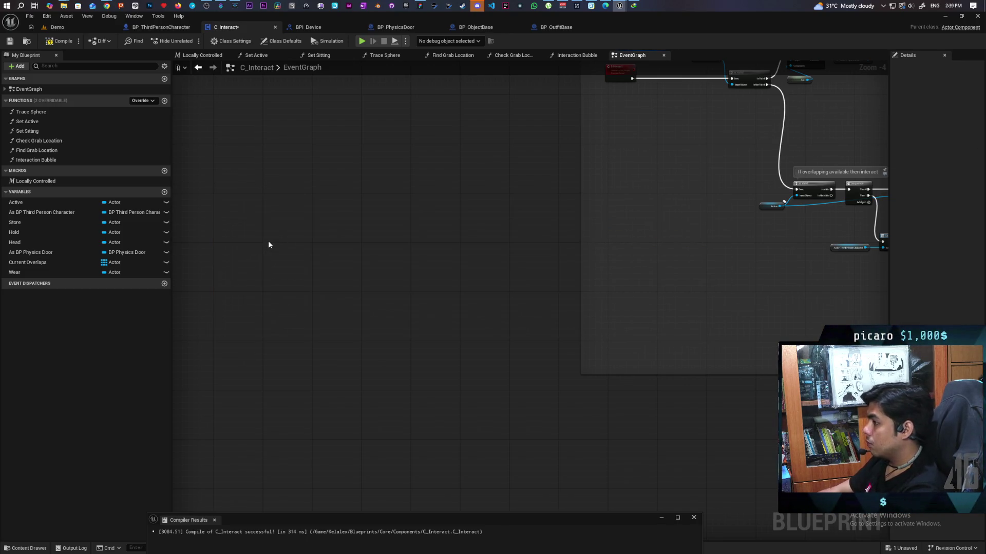
pyautogui.scroll(-3, 413, 303)
pyautogui.scroll(3, 476, 287)
pyautogui.scroll(1, 477, 288)
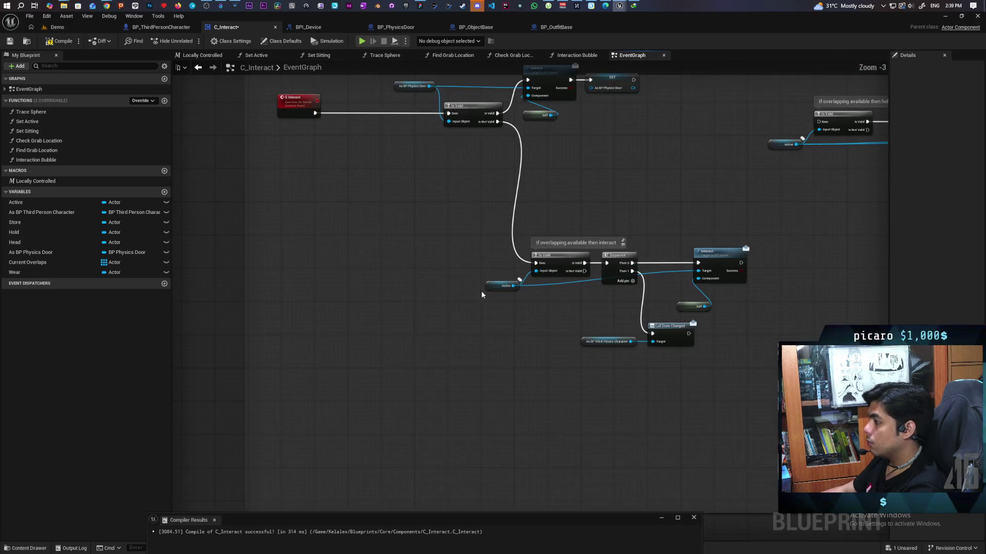
# - Move the Interact node group up into the freed space and compile C_Interact
pyautogui.moveTo(351, 280); pyautogui.dragTo(633, 445)
pyautogui.moveTo(617, 321)
pyautogui.mouseDown()
pyautogui.moveTo(592, 259)
pyautogui.moveTo(596, 225)
pyautogui.mouseUp()
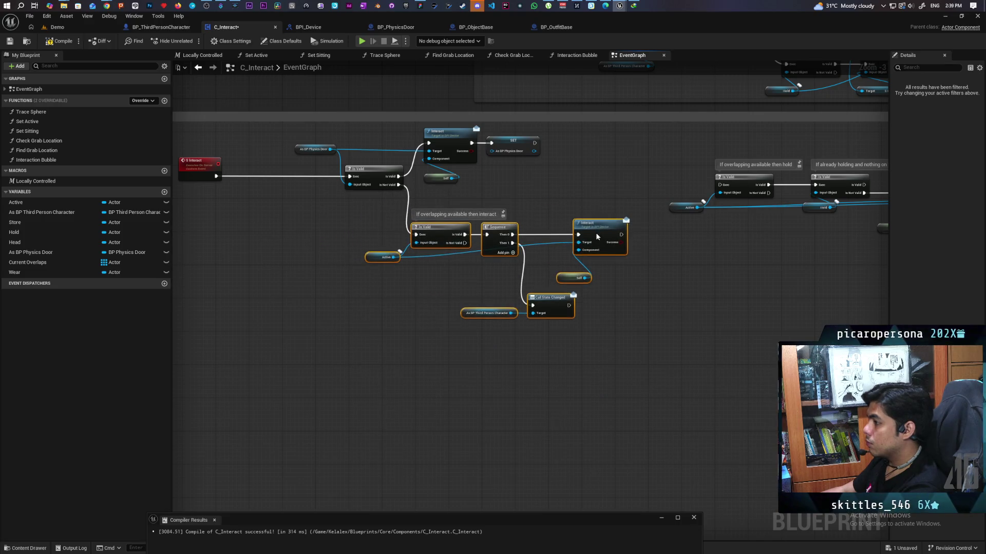
pyautogui.click(633, 308)
pyautogui.scroll(2, 616, 333)
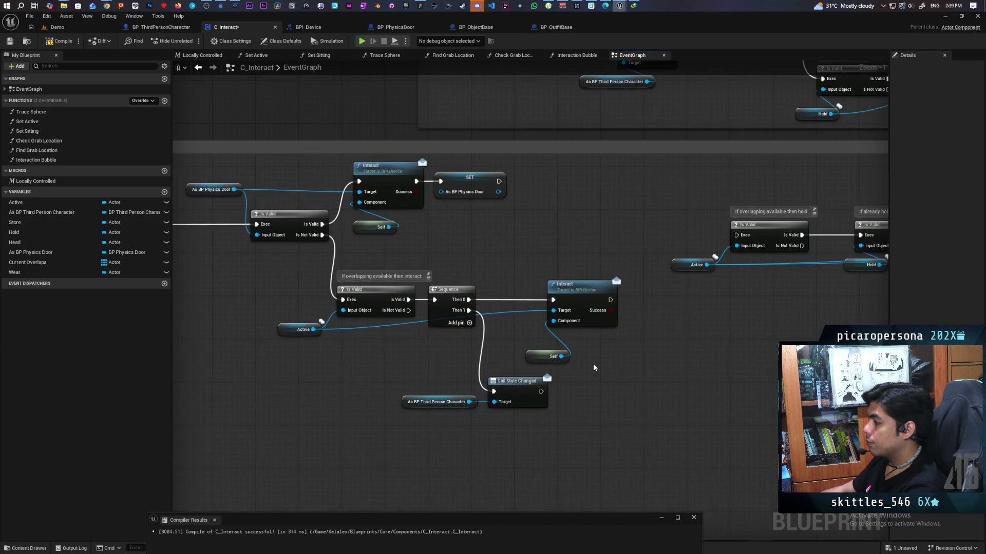
pyautogui.moveTo(503, 247)
pyautogui.mouseDown()
pyautogui.moveTo(530, 292)
pyautogui.moveTo(650, 293)
pyautogui.mouseUp()
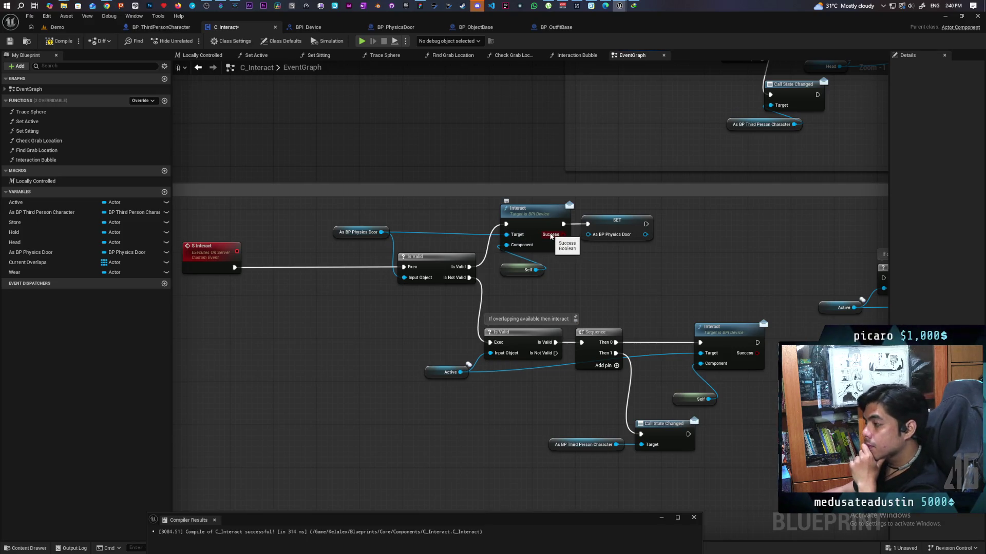
pyautogui.click(59, 41)
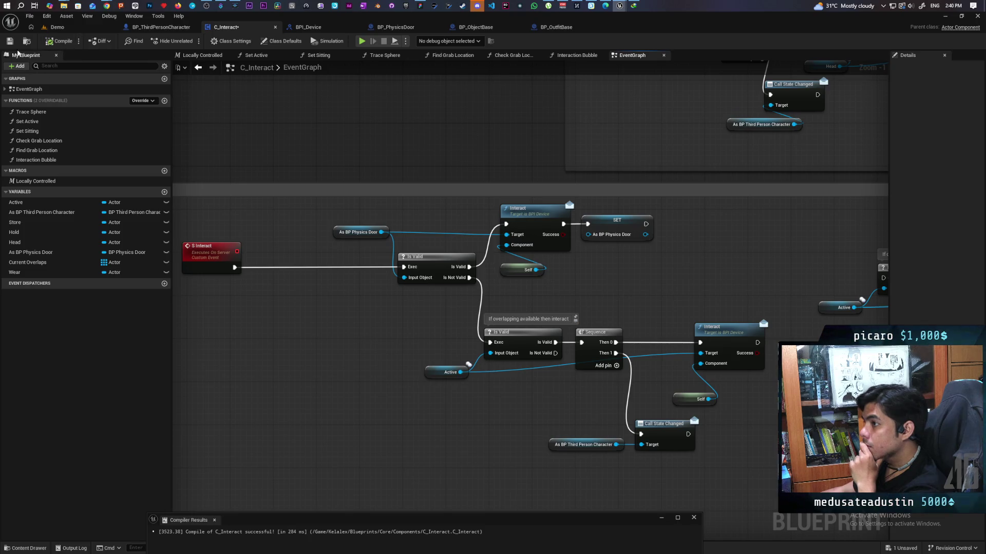
# - Pan over the MC Attach Object, Sequence, Call State Changed and MC Object Collision nodes to review
pyautogui.scroll(-6, 539, 271)
pyautogui.scroll(5, 541, 284)
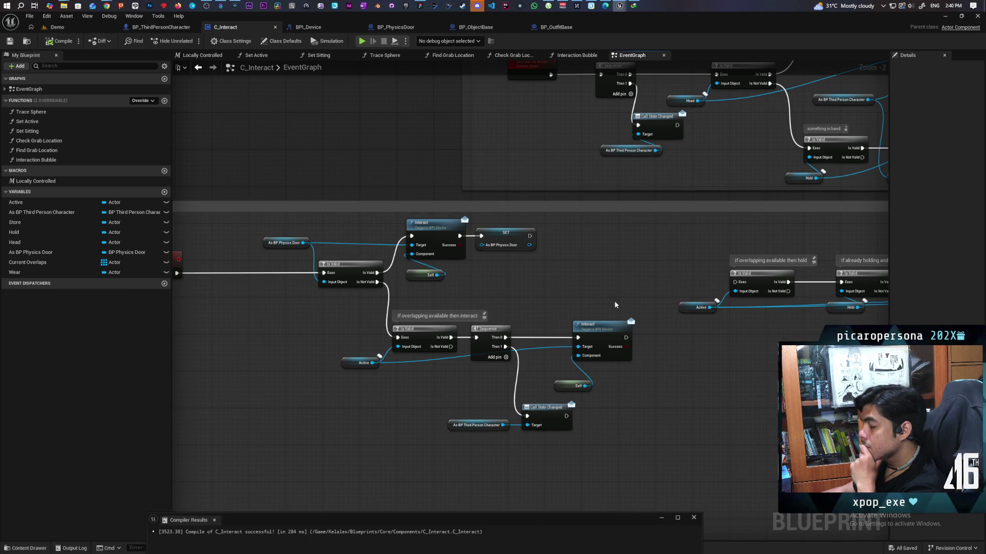
pyautogui.moveTo(614, 306); pyautogui.dragTo(456, 296)
pyautogui.moveTo(658, 360); pyautogui.dragTo(466, 341)
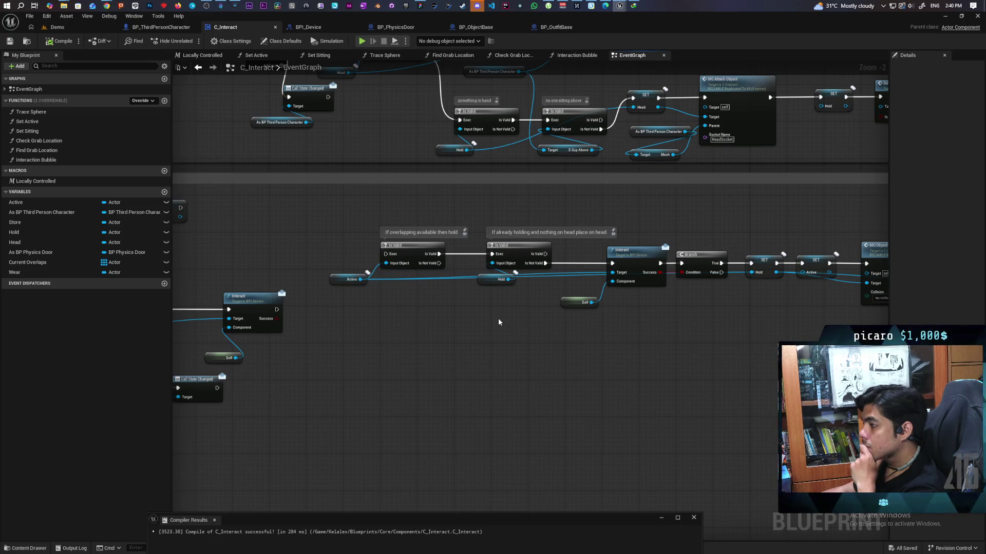
pyautogui.moveTo(498, 322)
pyautogui.mouseDown()
pyautogui.moveTo(580, 346)
pyautogui.moveTo(480, 398)
pyautogui.mouseUp()
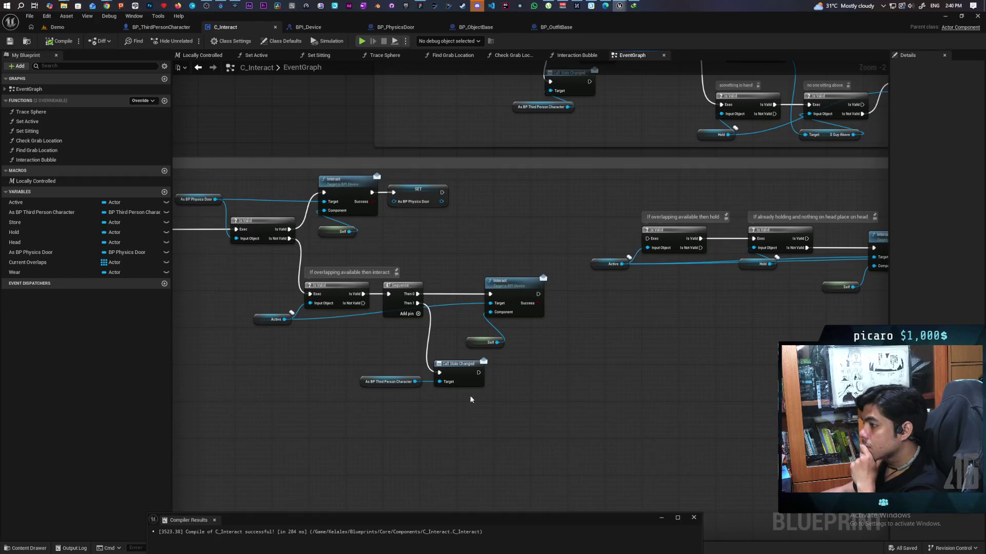
pyautogui.scroll(-1, 614, 340)
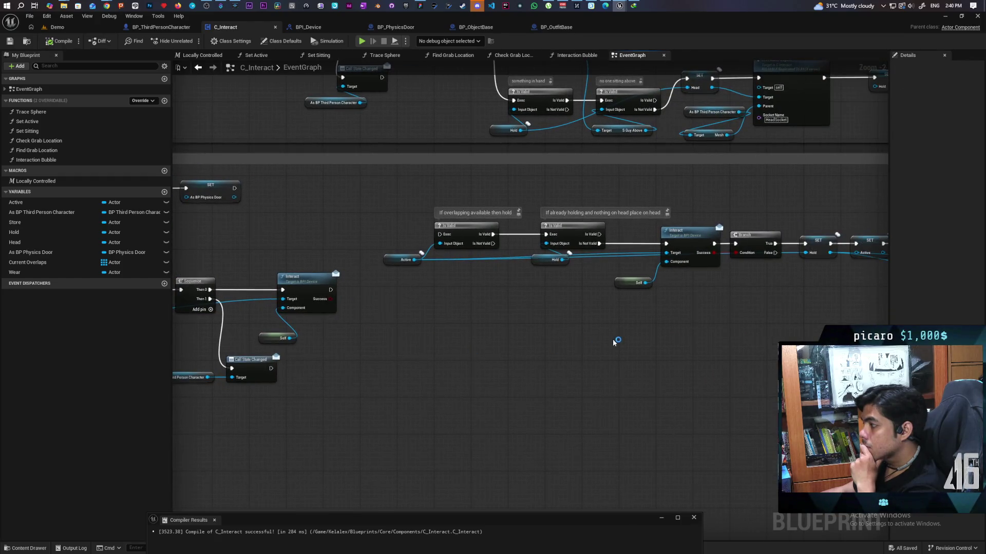
pyautogui.moveTo(665, 349); pyautogui.dragTo(595, 347)
pyautogui.scroll(-1, 596, 347)
pyautogui.scroll(1, 596, 347)
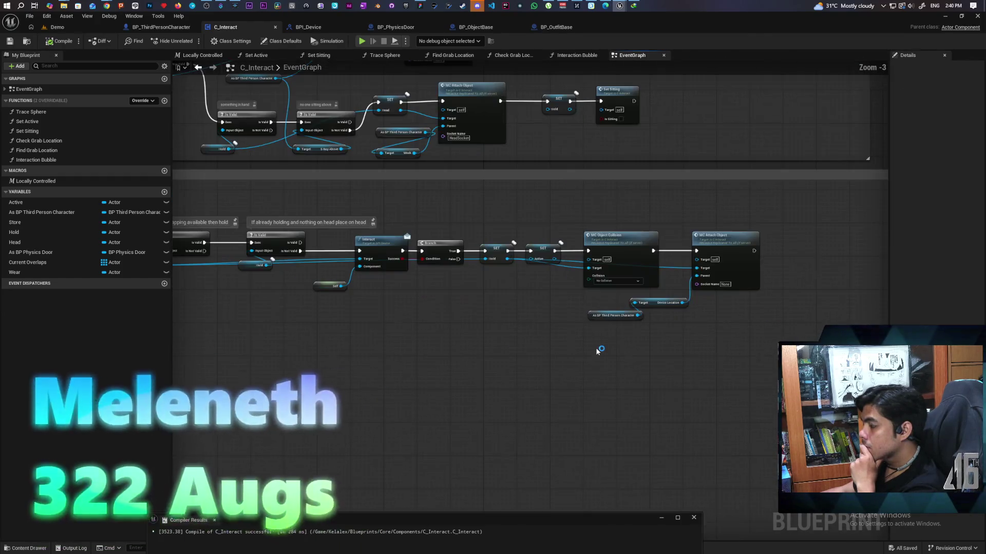
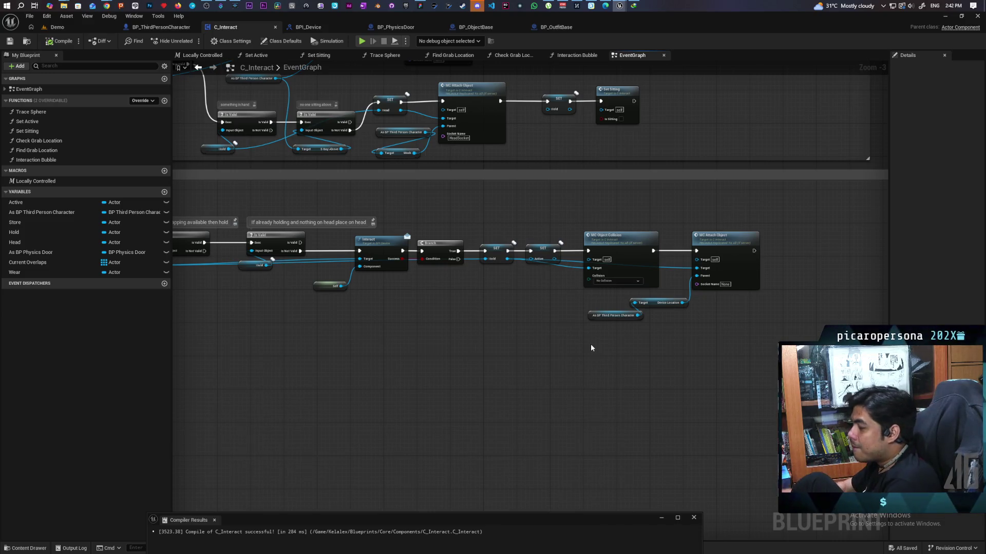
# - Pan and zoom along the C_Interact event graph to see the rest of the Interact chain
pyautogui.scroll(-3, 546, 314)
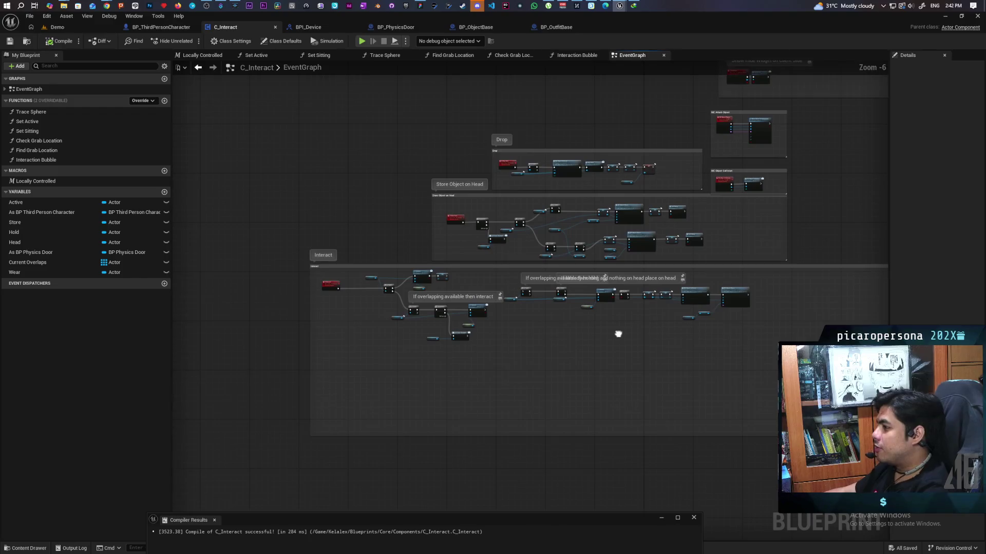
pyautogui.scroll(2, 550, 343)
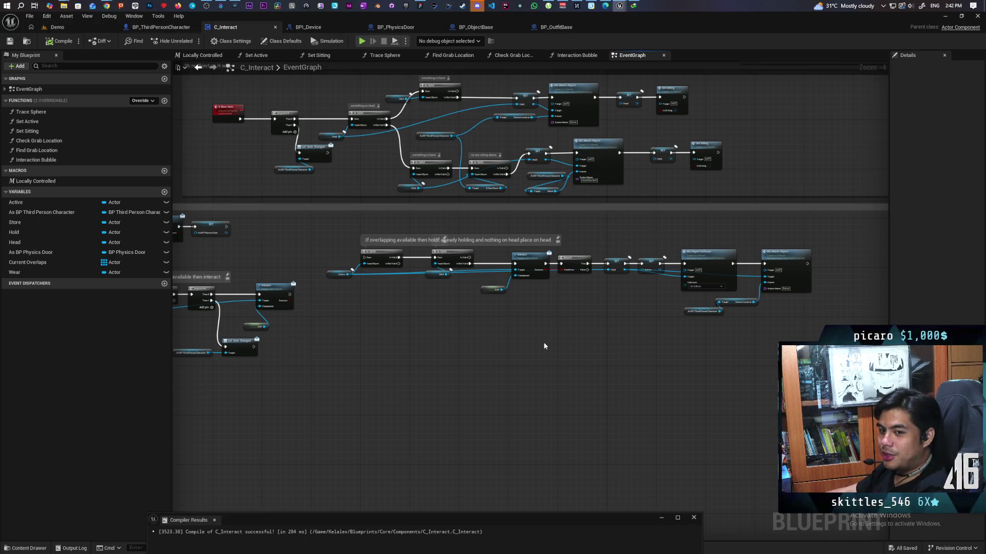
pyautogui.scroll(2, 509, 340)
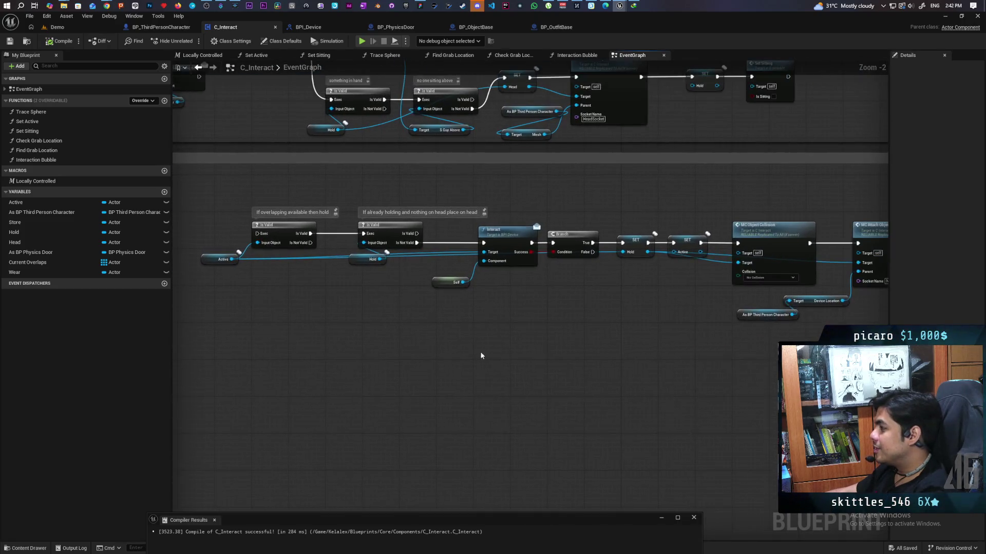
pyautogui.moveTo(518, 373); pyautogui.dragTo(631, 356)
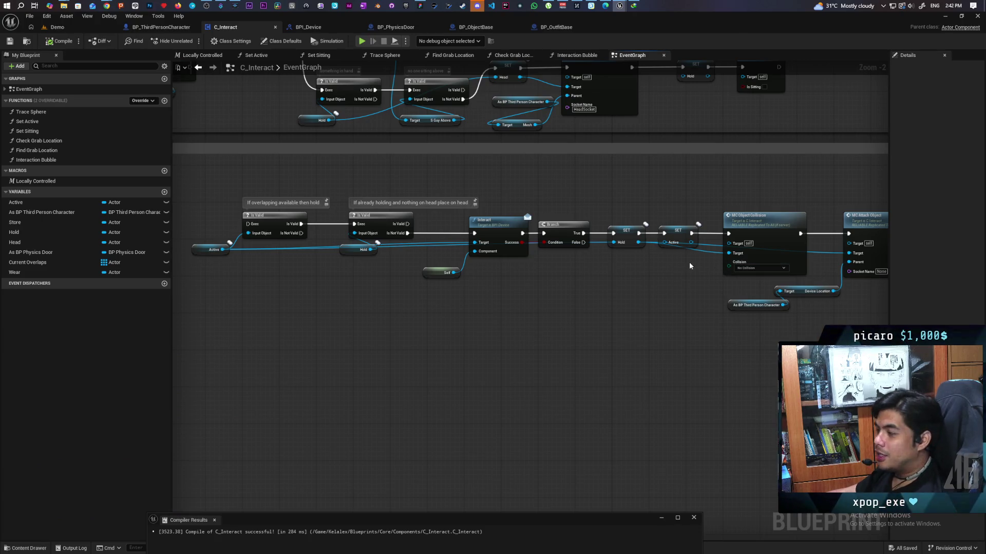
# - Marquee-select the lower Interact graph nodes, then switch to BP_ObjectBase
pyautogui.scroll(-1, 562, 303)
pyautogui.scroll(-1, 562, 303)
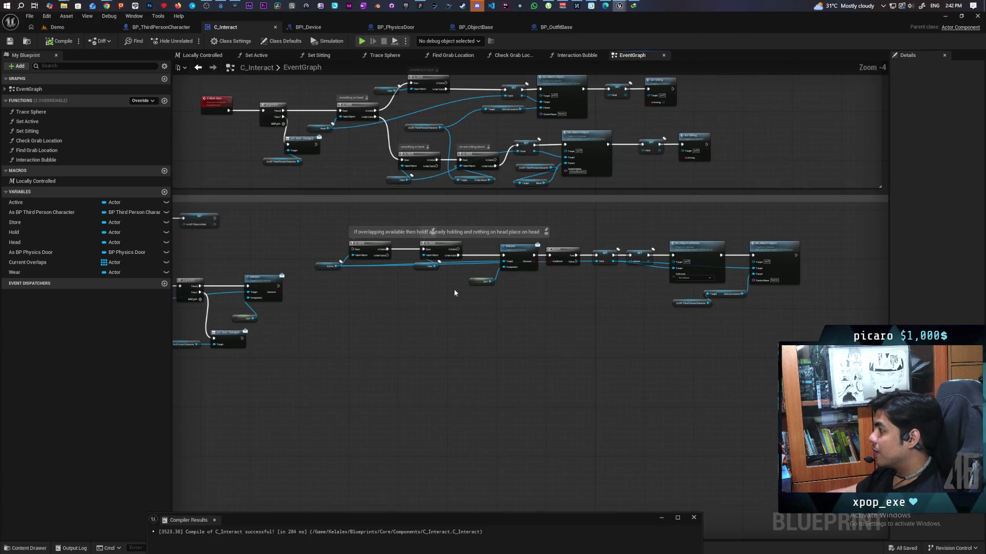
pyautogui.moveTo(315, 225); pyautogui.dragTo(798, 324)
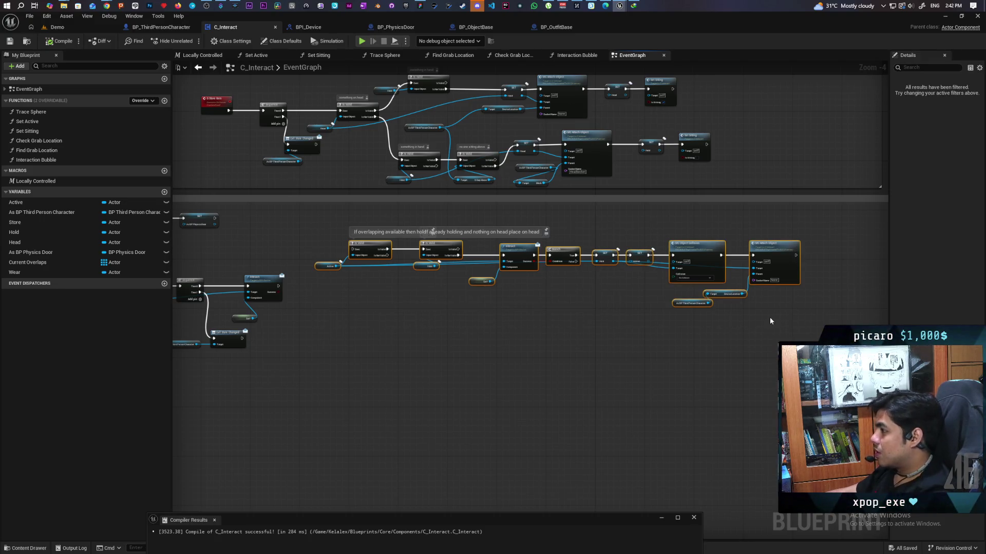
pyautogui.click(482, 27)
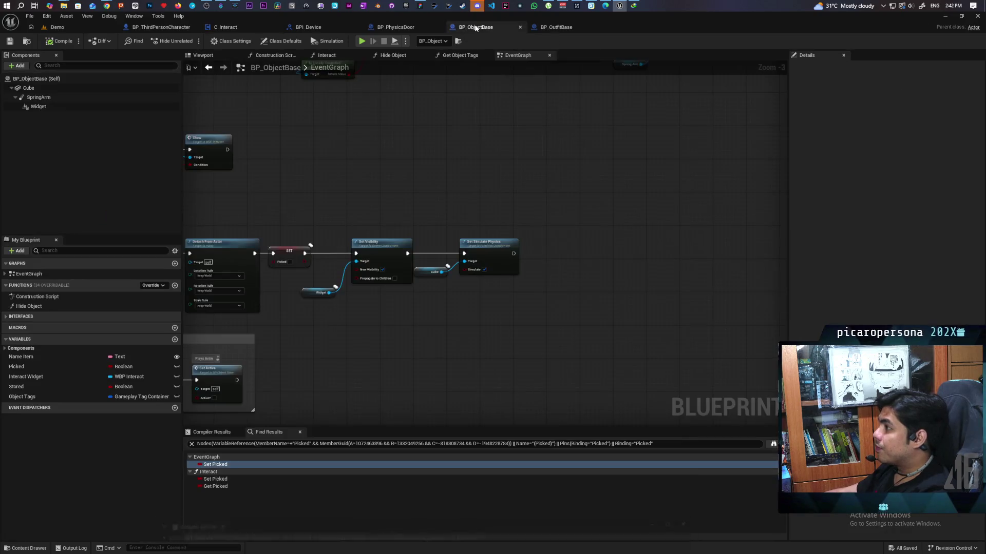
# - Look through BP_ObjectBase's Interact function graph from its start, then go back to C_Interact
pyautogui.click(325, 55)
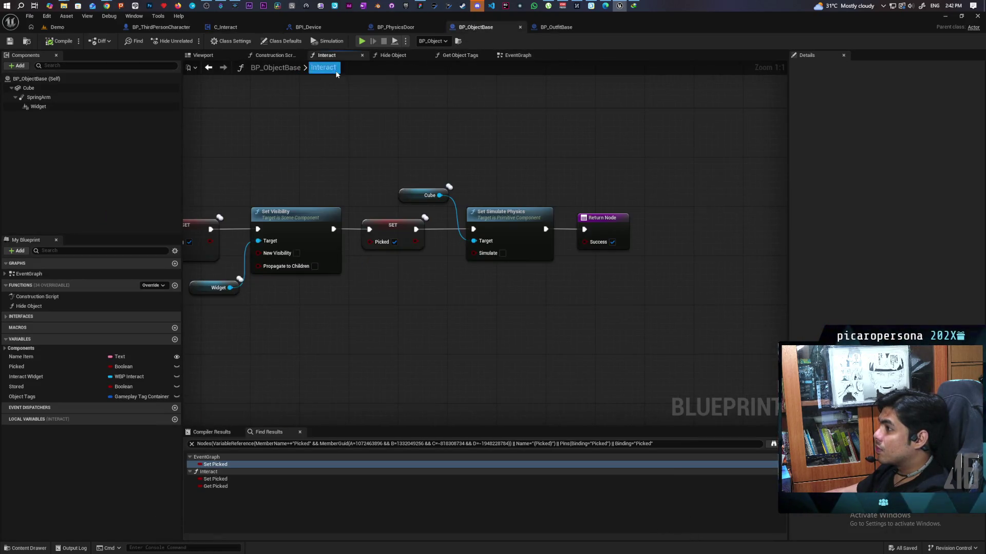
pyautogui.scroll(-2, 407, 215)
pyautogui.scroll(4, 390, 221)
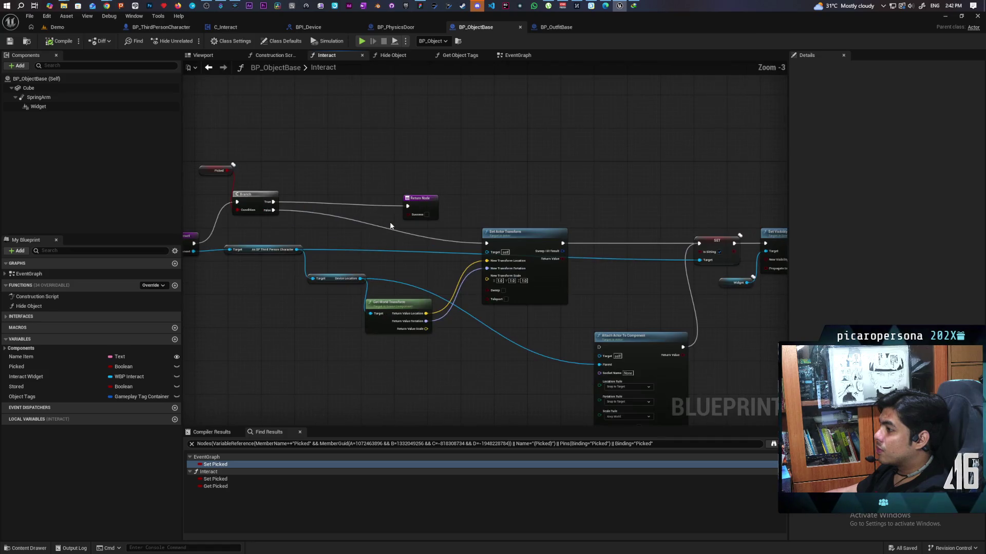
pyautogui.moveTo(380, 232)
pyautogui.mouseDown()
pyautogui.moveTo(448, 229)
pyautogui.moveTo(445, 246)
pyautogui.mouseUp()
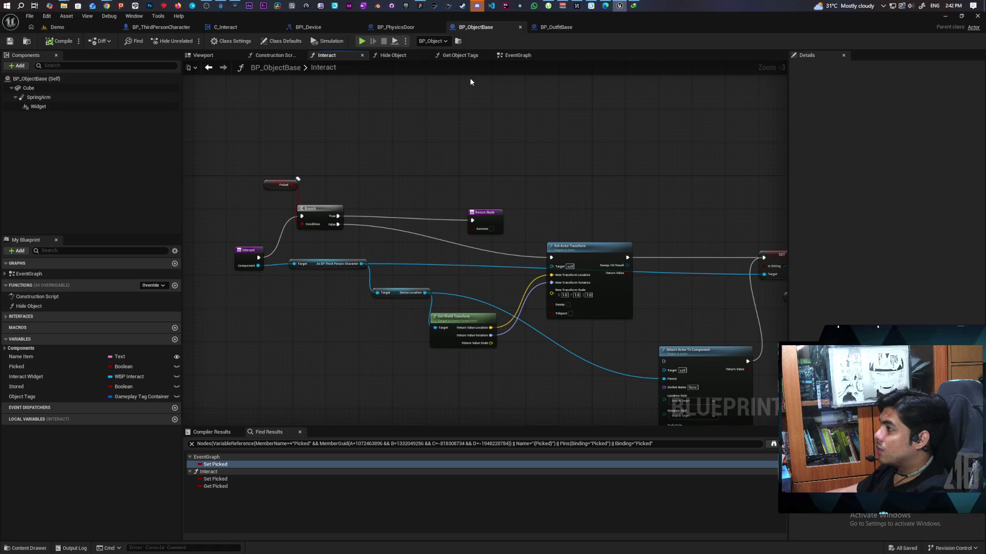
pyautogui.moveTo(495, 154)
pyautogui.mouseDown()
pyautogui.moveTo(528, 147)
pyautogui.moveTo(535, 178)
pyautogui.mouseUp()
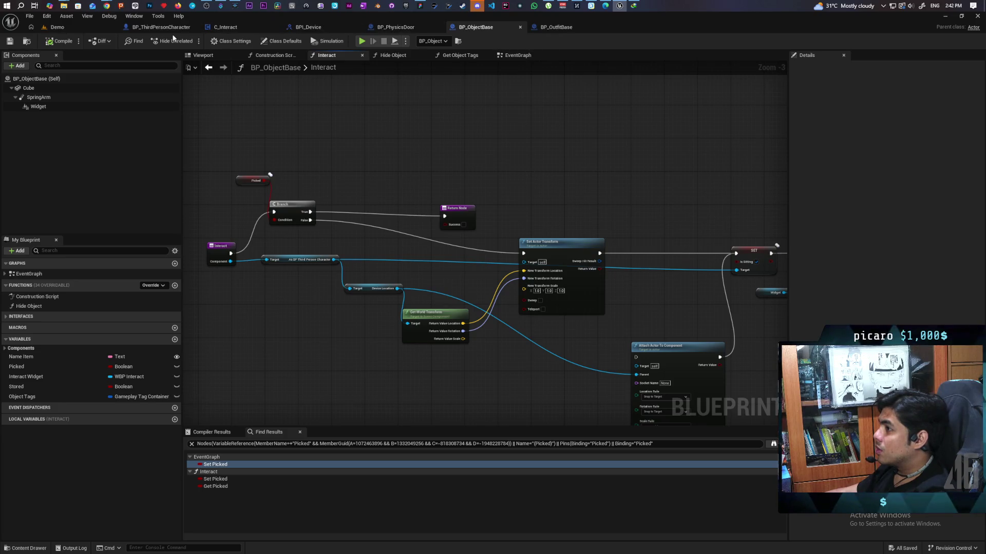
pyautogui.click(243, 24)
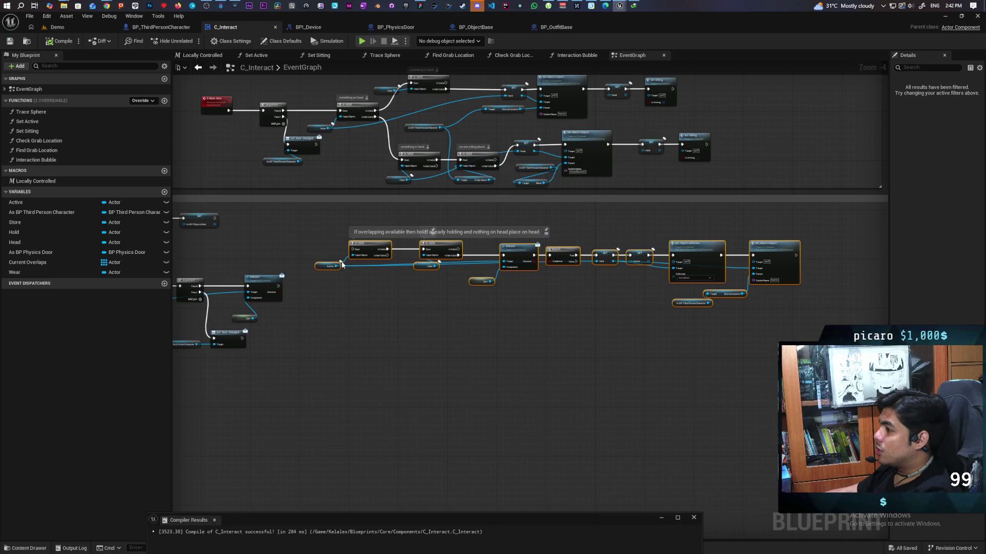
pyautogui.scroll(2, 371, 260)
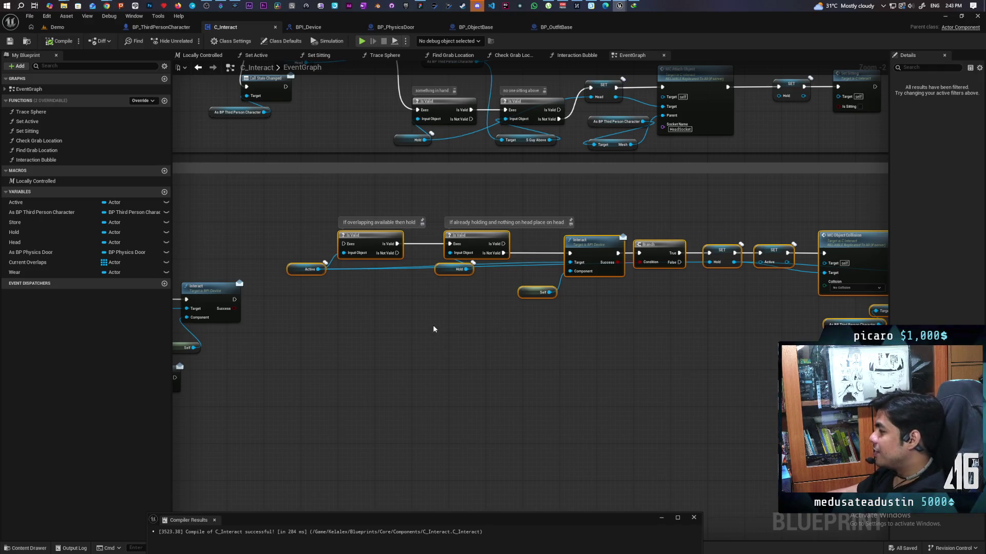
pyautogui.moveTo(770, 348); pyautogui.dragTo(581, 339)
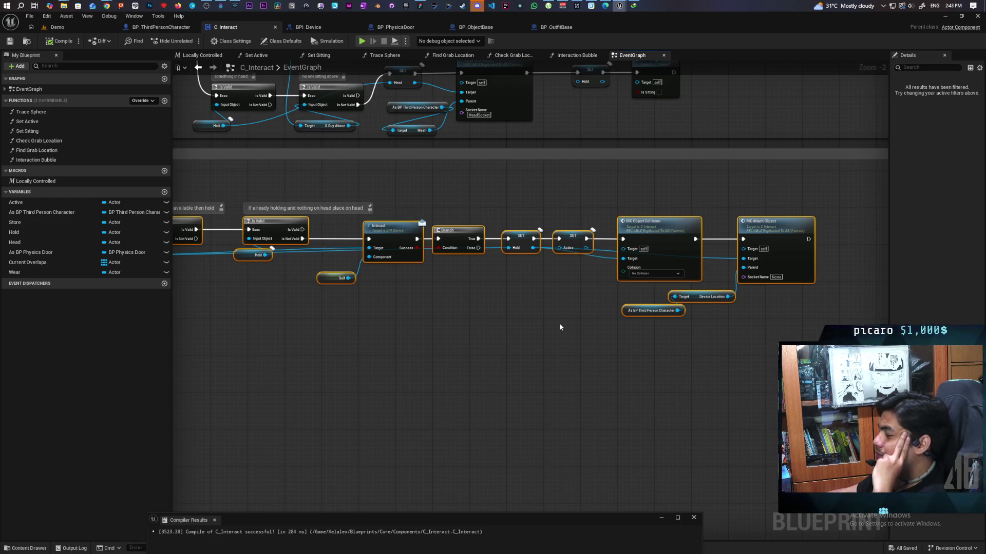
pyautogui.scroll(2, 446, 293)
pyautogui.scroll(-1, 438, 297)
pyautogui.moveTo(439, 302); pyautogui.dragTo(653, 315)
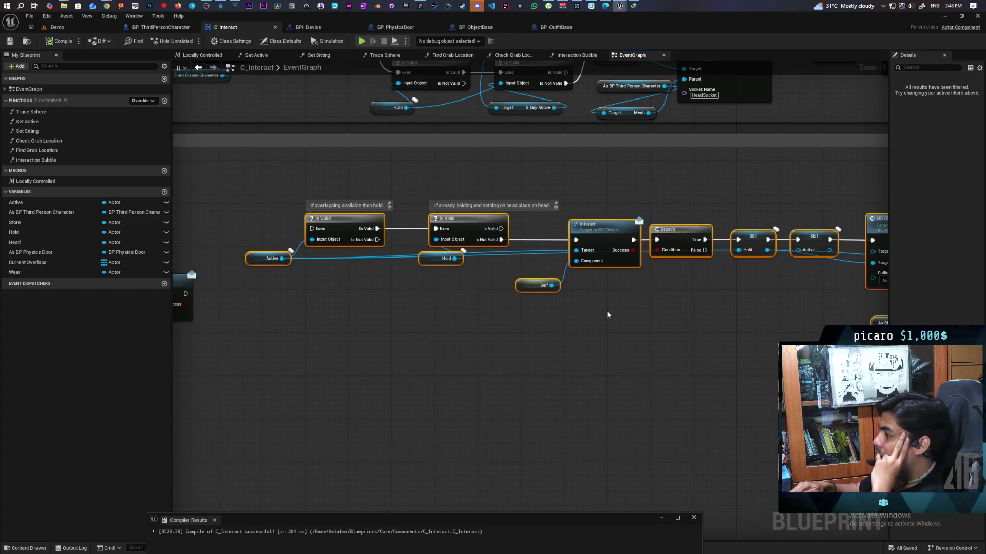
pyautogui.scroll(-2, 607, 314)
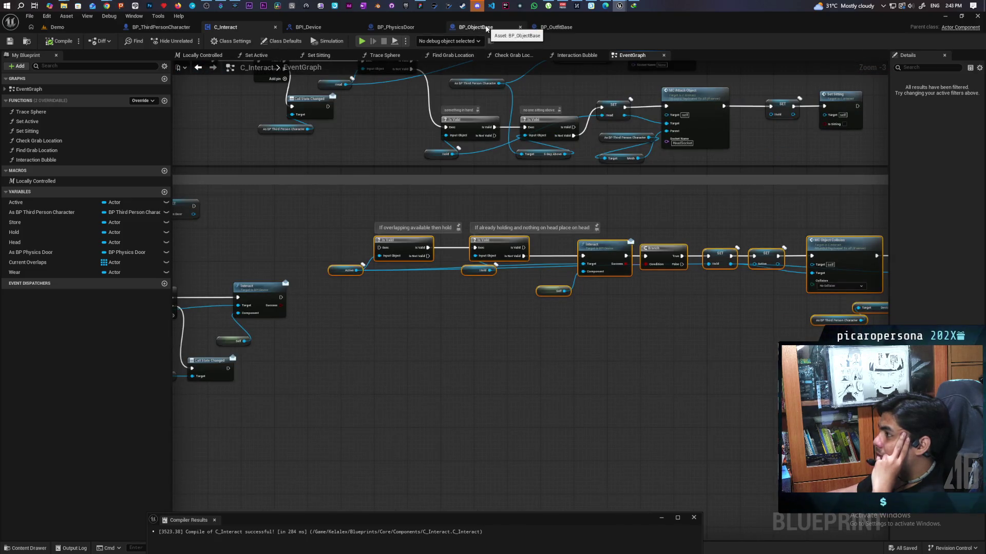
# - Pan through BP_ObjectBase's Interact function: SET, Set Visibility, Branch and transform nodes
pyautogui.click(486, 28)
pyautogui.moveTo(501, 237)
pyautogui.mouseDown()
pyautogui.moveTo(434, 127)
pyautogui.moveTo(569, 148)
pyautogui.moveTo(551, 176)
pyautogui.mouseUp()
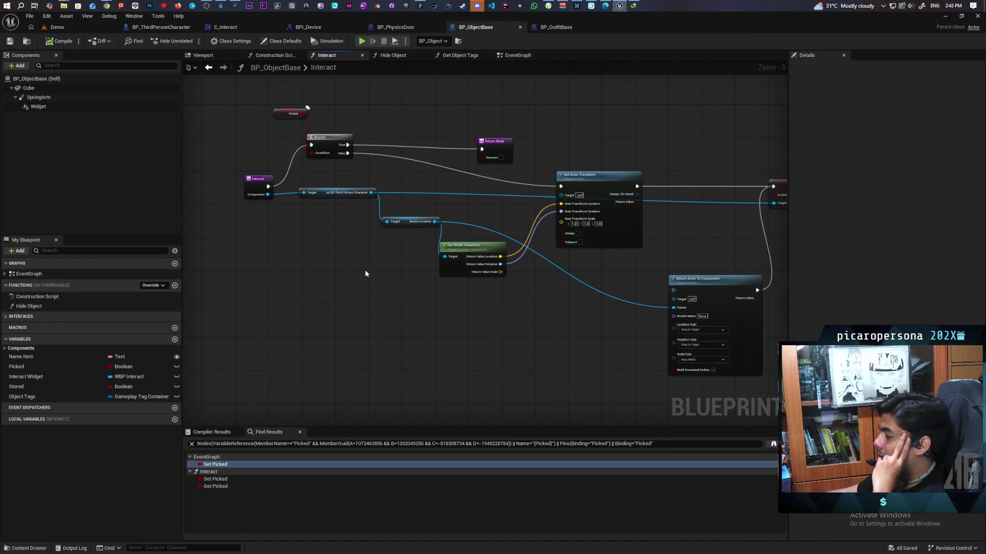
pyautogui.moveTo(462, 314); pyautogui.dragTo(413, 320)
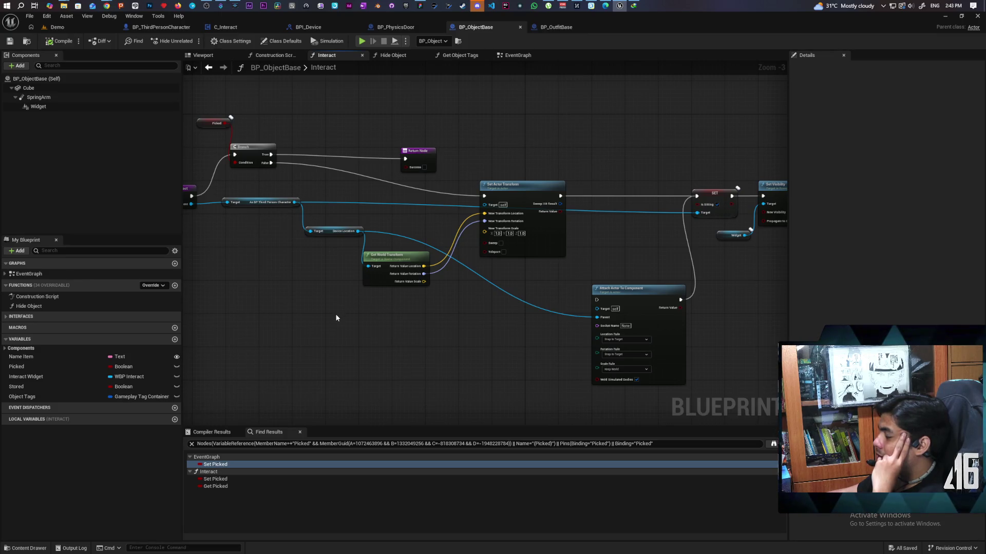
pyautogui.moveTo(516, 349); pyautogui.dragTo(321, 344)
pyautogui.scroll(-2, 709, 334)
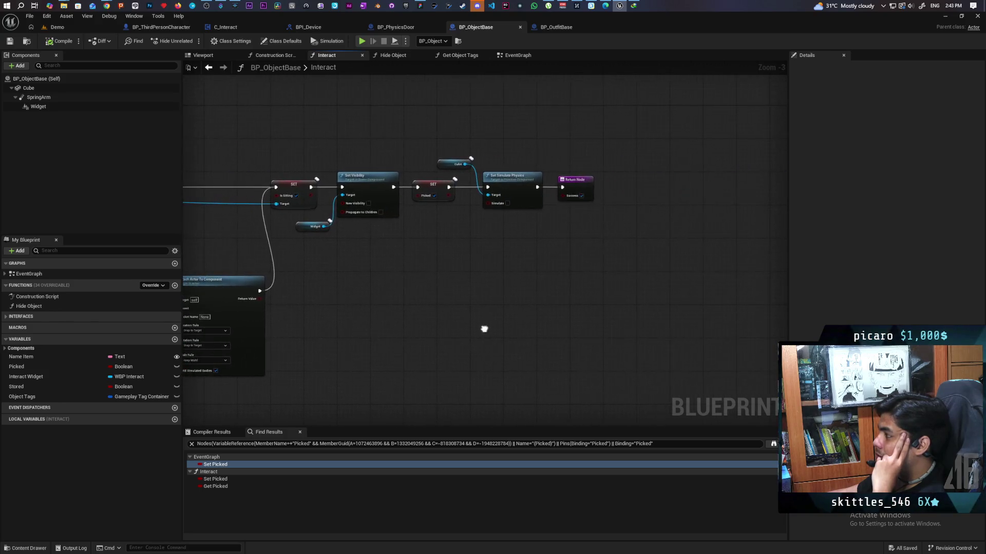
pyautogui.scroll(2, 643, 323)
pyautogui.moveTo(547, 321); pyautogui.dragTo(688, 301)
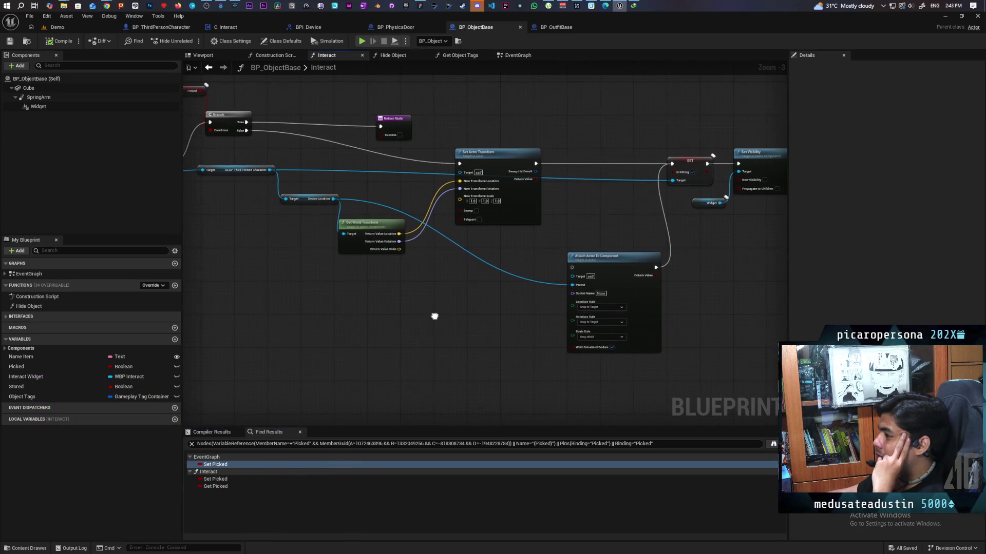
pyautogui.moveTo(434, 320); pyautogui.dragTo(536, 307)
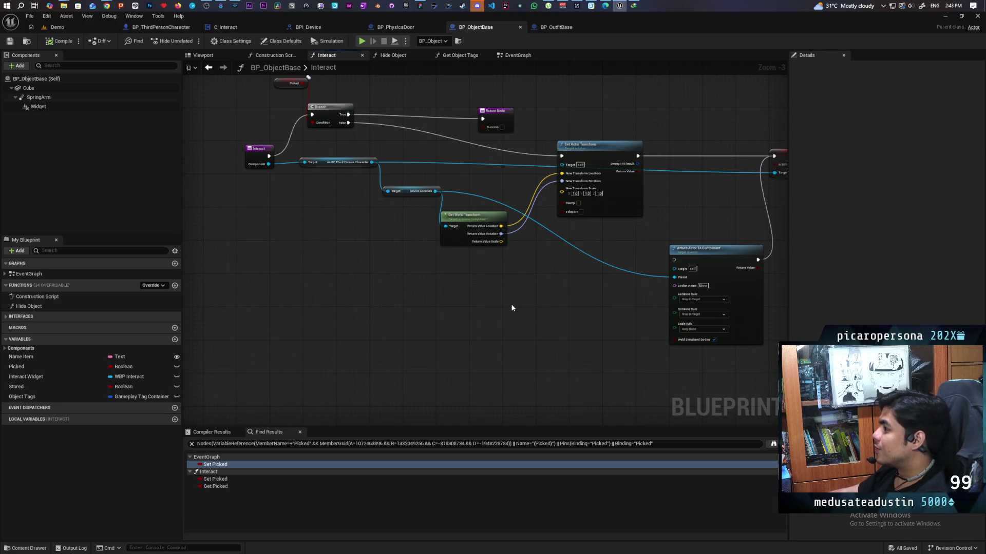
# - Select the Set Actor Transform and Get World Transform nodes, then switch to the Demo level
pyautogui.moveTo(595, 294); pyautogui.dragTo(508, 332)
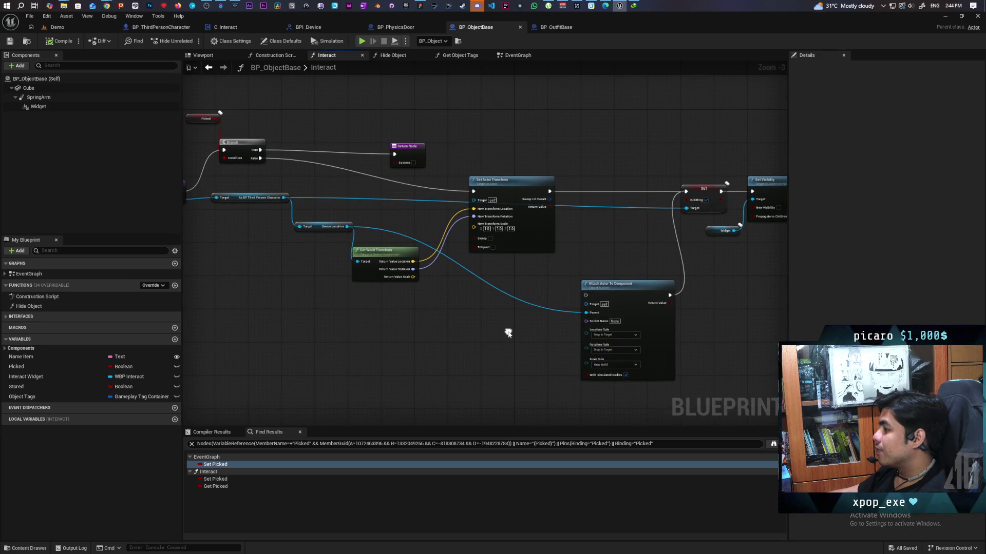
pyautogui.scroll(2, 470, 298)
pyautogui.moveTo(372, 272)
pyautogui.mouseDown()
pyautogui.moveTo(522, 237)
pyautogui.moveTo(417, 260)
pyautogui.mouseUp()
pyautogui.scroll(-1, 522, 259)
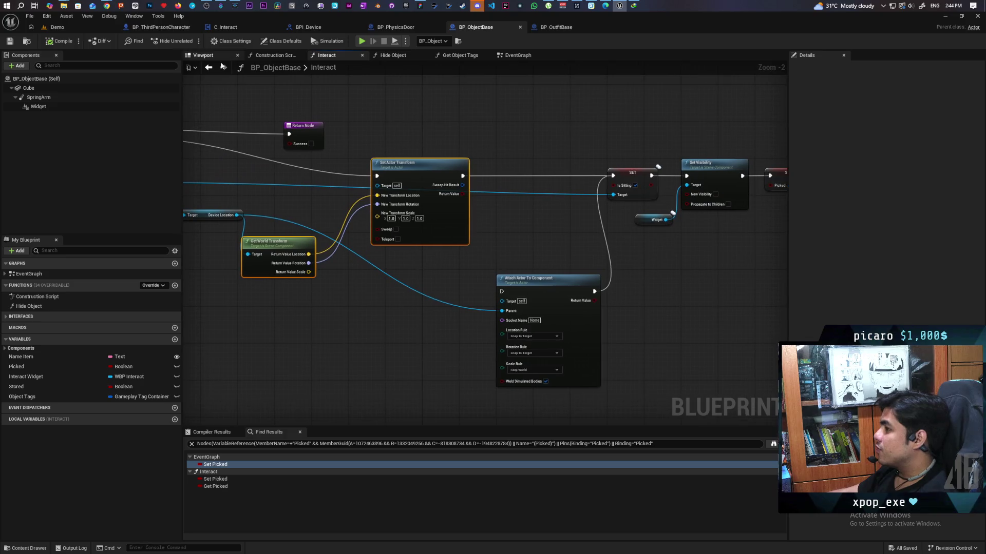
pyautogui.click(88, 30)
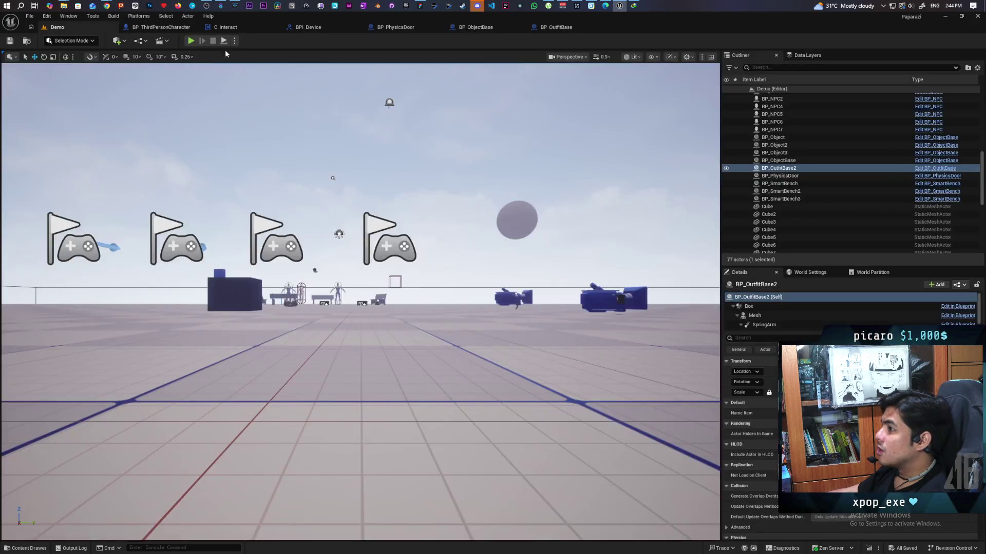
# - Play the Demo level in multiplayer, walk to the hat and interact with F, then stop
pyautogui.click(192, 41)
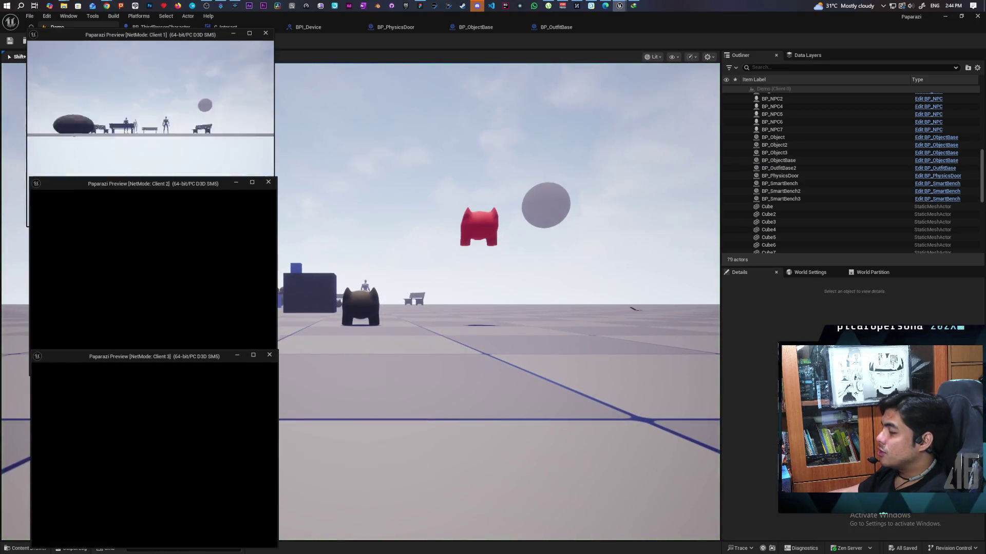
pyautogui.click(564, 335)
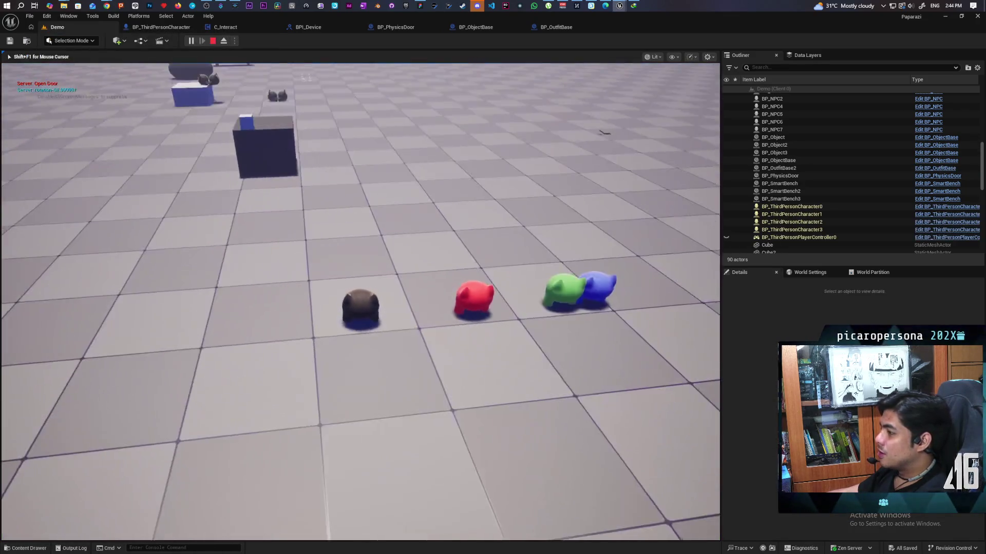
pyautogui.press('w')
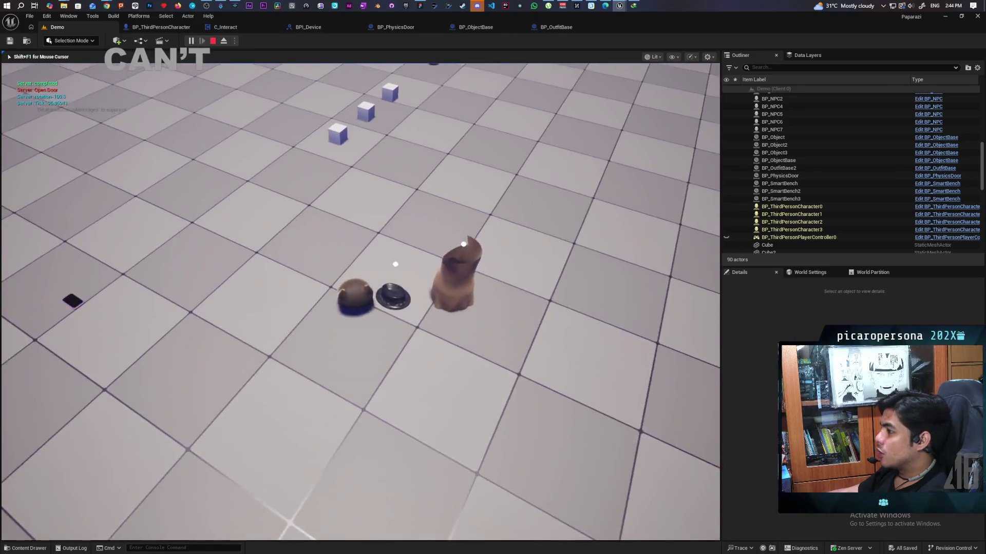
pyautogui.press('f')
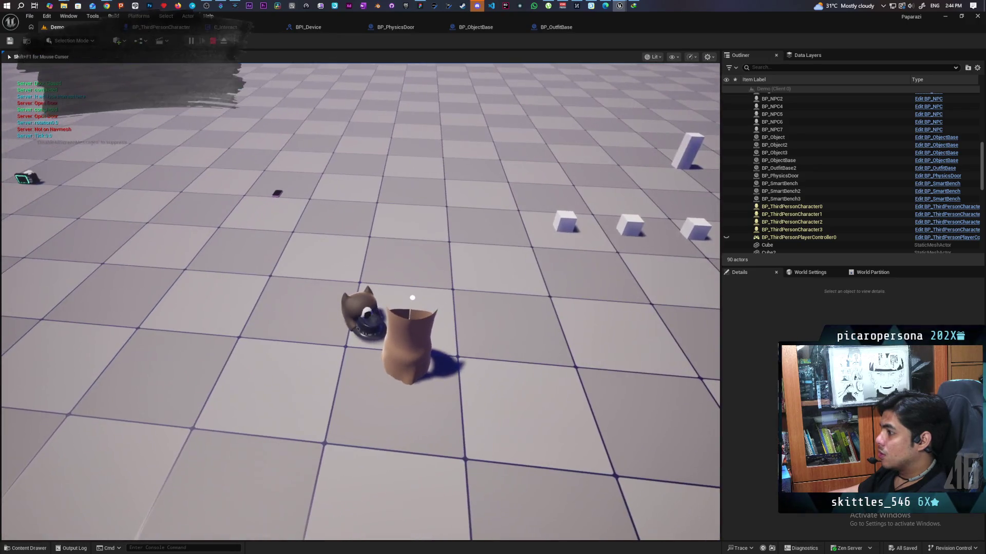
pyautogui.press('Escape')
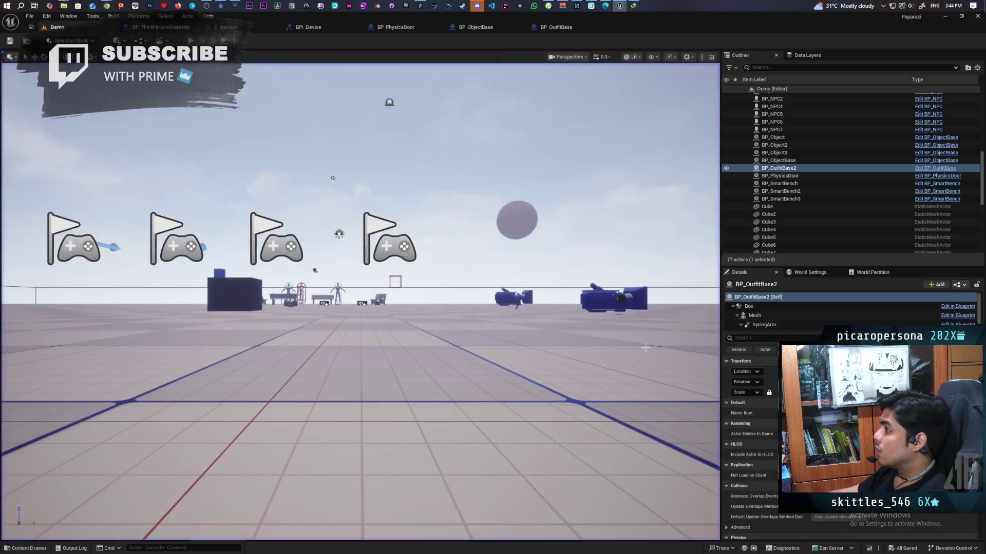
# - Check the Interact graphs of BP_PhysicsDoor, BP_ObjectBase, BP_OutfitBase, BP_ThirdPersonCharacter and C_Interact
pyautogui.click(406, 30)
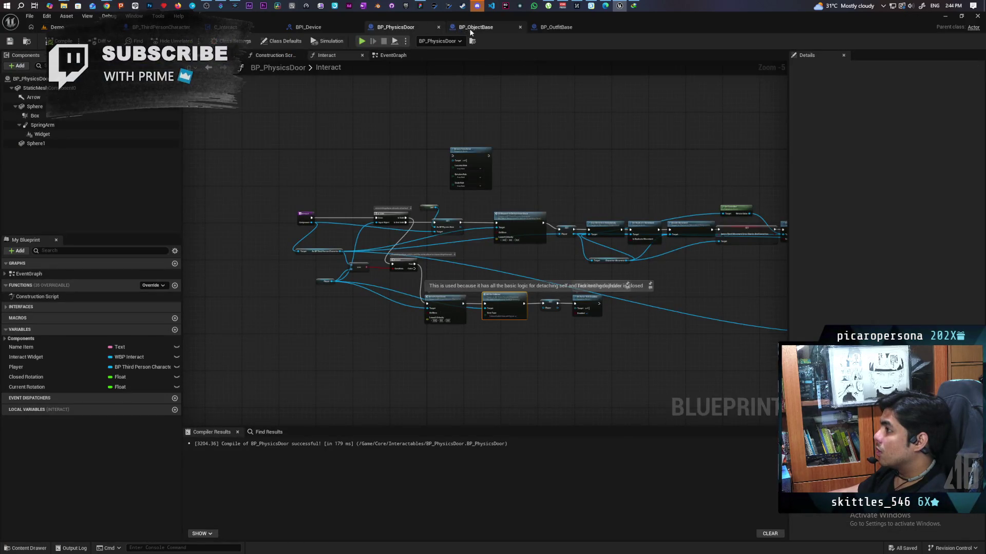
pyautogui.click(468, 29)
pyautogui.click(402, 26)
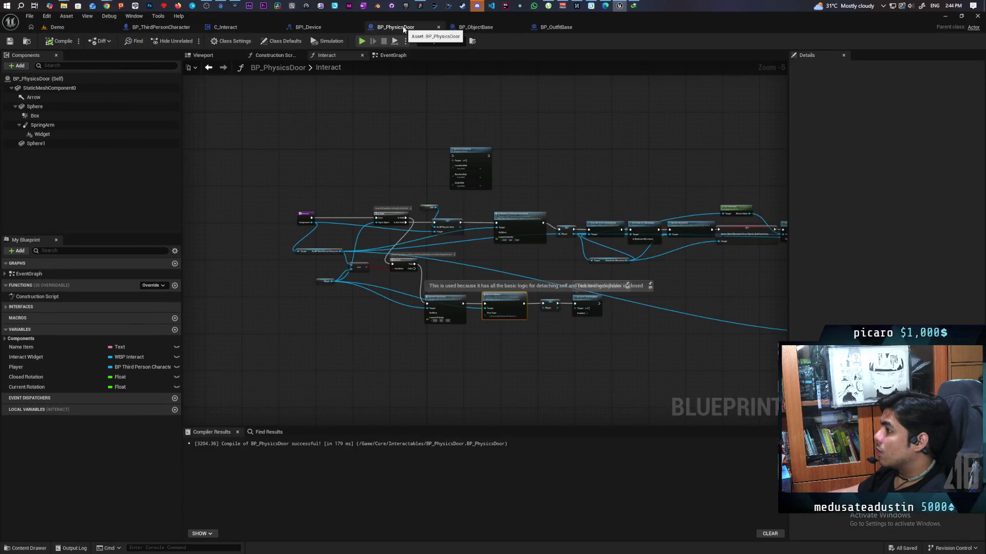
pyautogui.click(526, 26)
pyautogui.click(161, 27)
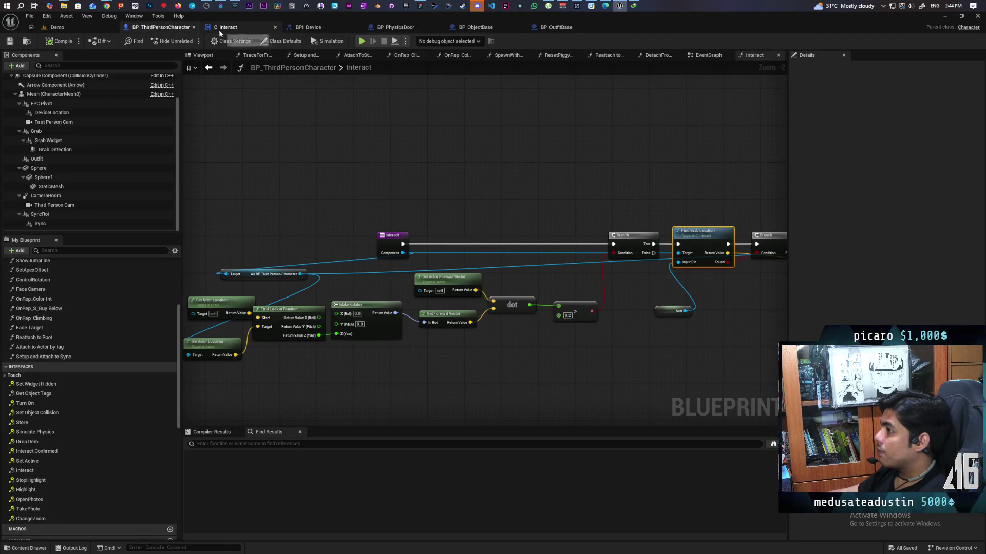
pyautogui.click(254, 29)
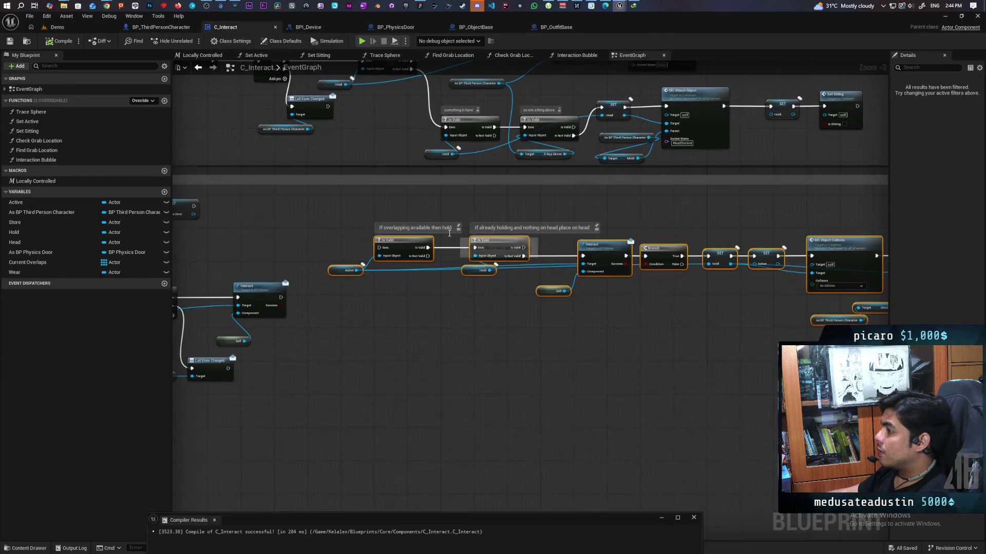
# - Pan along C_Interact's event graph to the later interact and overlap check nodes
pyautogui.scroll(2, 494, 287)
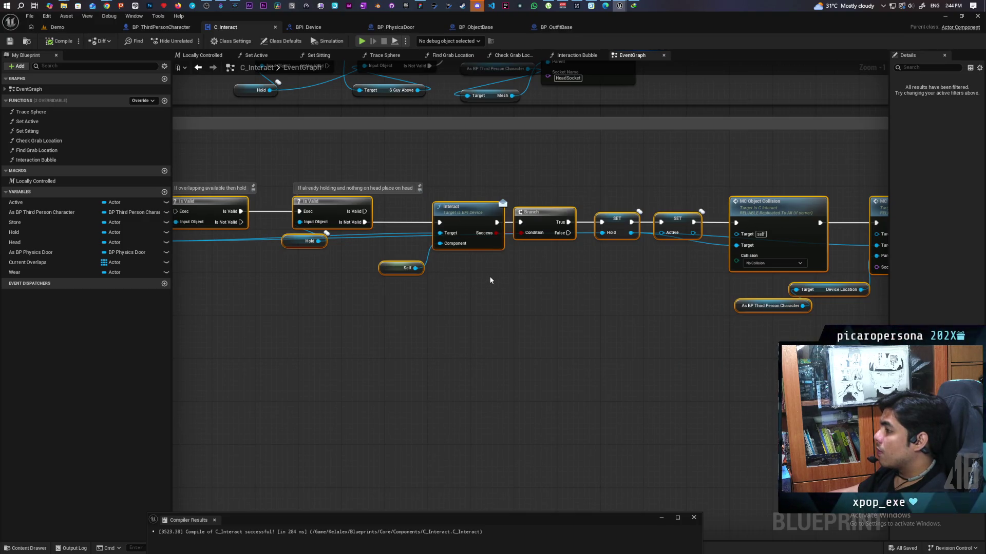
pyautogui.click(466, 305)
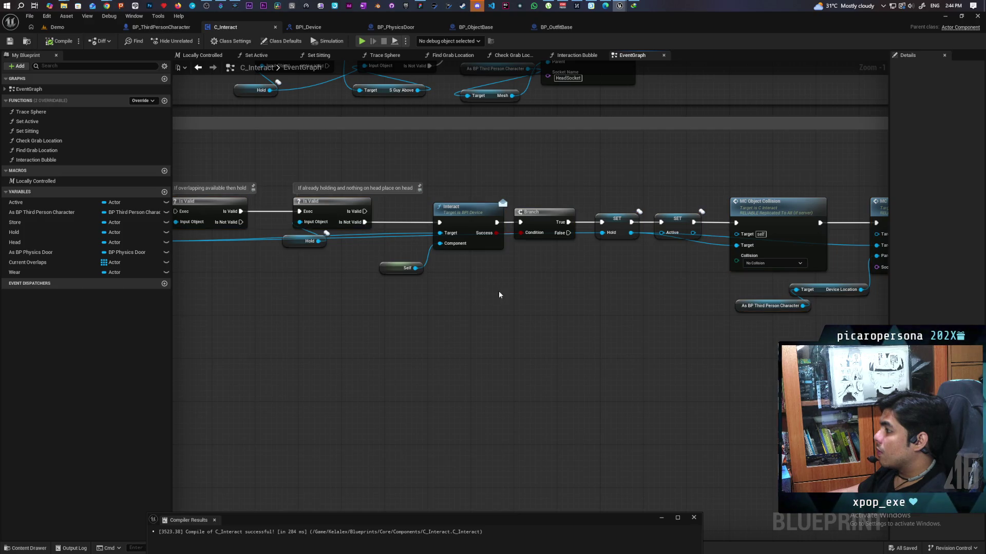
pyautogui.moveTo(627, 307); pyautogui.dragTo(522, 307)
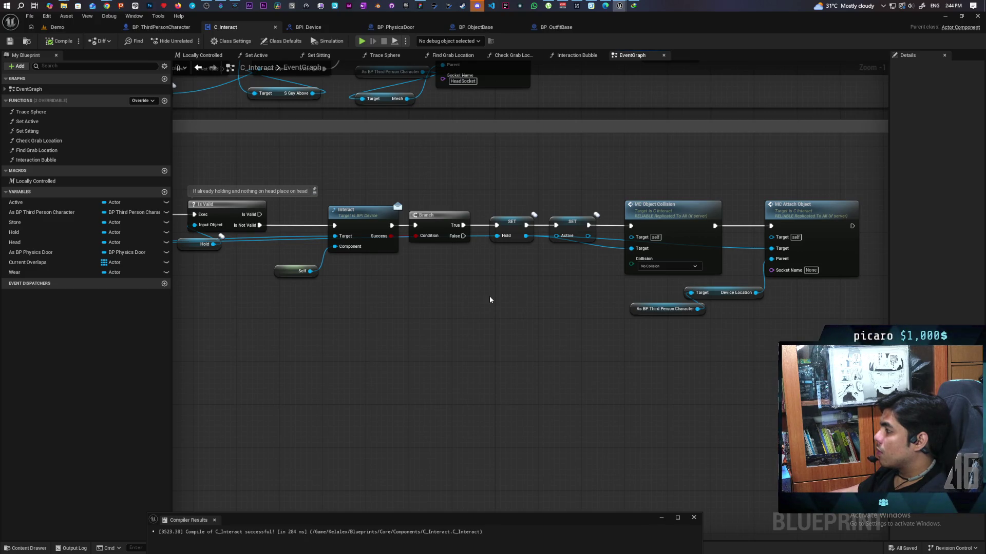
pyautogui.scroll(-2, 490, 299)
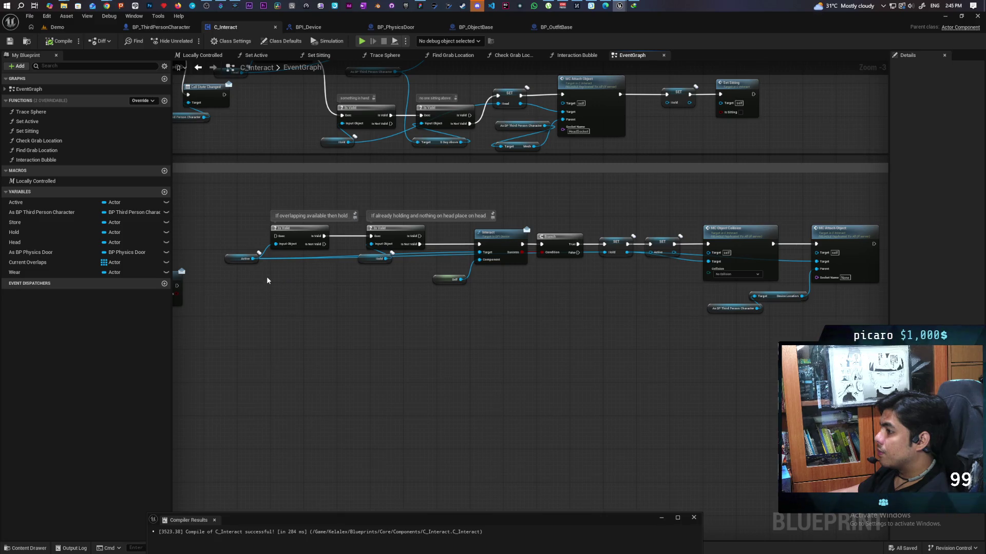
pyautogui.scroll(2, 267, 280)
pyautogui.moveTo(266, 277)
pyautogui.mouseDown()
pyautogui.moveTo(579, 277)
pyautogui.moveTo(688, 261)
pyautogui.mouseUp()
# - Select the head-holding Is Valid and Hold nodes, then switch to BP_ObjectBase's Interact function
pyautogui.moveTo(637, 177)
pyautogui.mouseDown()
pyautogui.moveTo(753, 253)
pyautogui.moveTo(676, 286)
pyautogui.moveTo(660, 282)
pyautogui.moveTo(683, 279)
pyautogui.moveTo(496, 304)
pyautogui.mouseUp()
pyautogui.click(496, 304)
pyautogui.moveTo(526, 200)
pyautogui.mouseDown()
pyautogui.moveTo(410, 213)
pyautogui.moveTo(432, 281)
pyautogui.mouseUp()
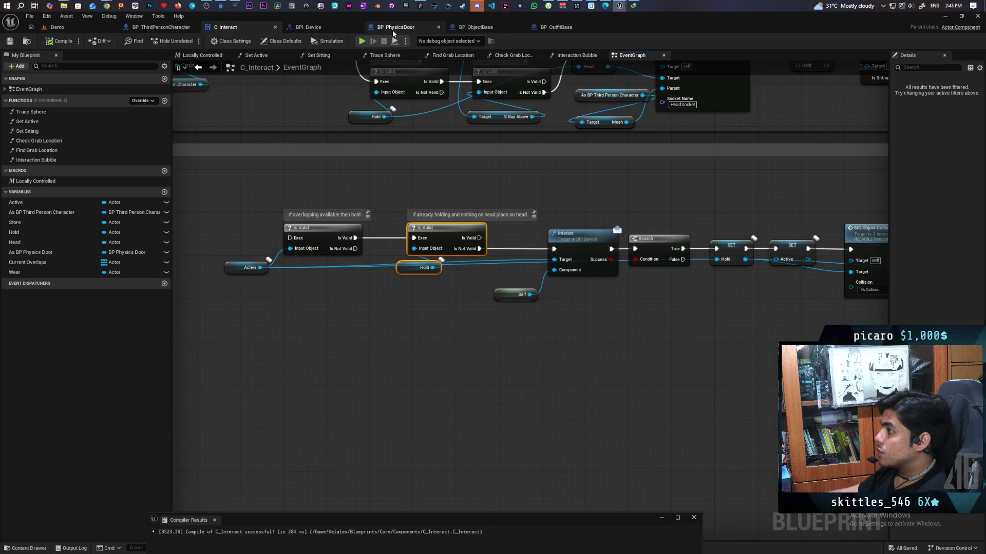
pyautogui.click(482, 27)
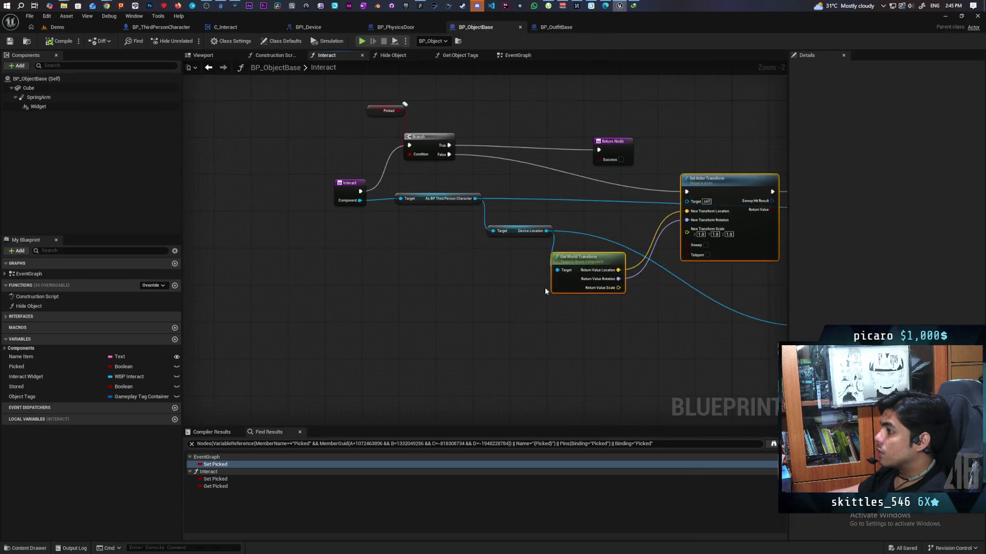
# - Paste the Is Valid holding check and feed it the Component's Hold, deleting the spare Hold node
pyautogui.moveTo(445, 238)
pyautogui.mouseDown()
pyautogui.moveTo(333, 225)
pyautogui.moveTo(302, 233)
pyautogui.mouseUp()
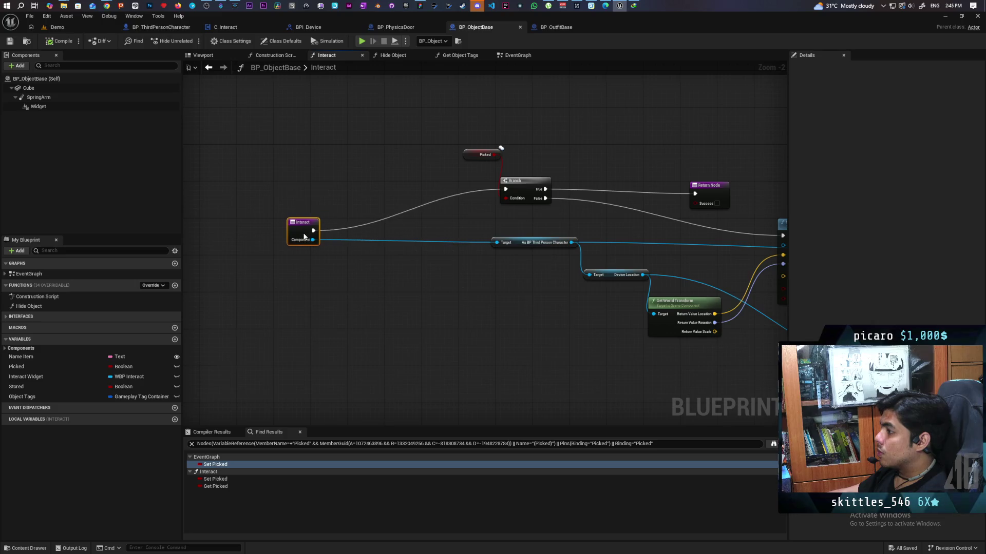
pyautogui.hotkey('ctrl', 'v')
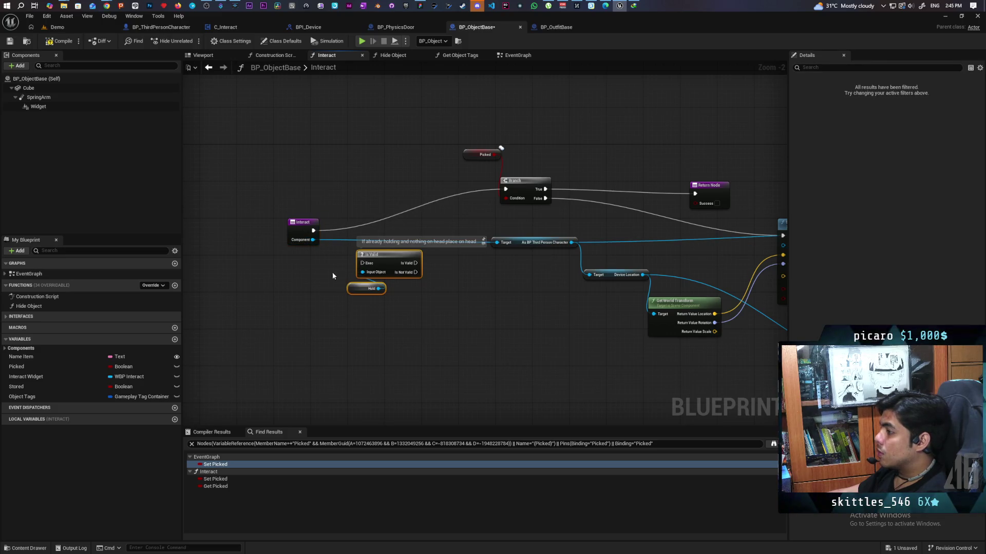
pyautogui.moveTo(314, 240); pyautogui.dragTo(307, 297)
pyautogui.write('get hold')
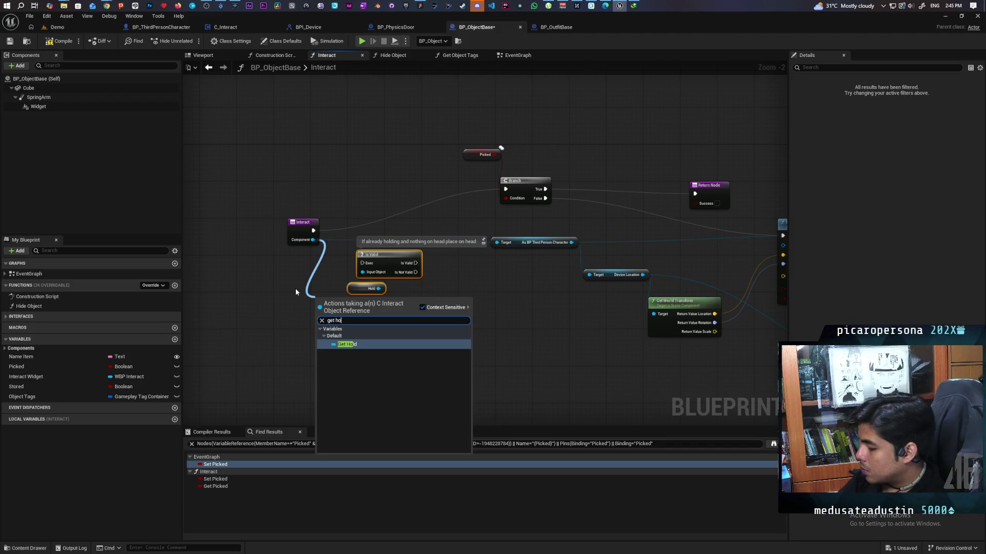
pyautogui.press('Return')
pyautogui.scroll(2, 300, 285)
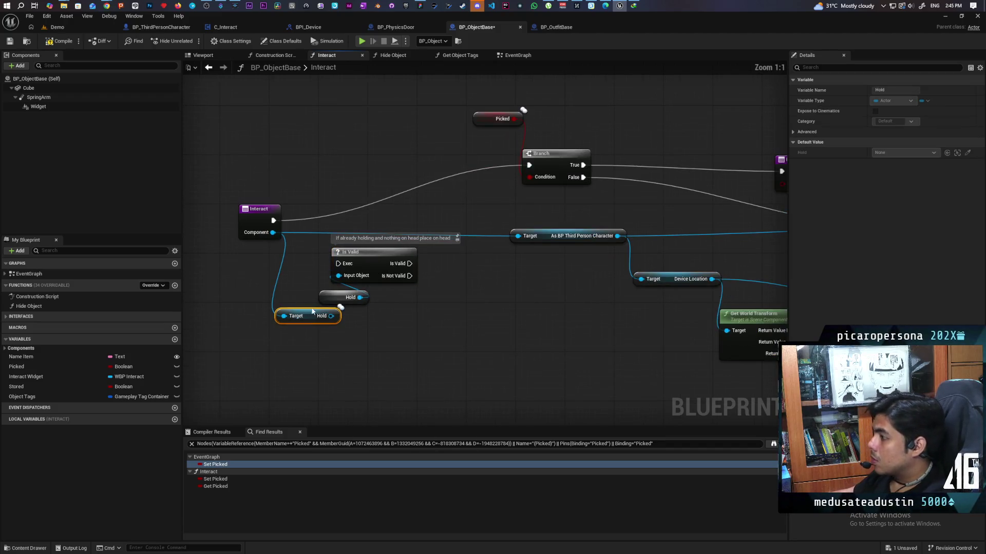
pyautogui.click(362, 297)
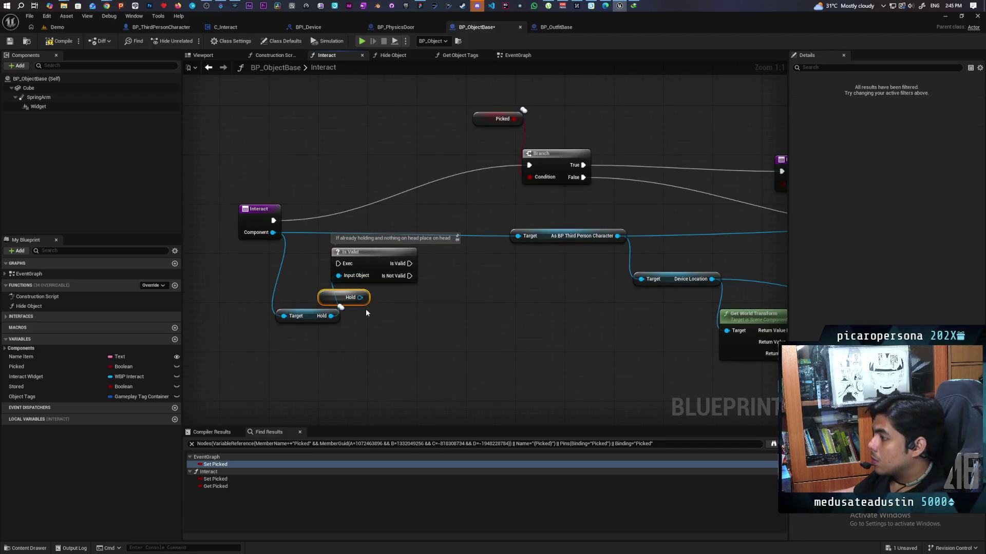
pyautogui.press('Delete')
# - Wire the Is Valid check's result into the Picked Branch, then return to C_Interact
pyautogui.moveTo(363, 260)
pyautogui.mouseDown()
pyautogui.moveTo(330, 307)
pyautogui.moveTo(325, 257)
pyautogui.mouseUp()
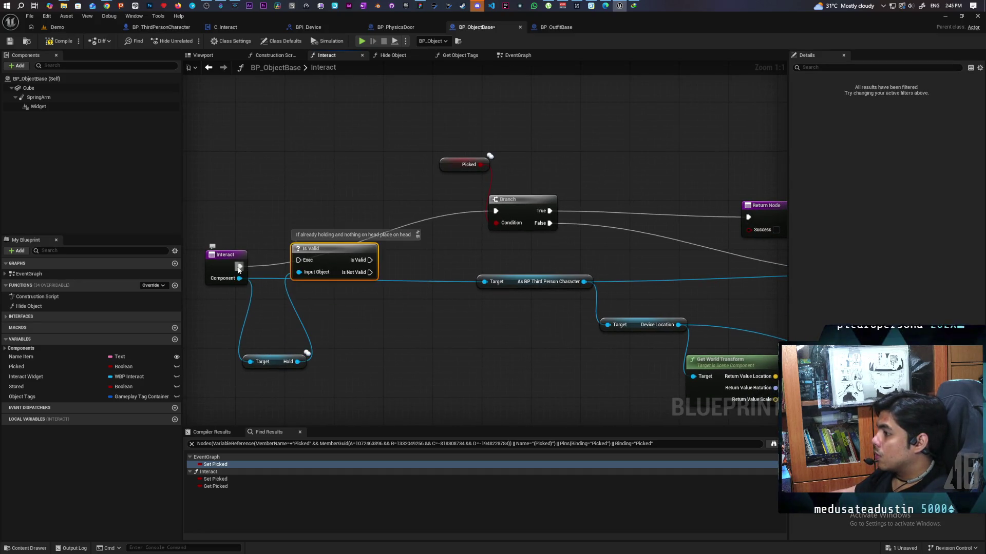
pyautogui.press('q')
pyautogui.moveTo(369, 265)
pyautogui.mouseDown()
pyautogui.moveTo(470, 232)
pyautogui.moveTo(495, 211)
pyautogui.mouseUp()
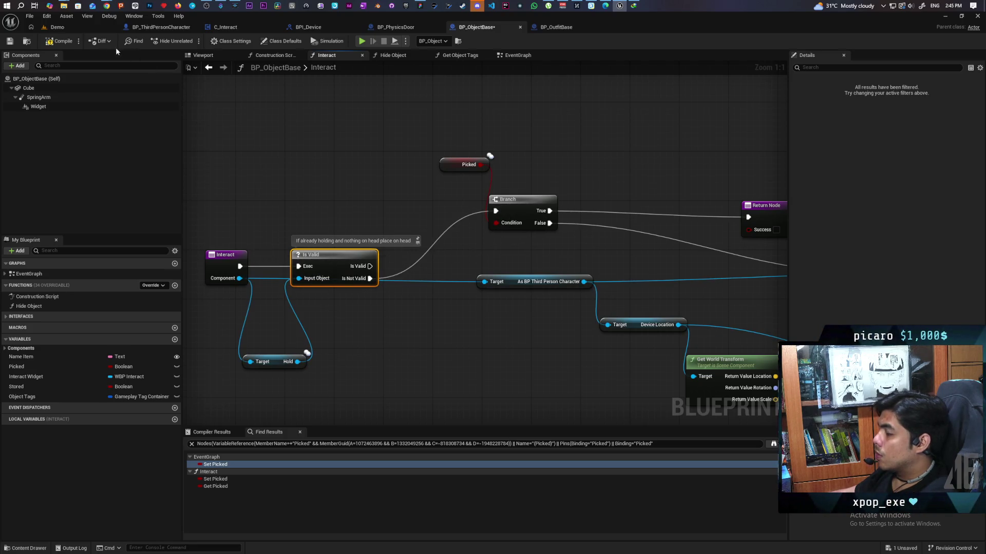
pyautogui.scroll(-2, 337, 158)
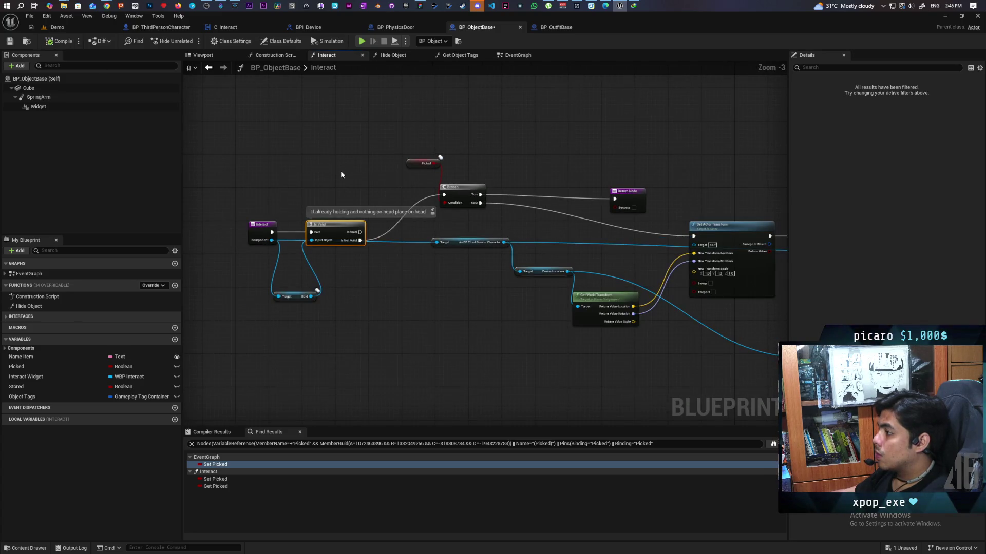
pyautogui.scroll(-1, 340, 175)
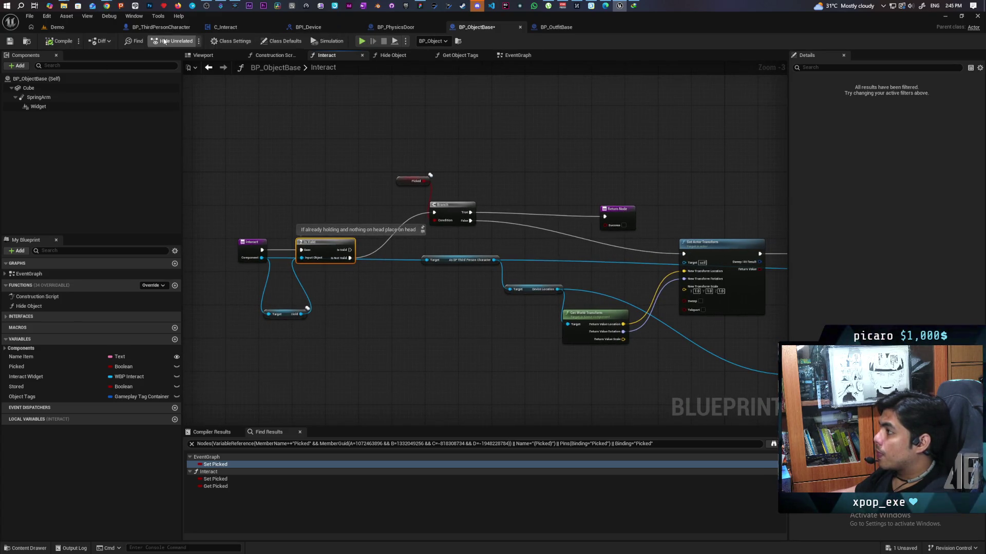
pyautogui.click(225, 27)
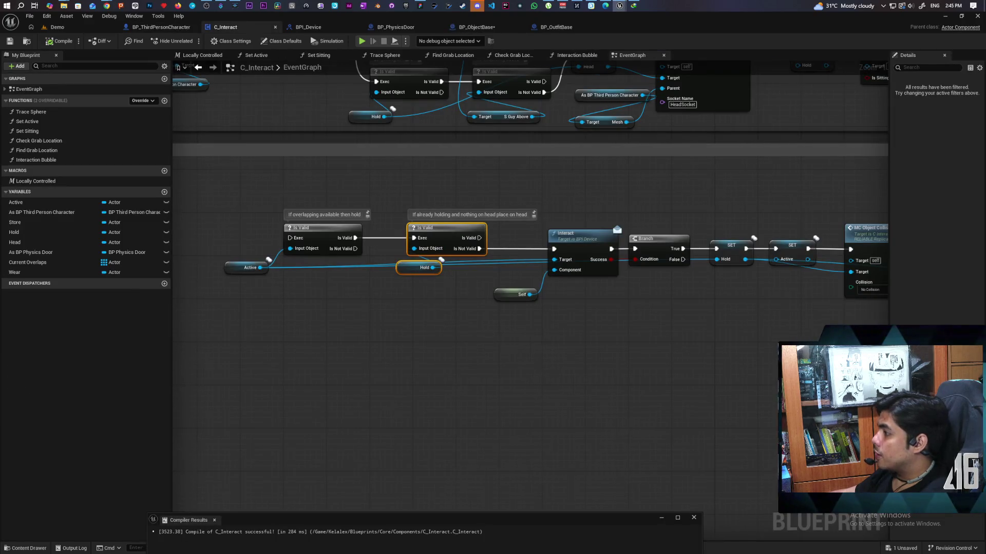
# - Nudge C_Interact's Interact call and Branch nodes upward, then go back to BP_ObjectBase
pyautogui.moveTo(401, 258); pyautogui.dragTo(257, 262)
pyautogui.moveTo(536, 322)
pyautogui.mouseDown()
pyautogui.moveTo(394, 314)
pyautogui.moveTo(419, 323)
pyautogui.mouseUp()
pyautogui.click(363, 232)
pyautogui.keyDown('ctrl'); pyautogui.click(409, 249); pyautogui.keyUp('ctrl')
pyautogui.moveTo(409, 249)
pyautogui.mouseDown()
pyautogui.moveTo(402, 217)
pyautogui.moveTo(405, 226)
pyautogui.mouseUp()
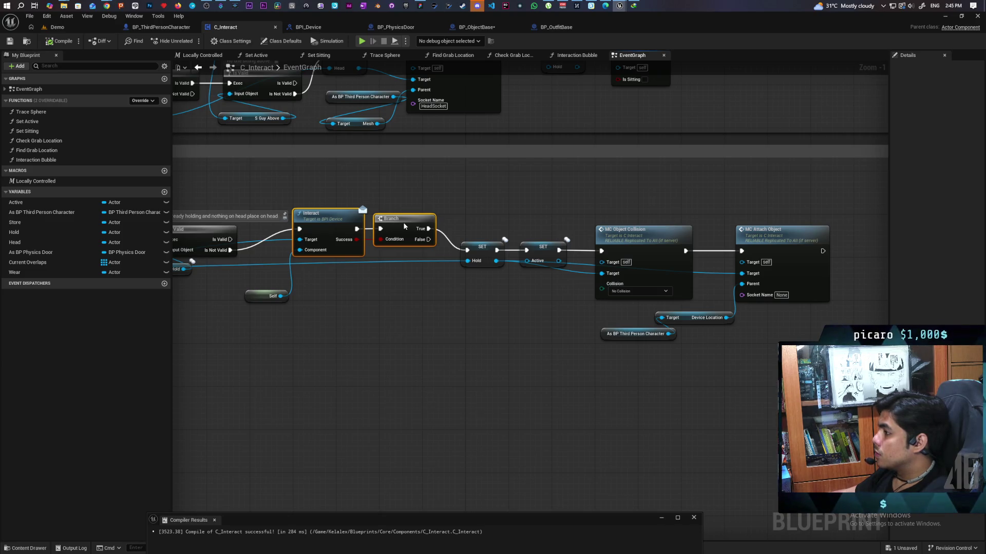
pyautogui.moveTo(351, 337)
pyautogui.mouseDown()
pyautogui.moveTo(488, 305)
pyautogui.moveTo(484, 325)
pyautogui.moveTo(342, 321)
pyautogui.mouseUp()
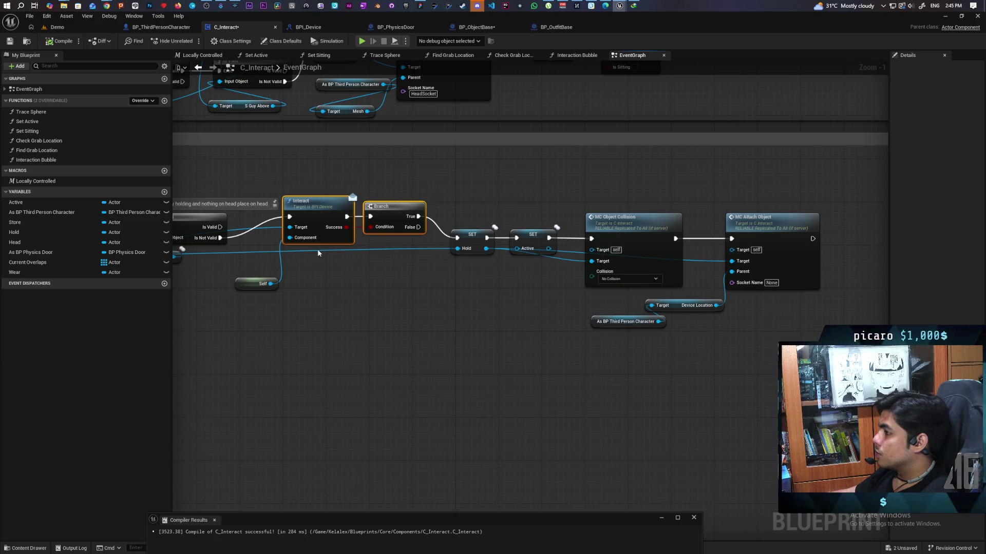
pyautogui.click(407, 286)
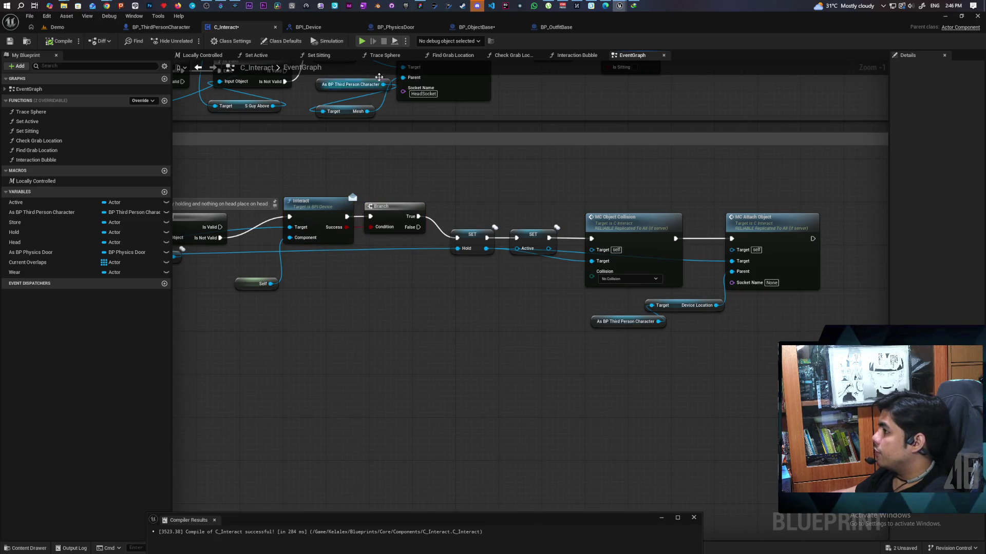
pyautogui.click(476, 26)
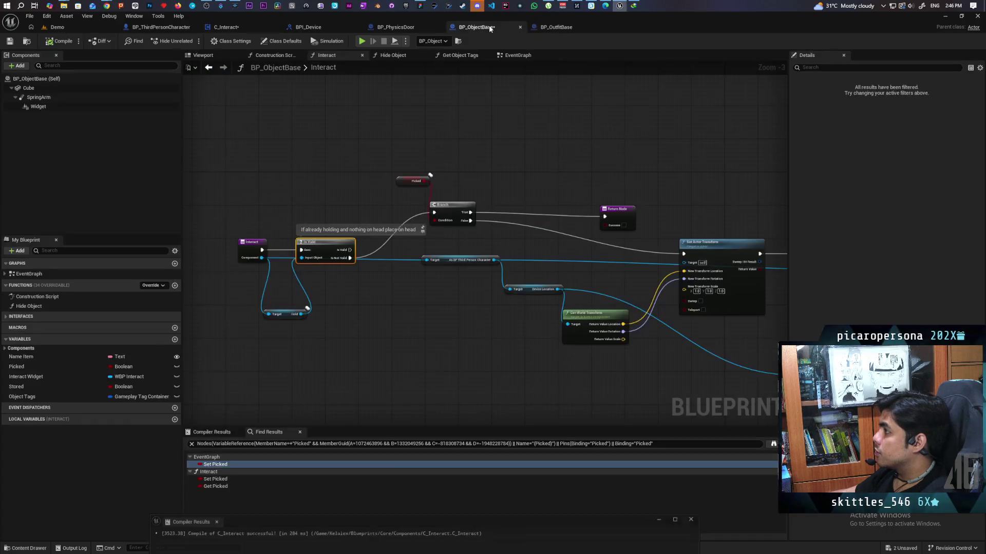
# - Follow BP_ObjectBase's Interact chain from the Is Valid and Branch through attach and visibility nodes
pyautogui.moveTo(315, 246)
pyautogui.mouseDown()
pyautogui.moveTo(532, 289)
pyautogui.moveTo(510, 289)
pyautogui.moveTo(590, 286)
pyautogui.moveTo(452, 279)
pyautogui.moveTo(439, 292)
pyautogui.moveTo(609, 288)
pyautogui.mouseUp()
pyautogui.moveTo(316, 341)
pyautogui.mouseDown()
pyautogui.moveTo(471, 348)
pyautogui.moveTo(477, 357)
pyautogui.mouseUp()
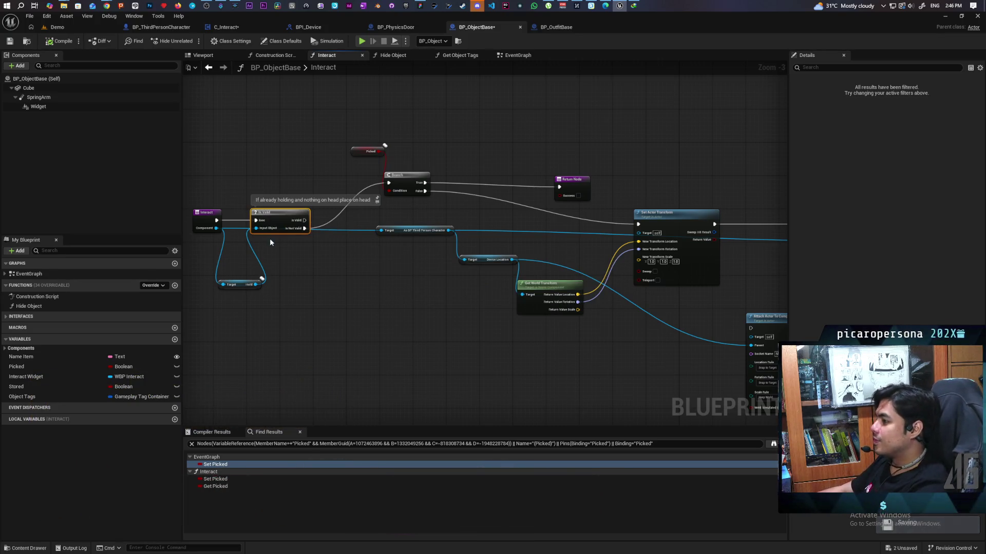
pyautogui.moveTo(519, 154)
pyautogui.mouseDown()
pyautogui.moveTo(507, 138)
pyautogui.moveTo(548, 149)
pyautogui.moveTo(433, 154)
pyautogui.moveTo(673, 160)
pyautogui.moveTo(480, 143)
pyautogui.mouseUp()
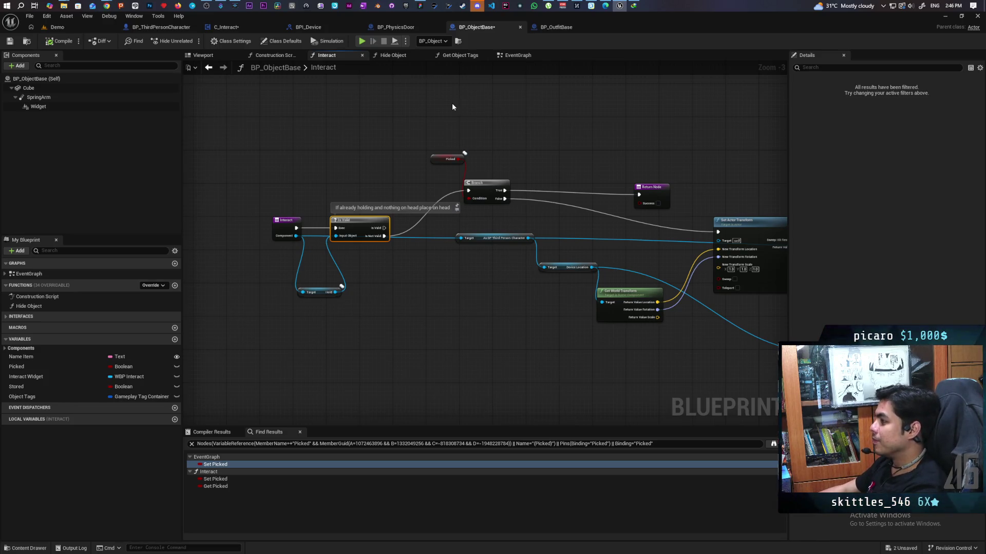
pyautogui.moveTo(453, 105); pyautogui.dragTo(510, 145)
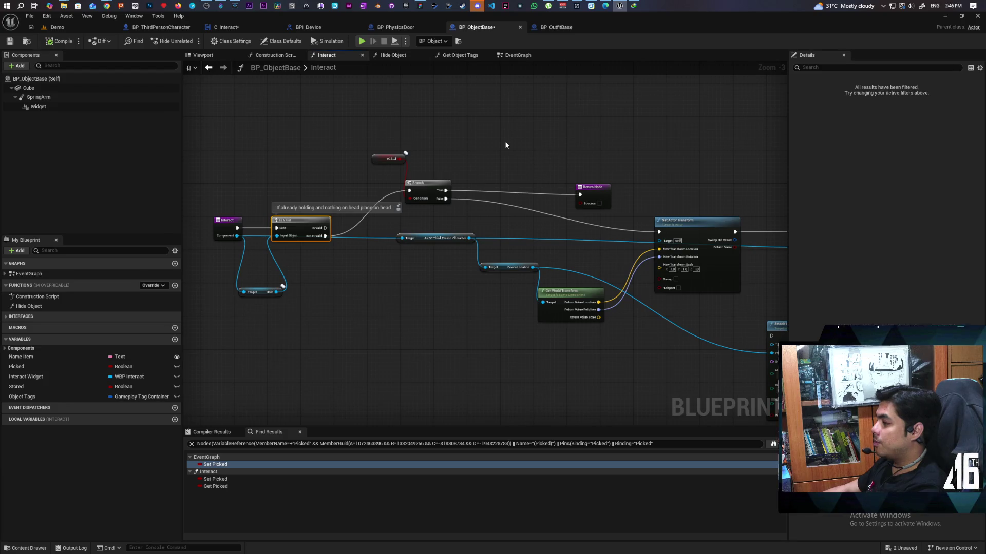
pyautogui.moveTo(517, 147)
pyautogui.mouseDown()
pyautogui.moveTo(575, 125)
pyautogui.moveTo(157, 132)
pyautogui.mouseUp()
# - Move the Return Node further right, then switch to C_Interact's event graph
pyautogui.moveTo(514, 202); pyautogui.dragTo(752, 205)
pyautogui.click(603, 245)
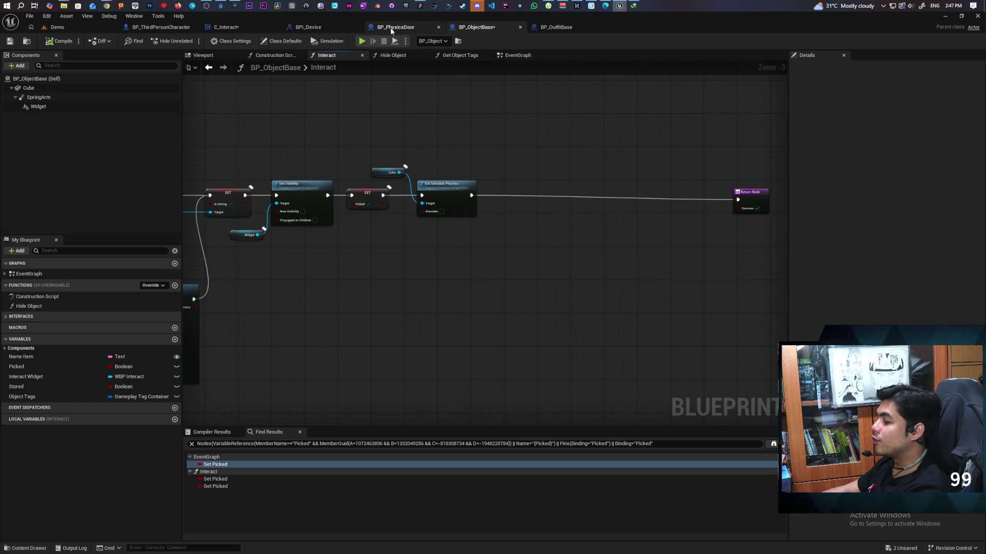
pyautogui.click(228, 27)
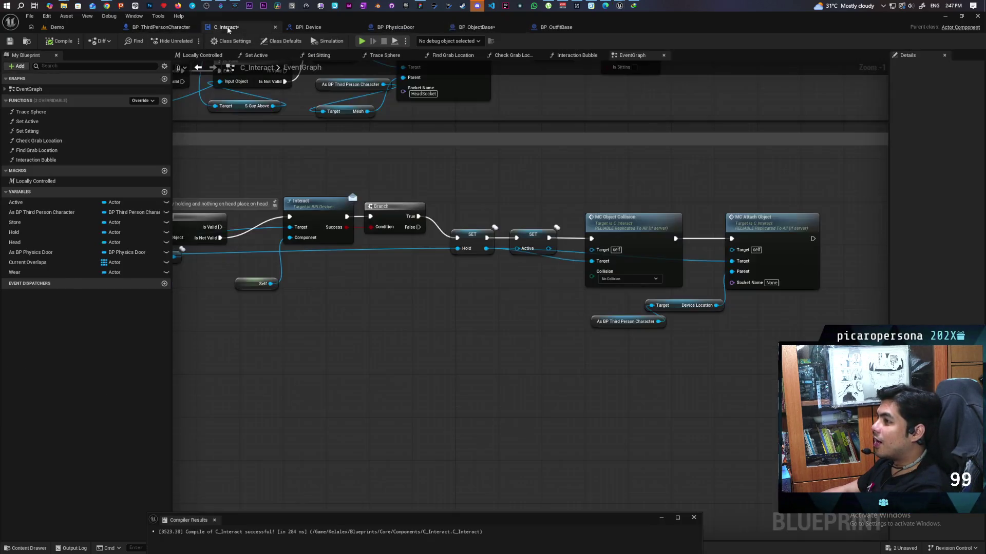
# - Paste C_Interact's Hold/Active setters, MC Object Collision and MC Attach Object nodes into BP_ObjectBase's Interact graph
pyautogui.moveTo(462, 205); pyautogui.dragTo(775, 330)
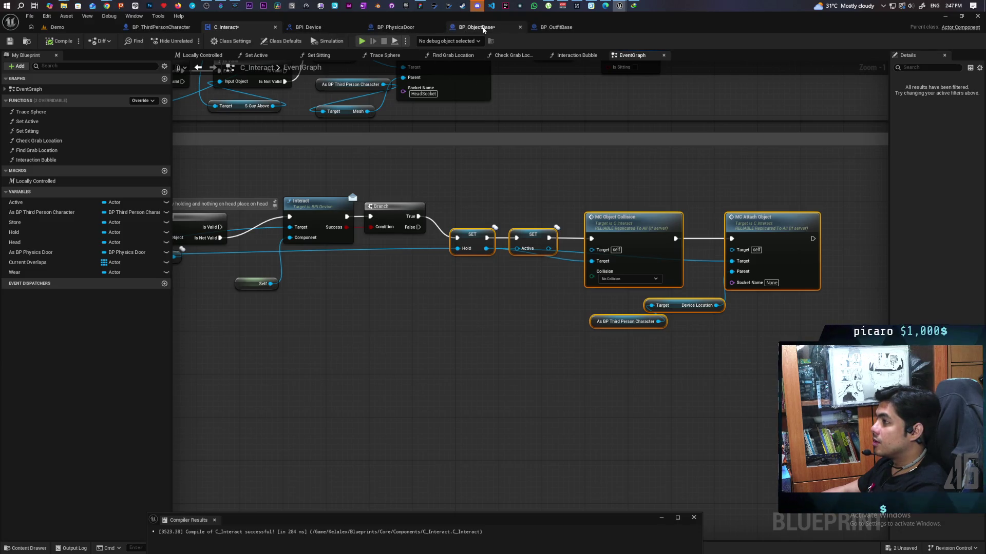
pyautogui.click(476, 27)
pyautogui.hotkey('ctrl', 'v')
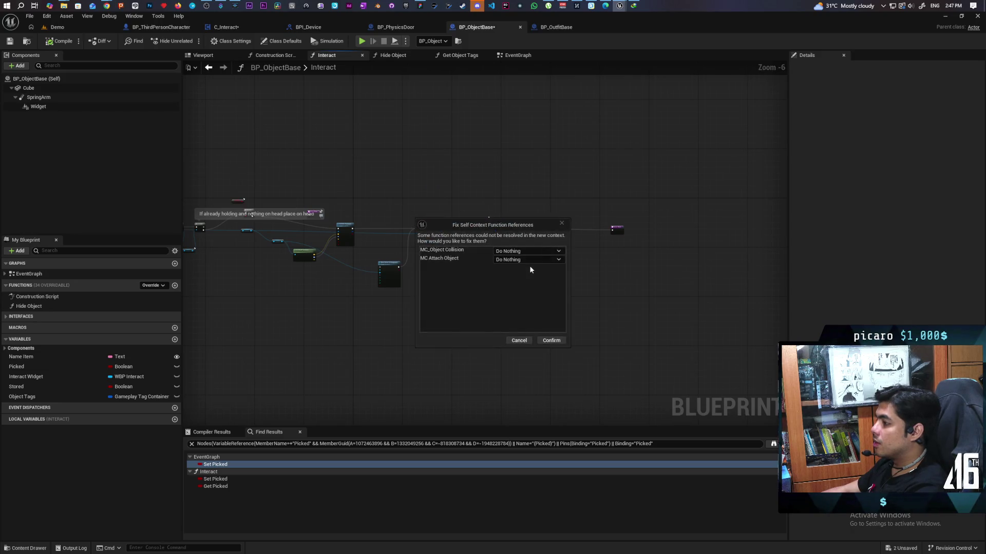
pyautogui.click(551, 341)
pyautogui.scroll(4, 551, 340)
pyautogui.scroll(-2, 462, 316)
pyautogui.moveTo(459, 357); pyautogui.dragTo(426, 307)
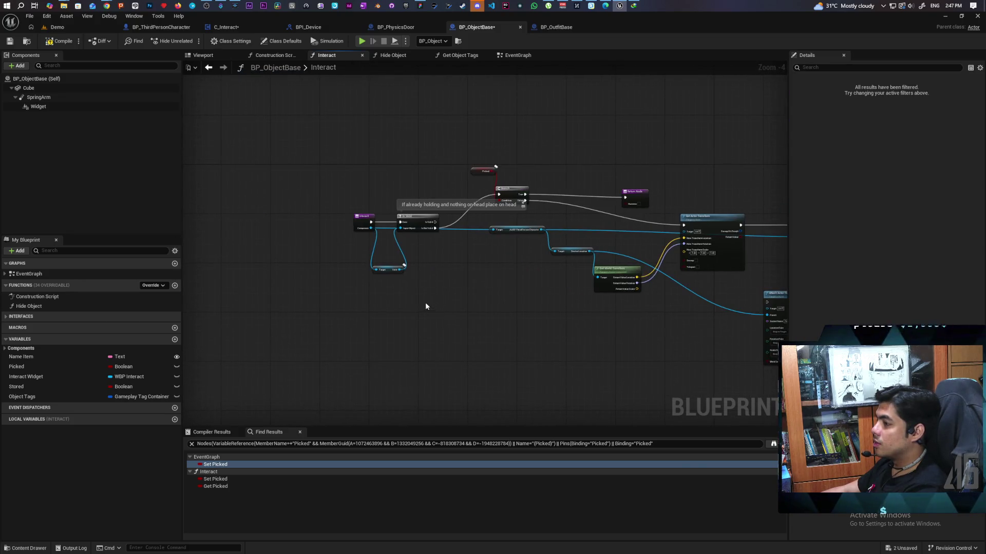
# - Add a Get Component node and a Set Hold node targeting the Component
pyautogui.moveTo(535, 324); pyautogui.dragTo(203, 310)
pyautogui.rightClick(359, 314)
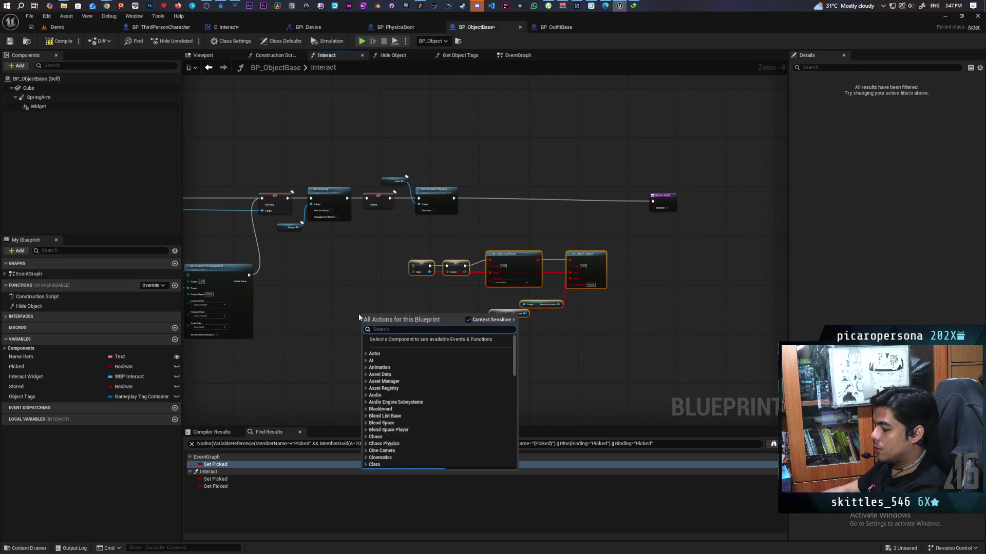
pyautogui.write('get compoen')
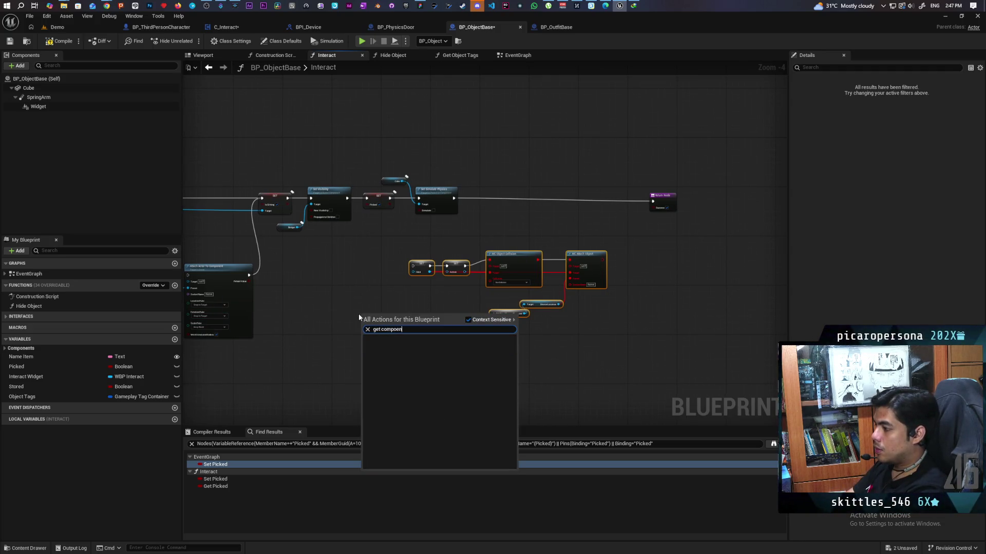
pyautogui.press('BackSpace')
pyautogui.press('BackSpace')
pyautogui.write('nent')
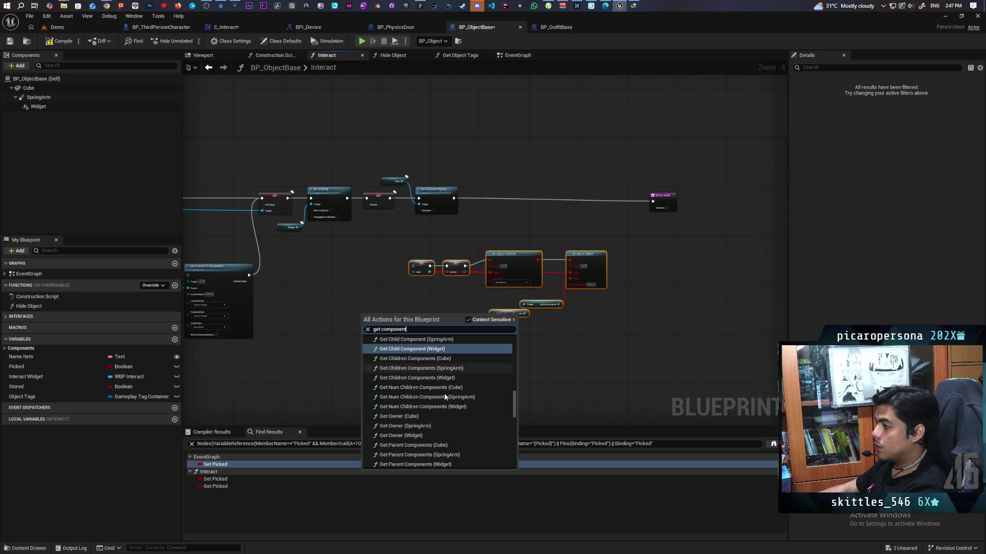
pyautogui.moveTo(512, 400); pyautogui.dragTo(513, 457)
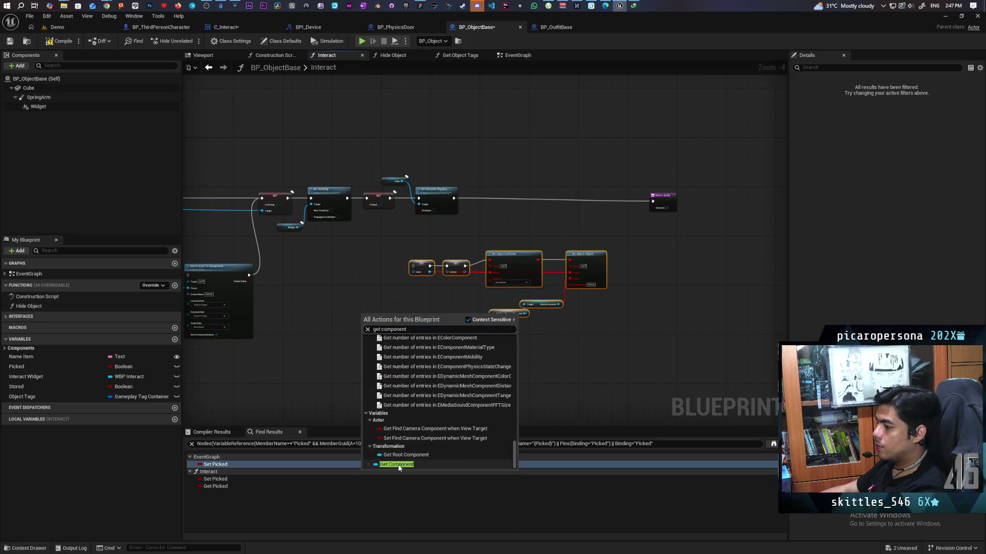
pyautogui.click(411, 464)
pyautogui.scroll(4, 396, 310)
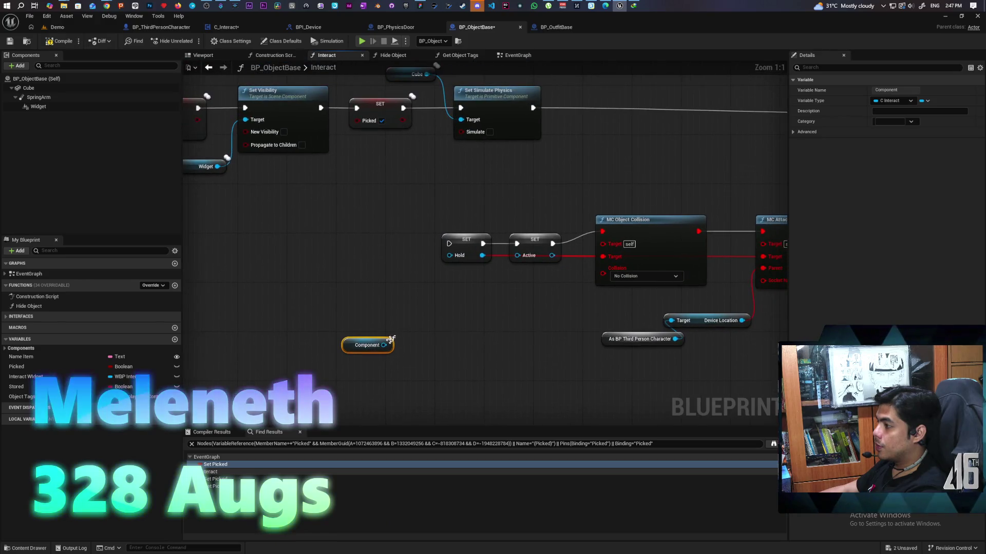
pyautogui.moveTo(384, 345); pyautogui.dragTo(419, 327)
pyautogui.write('set hold')
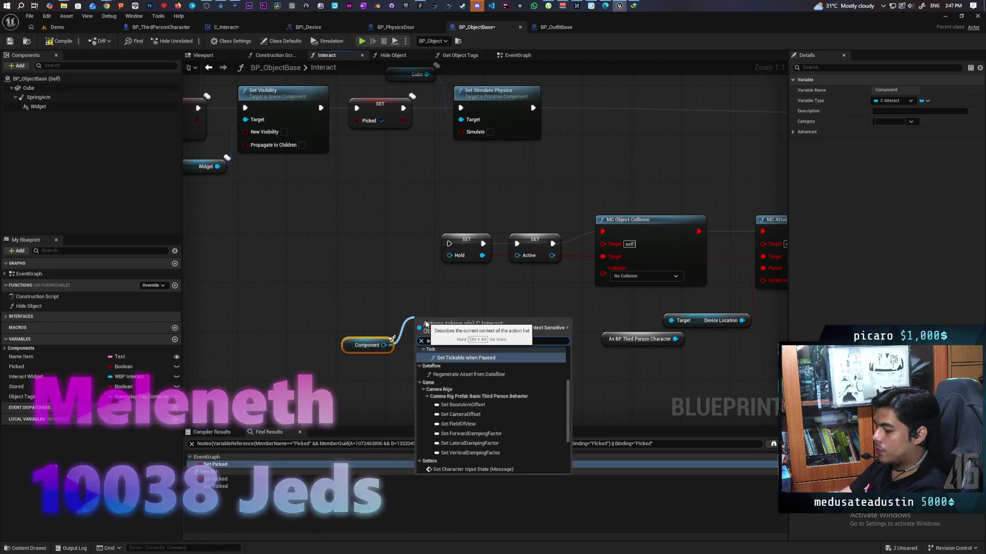
pyautogui.press('Return')
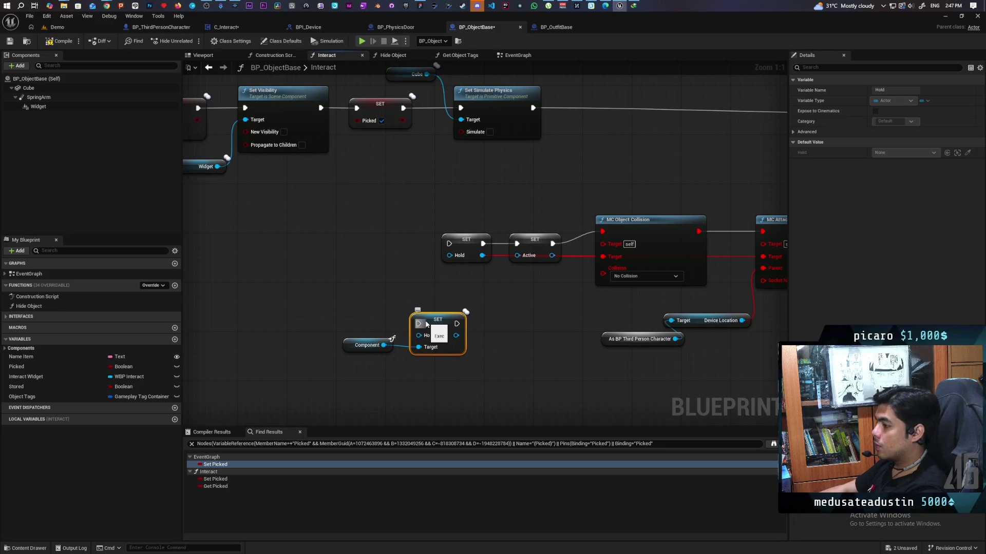
# - Add Component-targeted Set Active and MC Object Collision nodes beside Set Hold
pyautogui.moveTo(384, 345); pyautogui.dragTo(378, 375)
pyautogui.write('se')
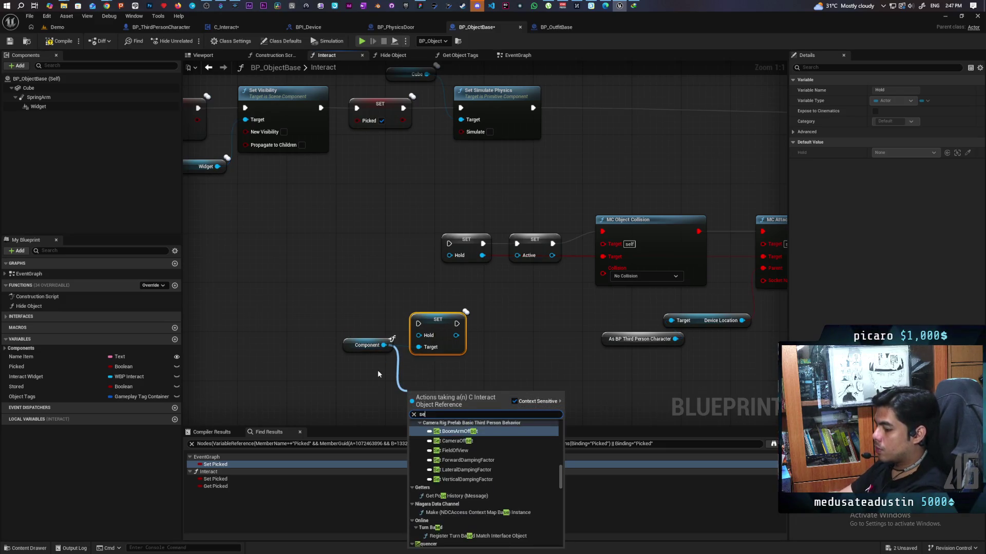
pyautogui.write('t active')
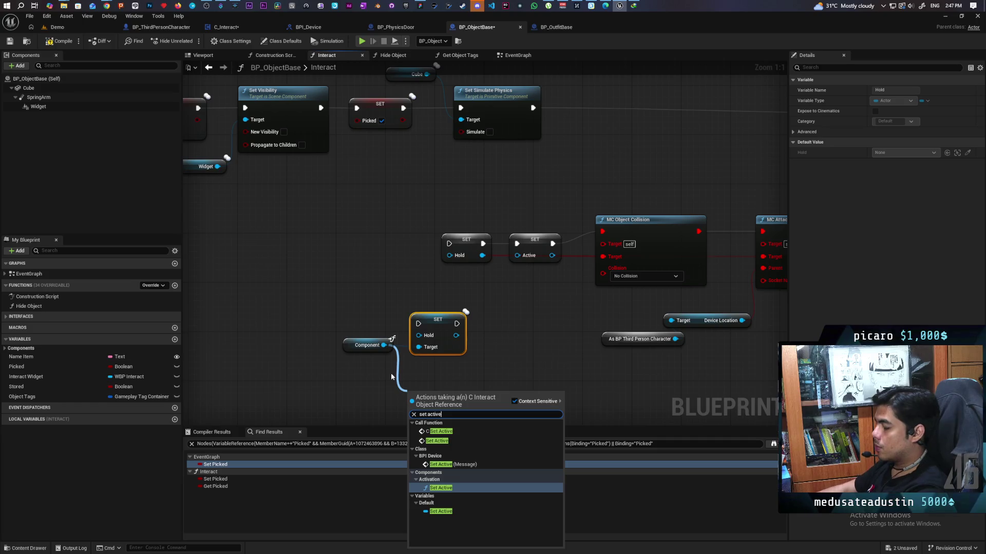
pyautogui.click(440, 511)
pyautogui.moveTo(431, 401)
pyautogui.mouseDown()
pyautogui.moveTo(505, 367)
pyautogui.moveTo(512, 323)
pyautogui.moveTo(492, 323)
pyautogui.mouseUp()
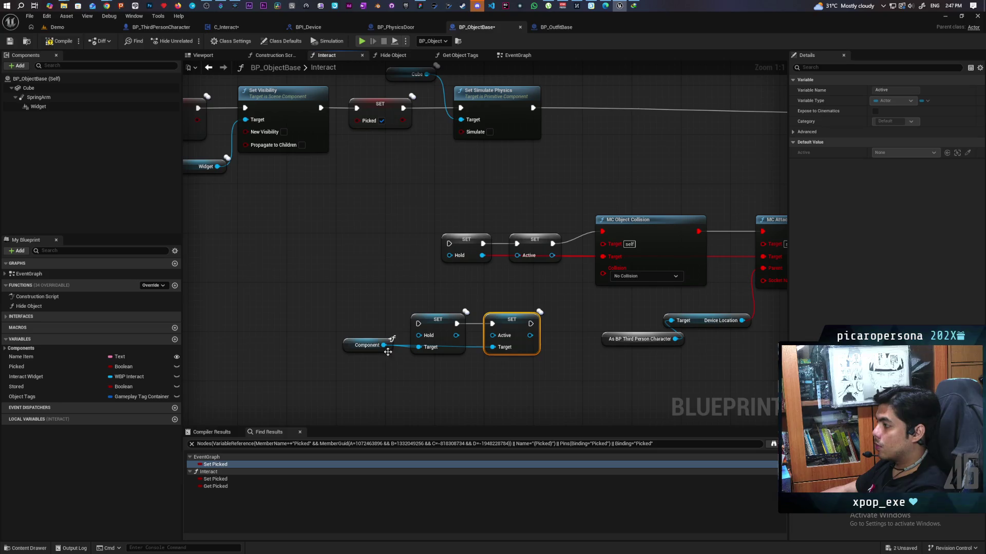
pyautogui.moveTo(383, 345)
pyautogui.mouseDown()
pyautogui.moveTo(421, 395)
pyautogui.moveTo(393, 394)
pyautogui.mouseUp()
pyautogui.write('mc ob')
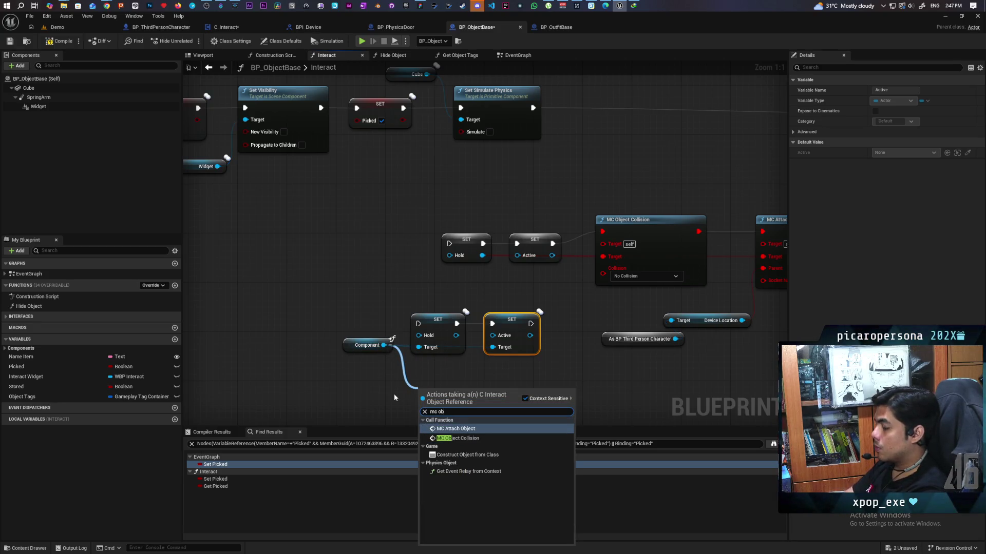
pyautogui.click(475, 439)
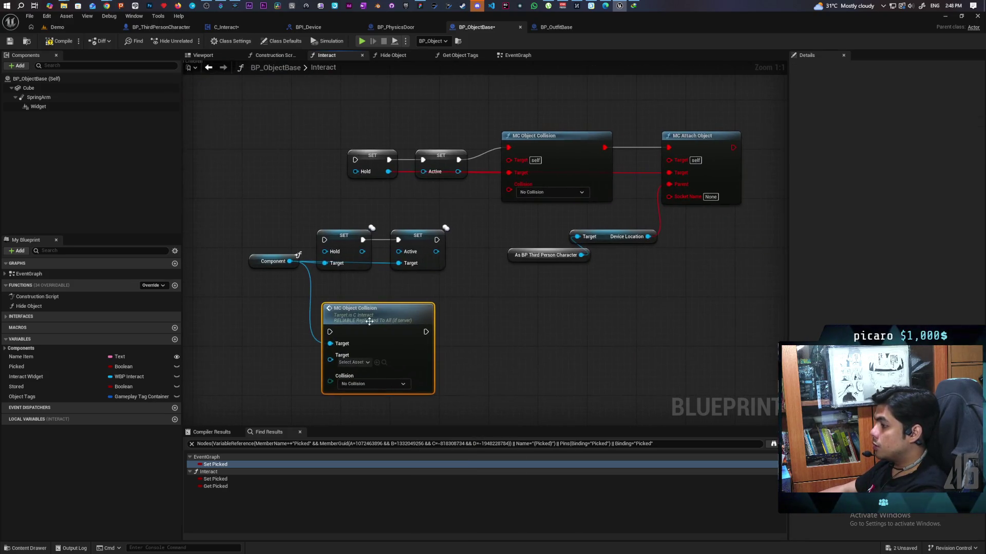
# - Add an MC Attach Object call on Component, running right after MC Object Collision
pyautogui.moveTo(374, 321); pyautogui.dragTo(487, 321)
pyautogui.moveTo(289, 261); pyautogui.dragTo(275, 326)
pyautogui.write('mc attach')
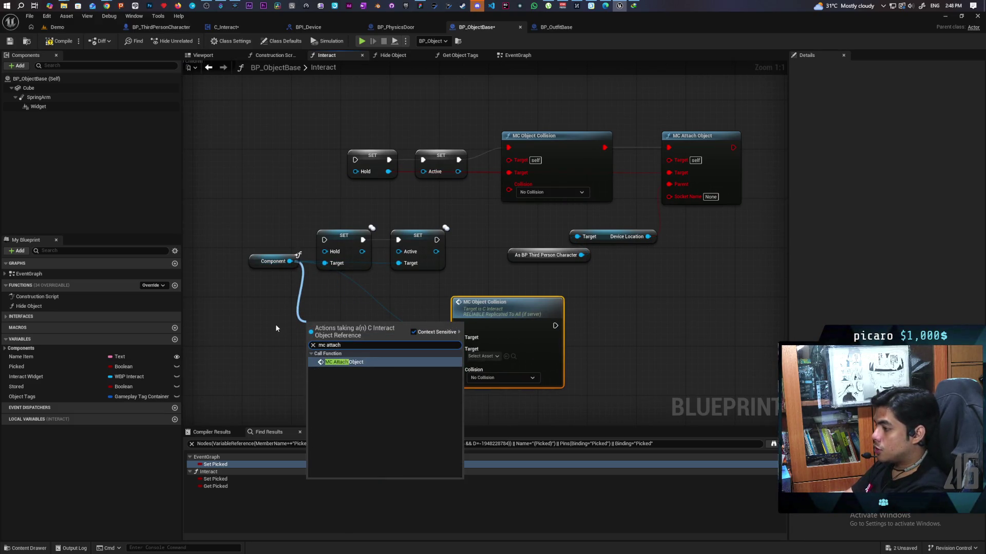
pyautogui.press('Return')
pyautogui.moveTo(345, 336)
pyautogui.mouseDown()
pyautogui.moveTo(664, 335)
pyautogui.moveTo(633, 316)
pyautogui.mouseUp()
pyautogui.moveTo(555, 325); pyautogui.dragTo(601, 325)
# - Feed a new As BP Third Person Character getter into Device Location and delete the old cast
pyautogui.moveTo(289, 262); pyautogui.dragTo(298, 322)
pyautogui.write('as third per')
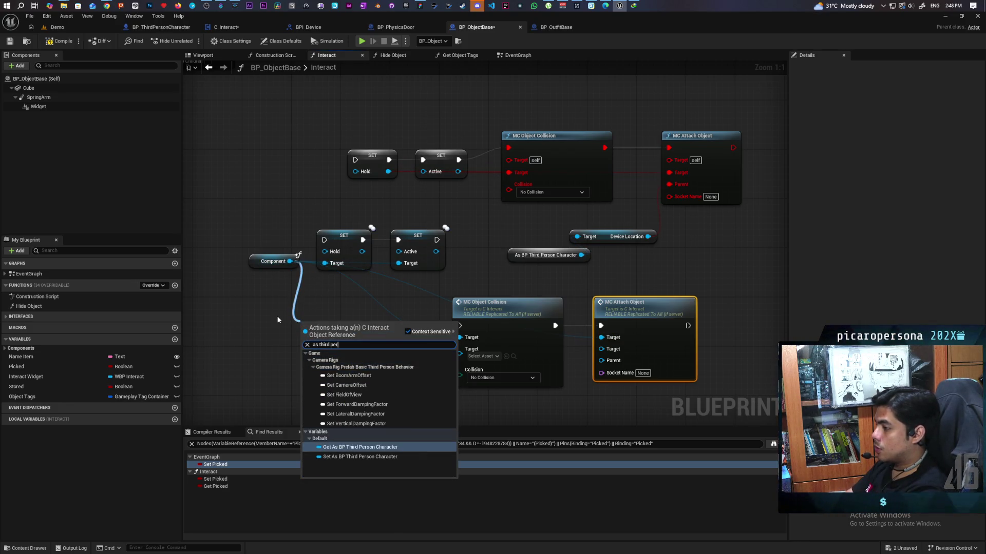
pyautogui.click(348, 447)
pyautogui.moveTo(405, 322)
pyautogui.mouseDown()
pyautogui.moveTo(477, 273)
pyautogui.moveTo(577, 236)
pyautogui.mouseUp()
pyautogui.click(548, 255)
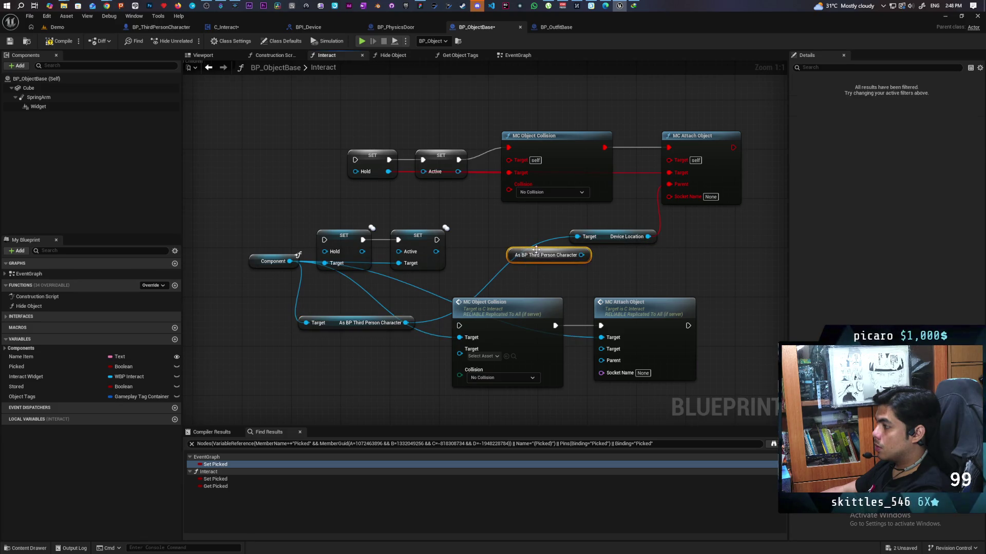
pyautogui.press('Delete')
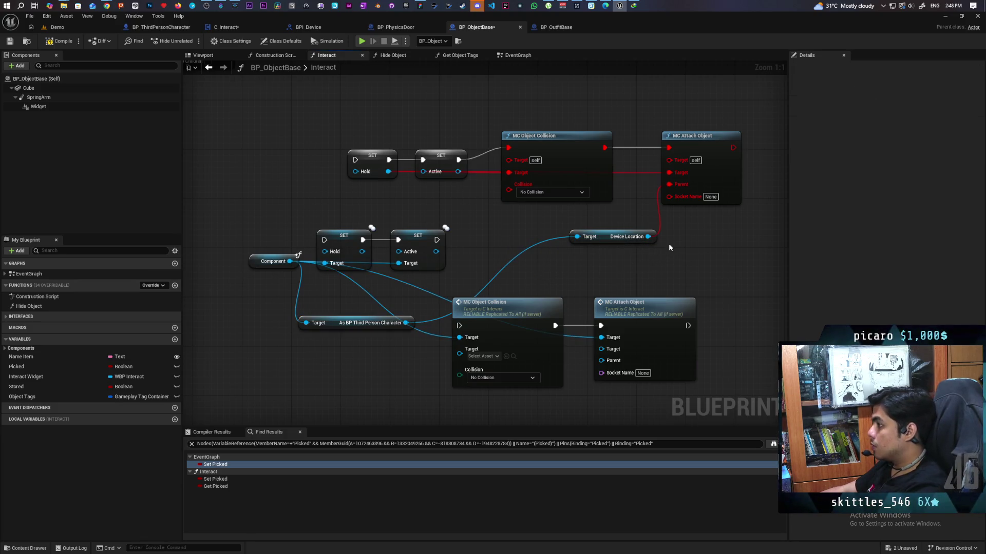
# - Connect Device Location to the new MC Attach Object's Parent and rearrange the surrounding nodes
pyautogui.moveTo(652, 302); pyautogui.dragTo(707, 303)
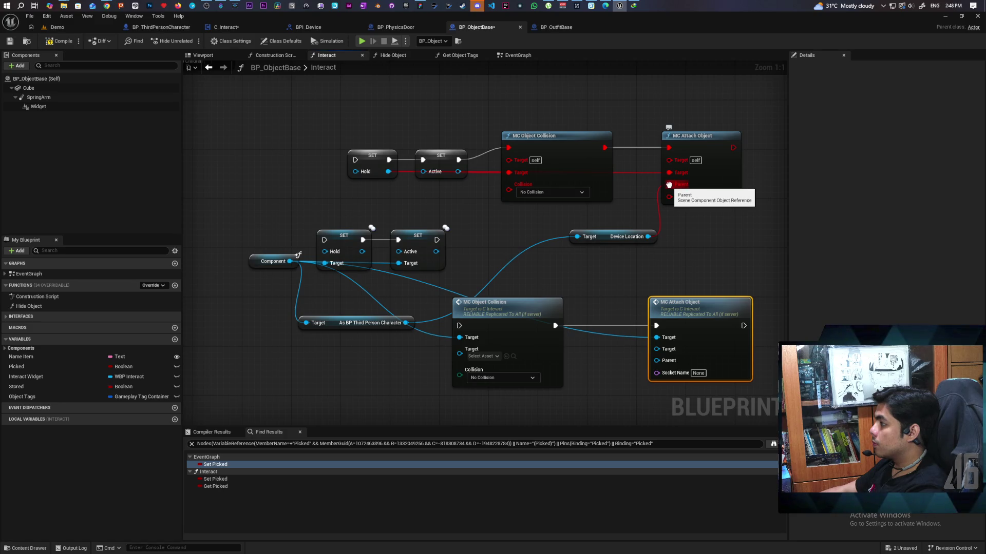
pyautogui.moveTo(668, 184); pyautogui.dragTo(657, 361)
pyautogui.click(707, 292)
pyautogui.moveTo(599, 237); pyautogui.dragTo(575, 409)
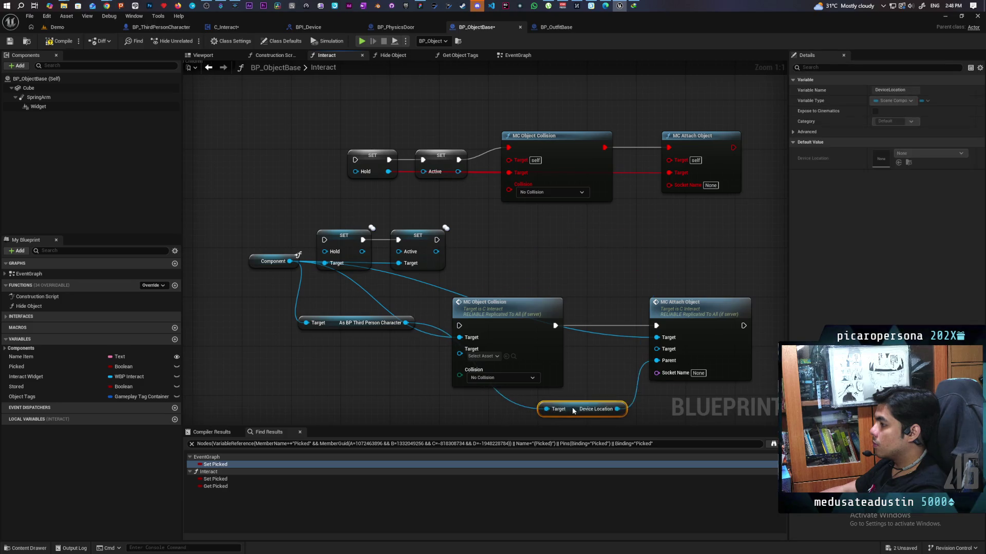
pyautogui.moveTo(581, 371)
pyautogui.mouseDown()
pyautogui.moveTo(597, 317)
pyautogui.moveTo(594, 332)
pyautogui.mouseUp()
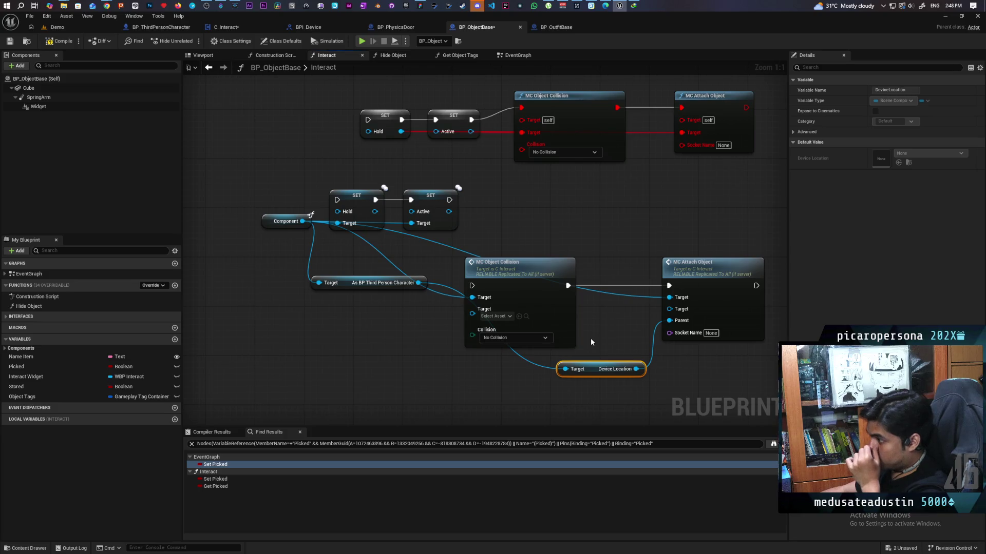
pyautogui.moveTo(556, 110); pyautogui.dragTo(569, 79)
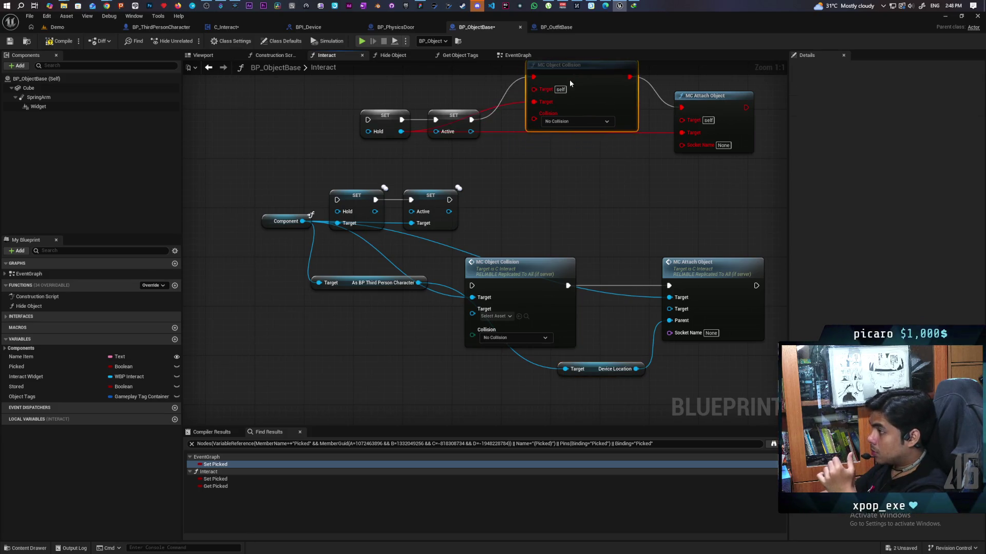
pyautogui.moveTo(375, 211)
pyautogui.mouseDown()
pyautogui.moveTo(437, 342)
pyautogui.moveTo(473, 316)
pyautogui.mouseUp()
pyautogui.moveTo(355, 203)
pyautogui.mouseDown()
pyautogui.moveTo(332, 175)
pyautogui.moveTo(317, 217)
pyautogui.moveTo(326, 222)
pyautogui.moveTo(329, 202)
pyautogui.mouseUp()
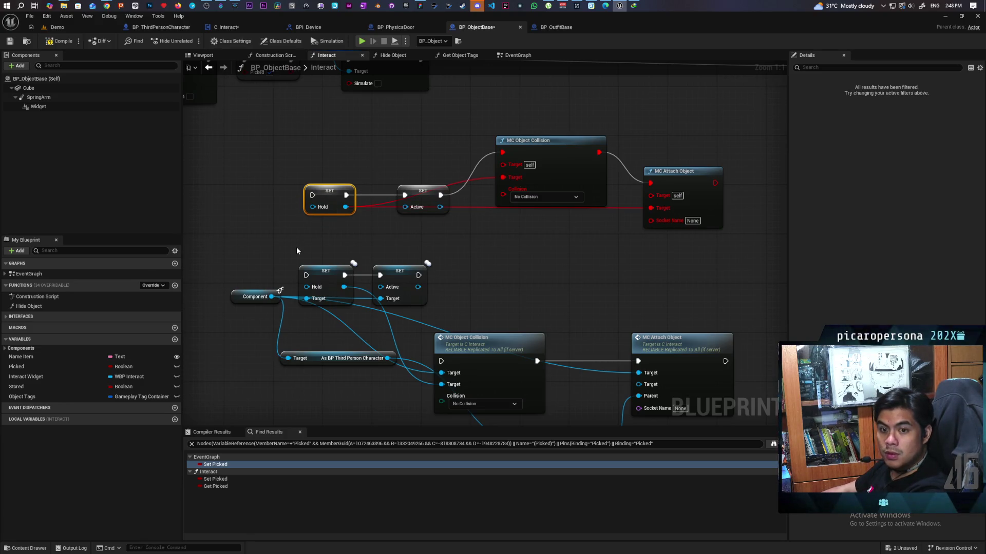
# - Wire a Self reference into SET Hold's Target and place it below that node
pyautogui.moveTo(297, 247); pyautogui.dragTo(435, 211)
pyautogui.click(375, 267)
pyautogui.moveTo(375, 267)
pyautogui.mouseDown()
pyautogui.moveTo(347, 343)
pyautogui.moveTo(354, 351)
pyautogui.moveTo(370, 302)
pyautogui.moveTo(421, 280)
pyautogui.moveTo(355, 282)
pyautogui.mouseUp()
pyautogui.write('self')
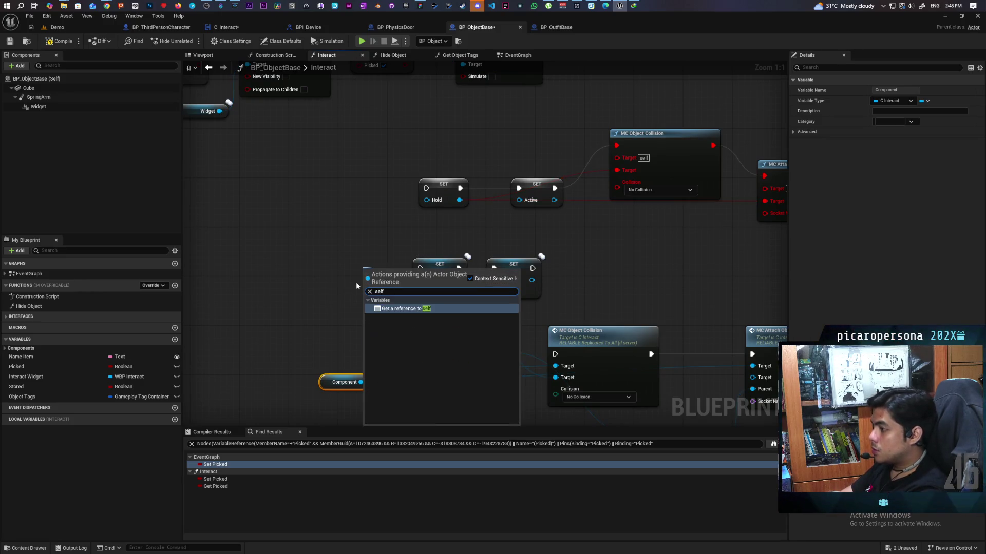
pyautogui.press('Return')
pyautogui.moveTo(382, 271); pyautogui.dragTo(349, 306)
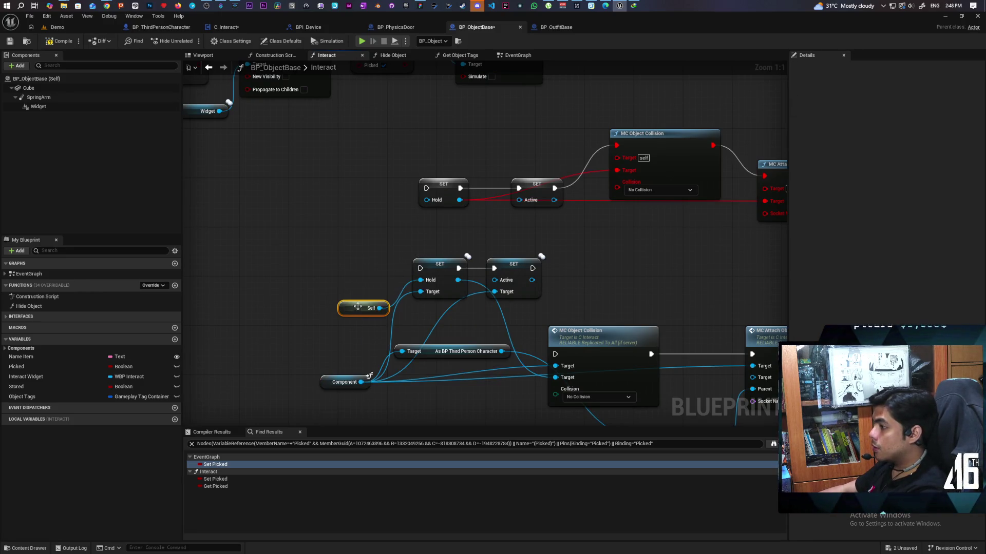
pyautogui.moveTo(560, 274); pyautogui.dragTo(483, 252)
pyautogui.moveTo(584, 260); pyautogui.dragTo(552, 279)
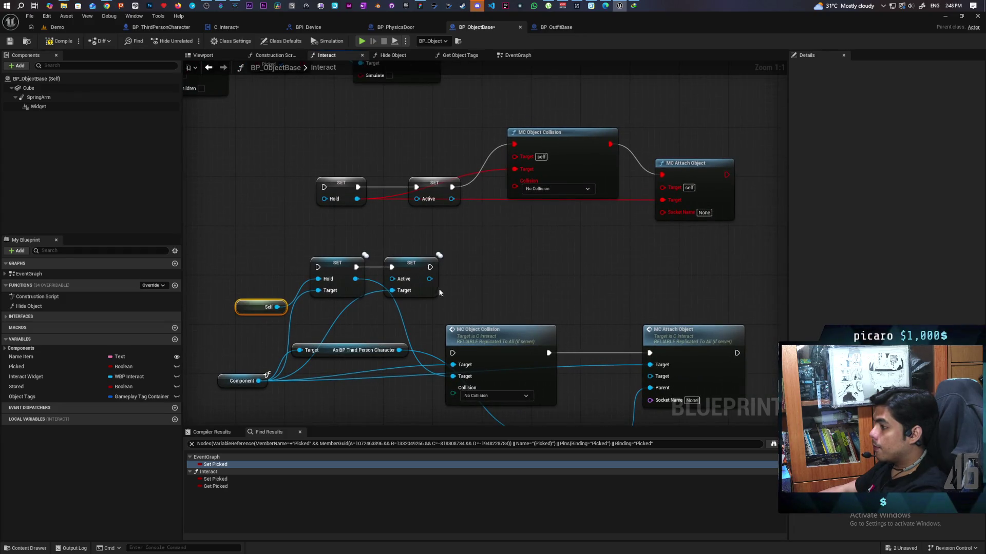
# - Run MC Object Collision after Set Active and reposition the collision and attach nodes
pyautogui.moveTo(429, 267)
pyautogui.mouseDown()
pyautogui.moveTo(453, 353)
pyautogui.moveTo(522, 247)
pyautogui.mouseUp()
pyautogui.click(487, 330)
pyautogui.keyDown('ctrl'); pyautogui.click(672, 330); pyautogui.keyUp('ctrl')
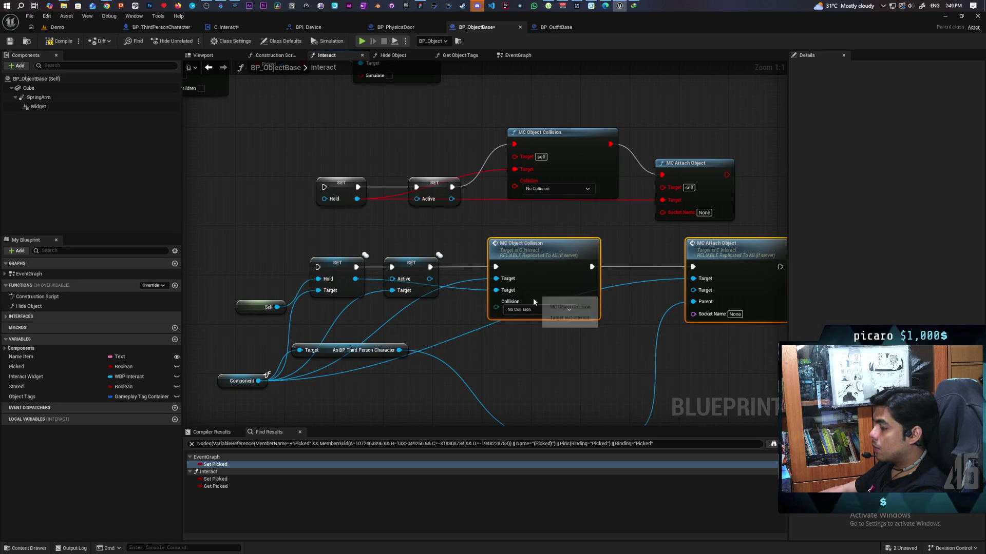
pyautogui.moveTo(513, 337); pyautogui.dragTo(448, 343)
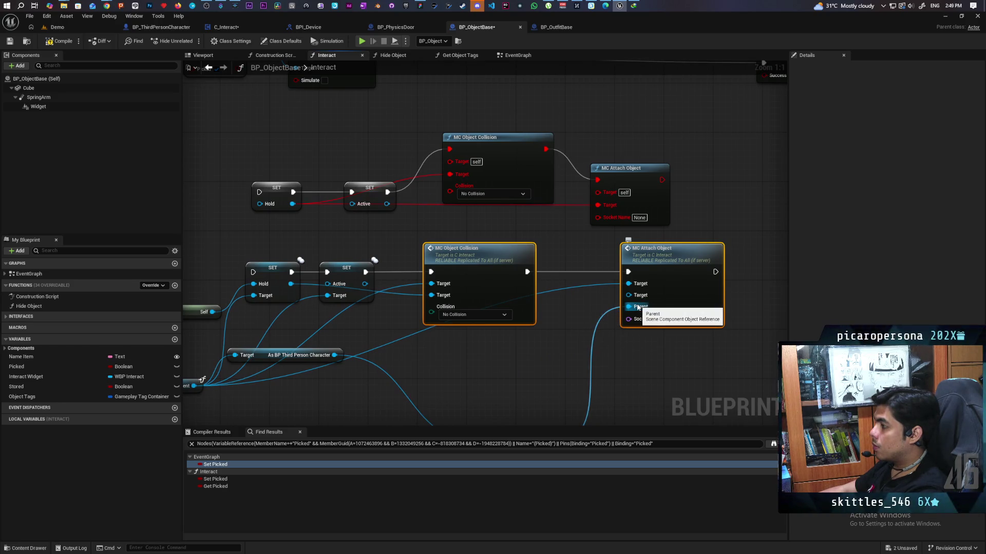
pyautogui.moveTo(670, 295); pyautogui.dragTo(699, 295)
pyautogui.click(595, 339)
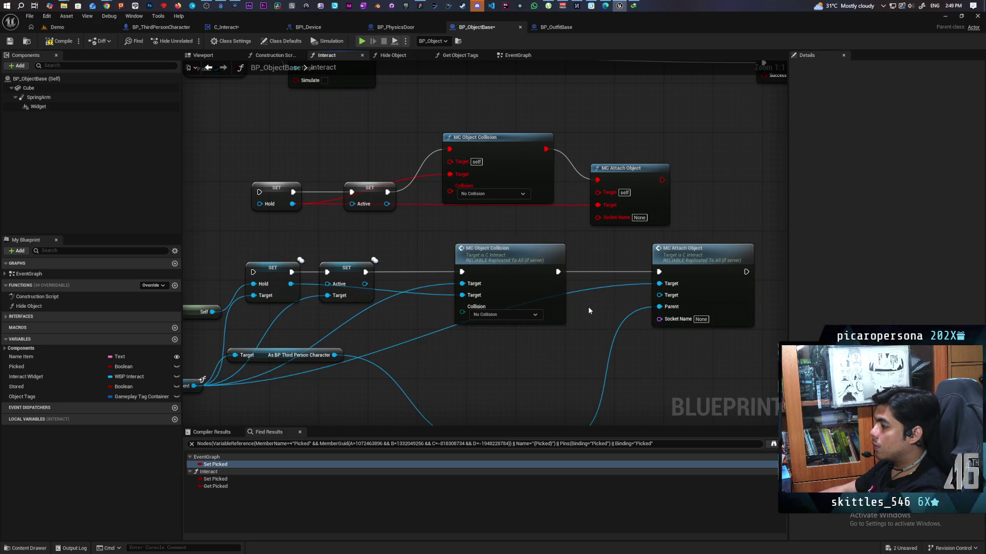
pyautogui.moveTo(519, 278); pyautogui.dragTo(495, 277)
# - Add a Self node beside MC Attach Object as its target, then save both blueprints
pyautogui.rightClick(587, 317)
pyautogui.write('self')
pyautogui.press('Return')
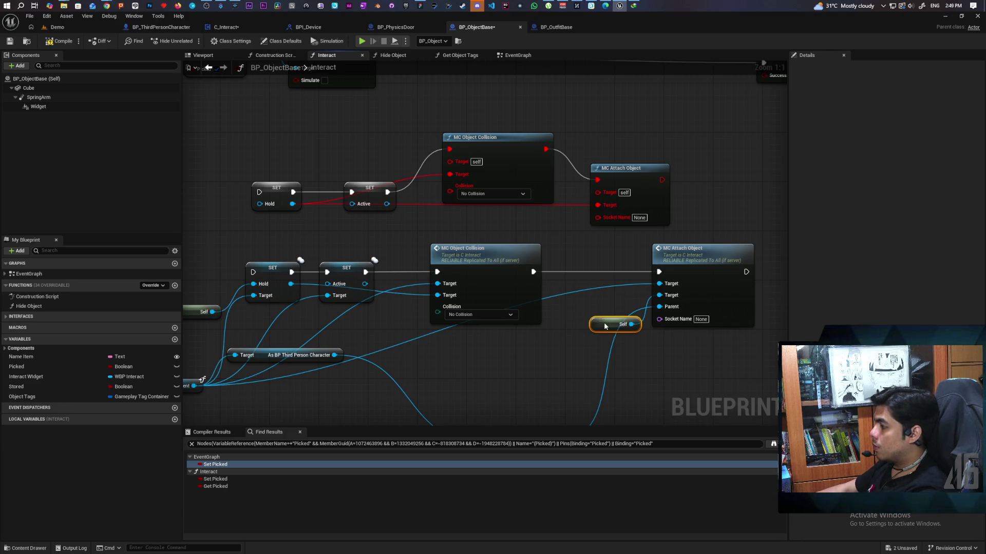
pyautogui.moveTo(605, 324); pyautogui.dragTo(580, 311)
pyautogui.hotkey('ctrl', 'shift', 's')
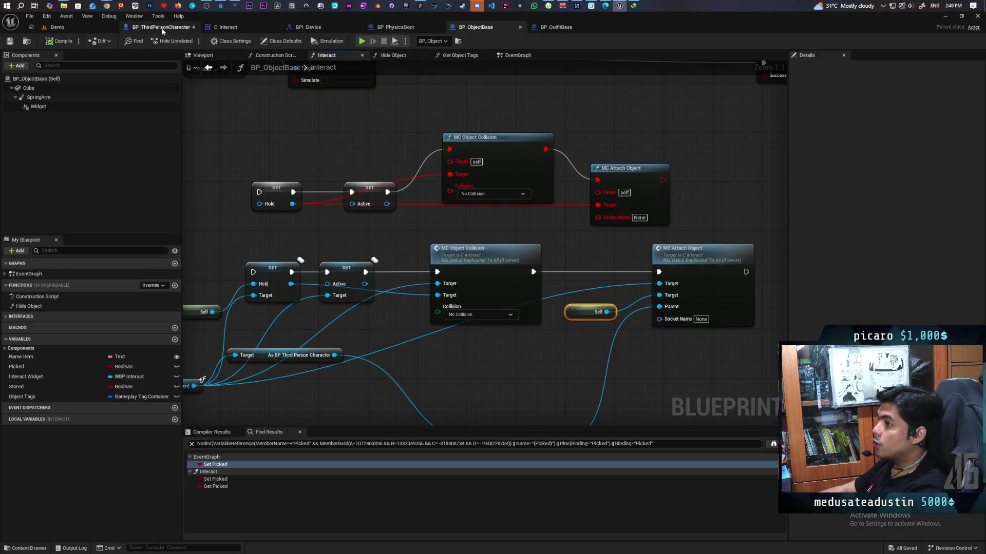
pyautogui.click(237, 28)
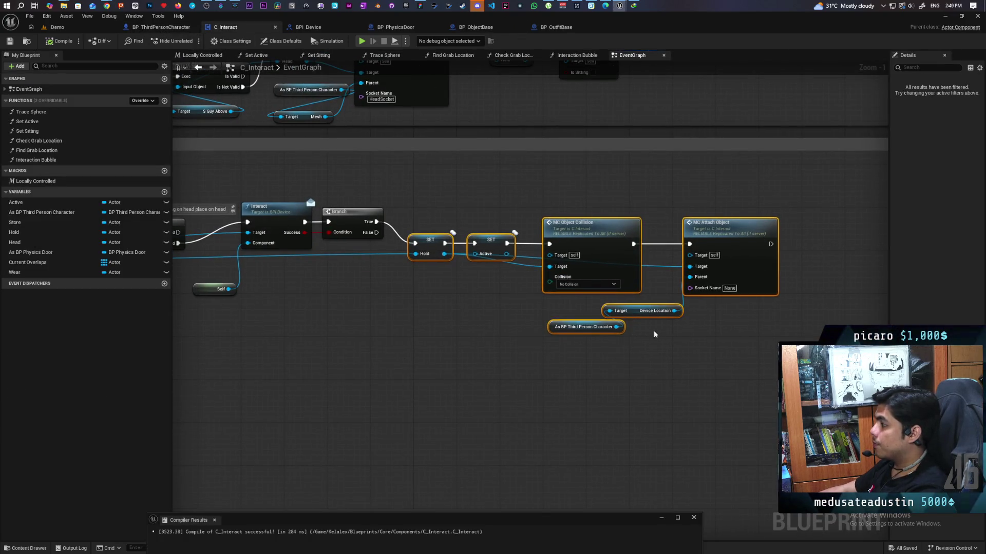
# - Move the SET, MC Object Collision and MC Attach Object row up in C_Interact and select SET Active
pyautogui.scroll(-2, 655, 336)
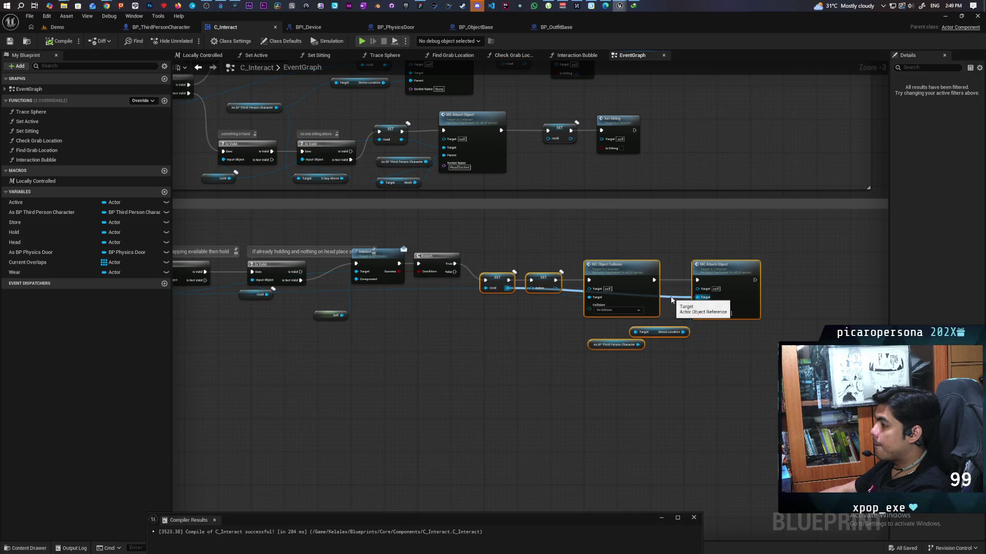
pyautogui.moveTo(546, 280); pyautogui.dragTo(546, 255)
pyautogui.click(543, 279)
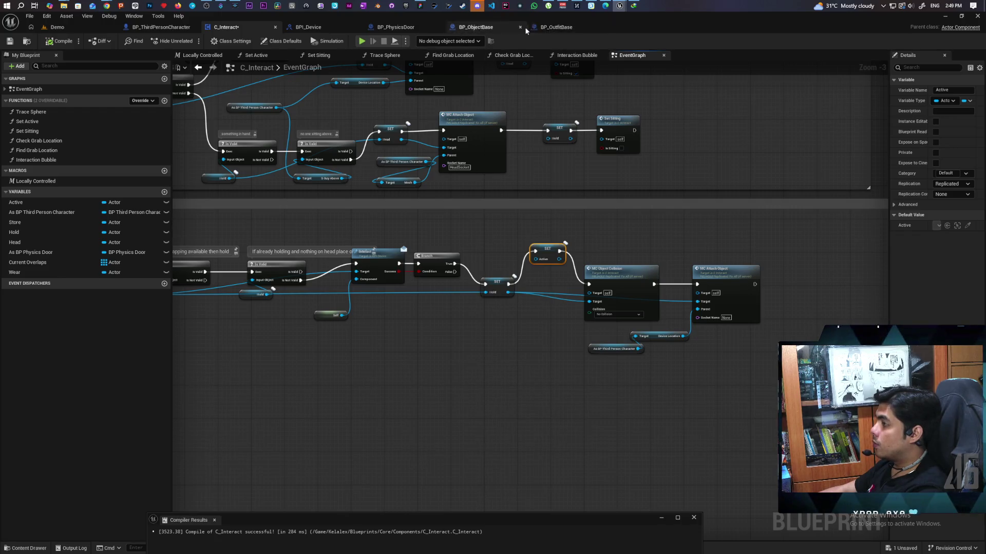
pyautogui.click(475, 27)
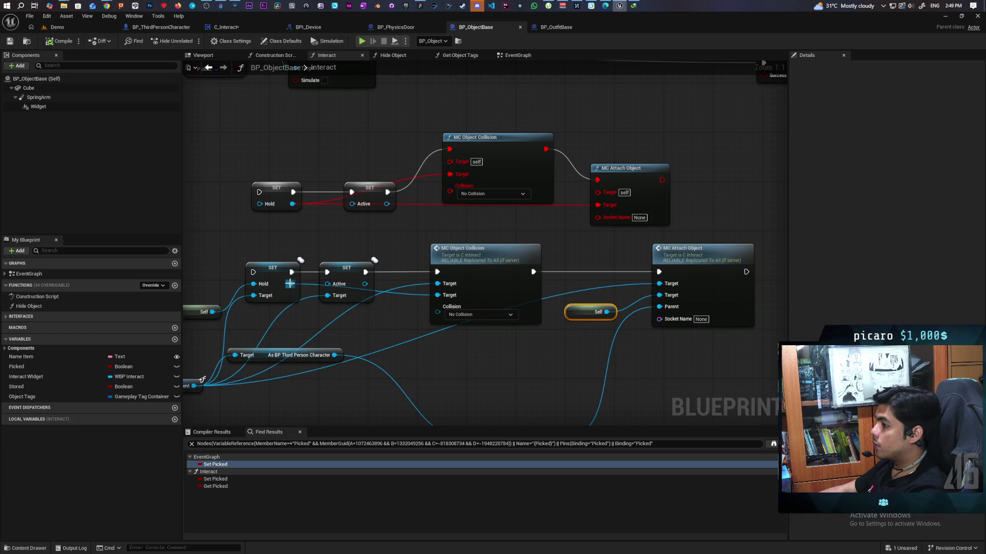
# - Chain Set Simulate Physics into SET Hold and the new MC Attach Object into the Return Node
pyautogui.moveTo(290, 285)
pyautogui.mouseDown()
pyautogui.moveTo(596, 310)
pyautogui.moveTo(659, 295)
pyautogui.mouseUp()
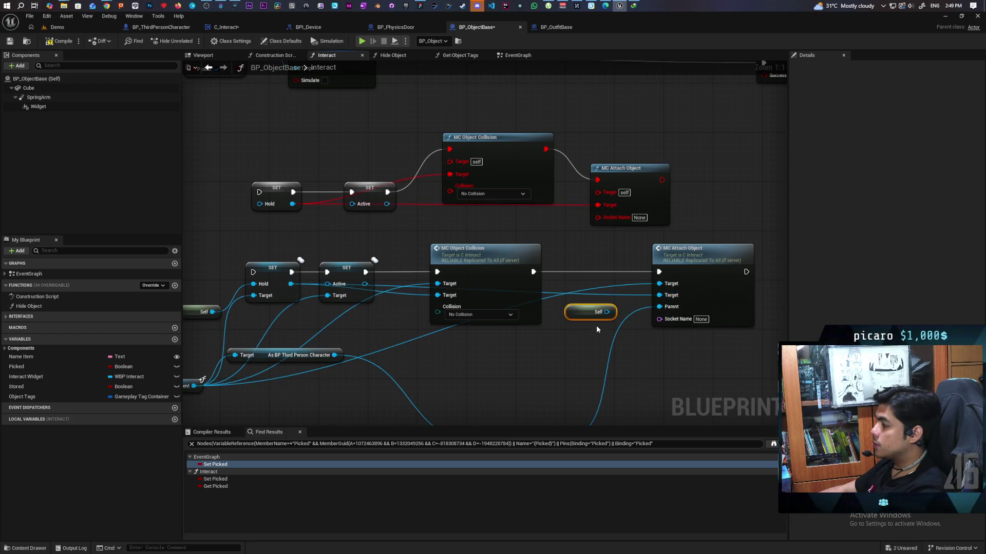
pyautogui.press('Delete')
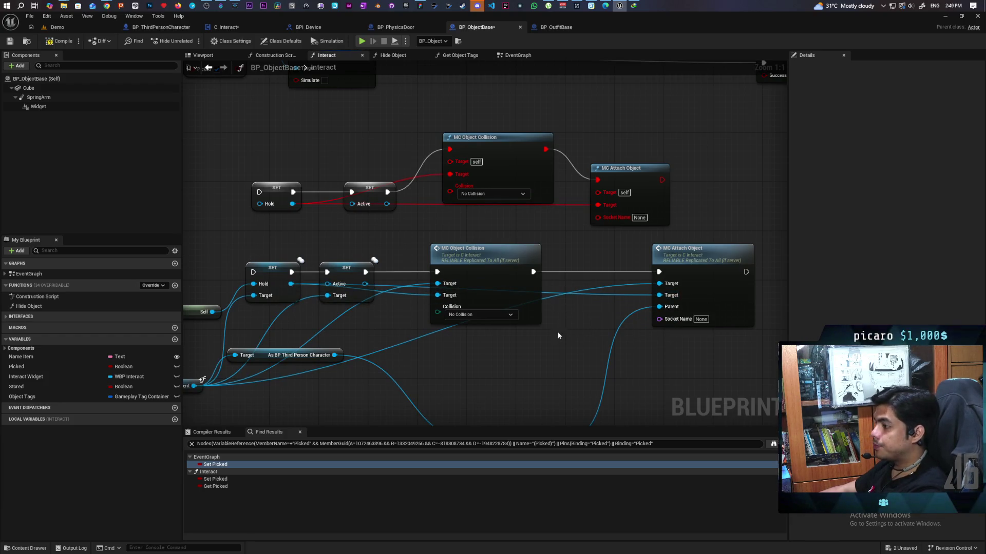
pyautogui.scroll(-3, 513, 350)
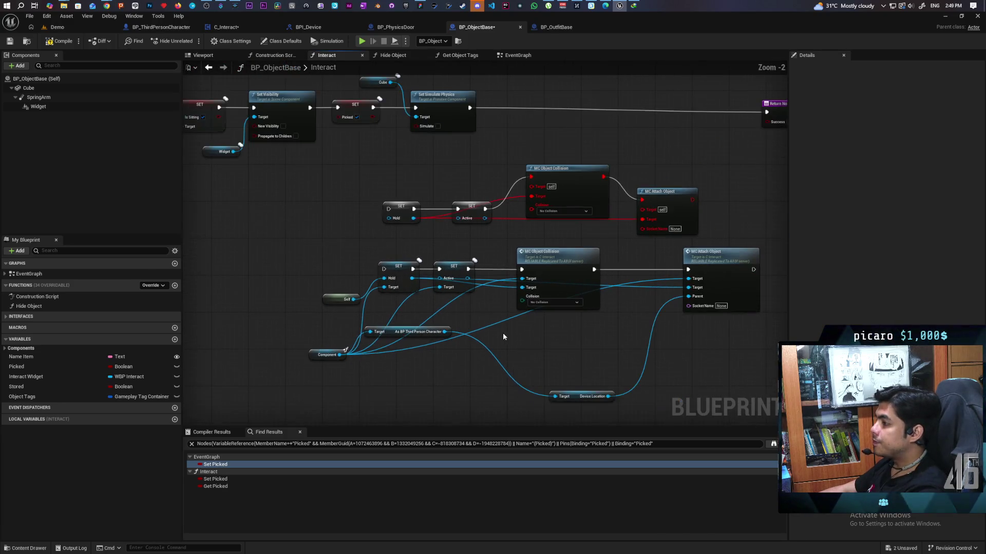
pyautogui.moveTo(456, 128)
pyautogui.mouseDown()
pyautogui.moveTo(465, 138)
pyautogui.moveTo(342, 289)
pyautogui.moveTo(370, 290)
pyautogui.mouseUp()
pyautogui.moveTo(502, 189); pyautogui.dragTo(347, 218)
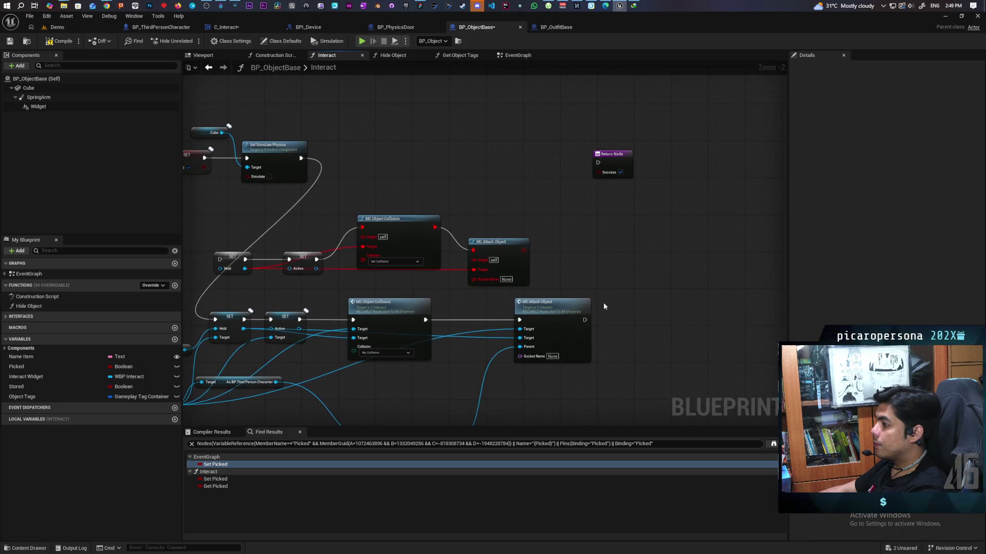
pyautogui.moveTo(584, 320)
pyautogui.mouseDown()
pyautogui.moveTo(595, 303)
pyautogui.moveTo(598, 163)
pyautogui.mouseUp()
# - Delete the old hold and attach nodes and move the replicated group up beside the top row
pyautogui.moveTo(209, 226); pyautogui.dragTo(529, 287)
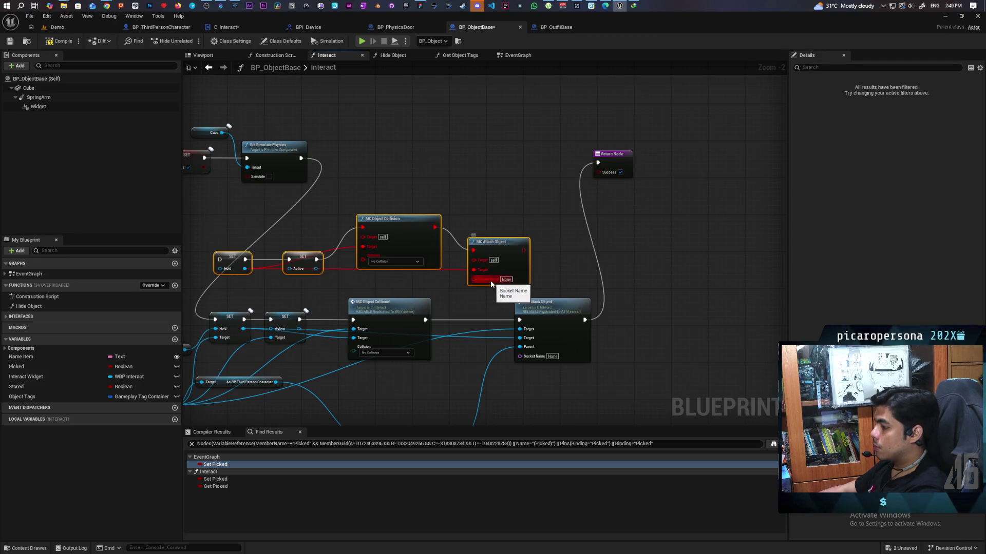
pyautogui.press('Delete')
pyautogui.scroll(-2, 465, 262)
pyautogui.scroll(-1, 465, 262)
pyautogui.moveTo(337, 242); pyautogui.dragTo(587, 353)
pyautogui.moveTo(469, 263)
pyautogui.mouseDown()
pyautogui.moveTo(541, 180)
pyautogui.moveTo(671, 147)
pyautogui.moveTo(680, 191)
pyautogui.mouseUp()
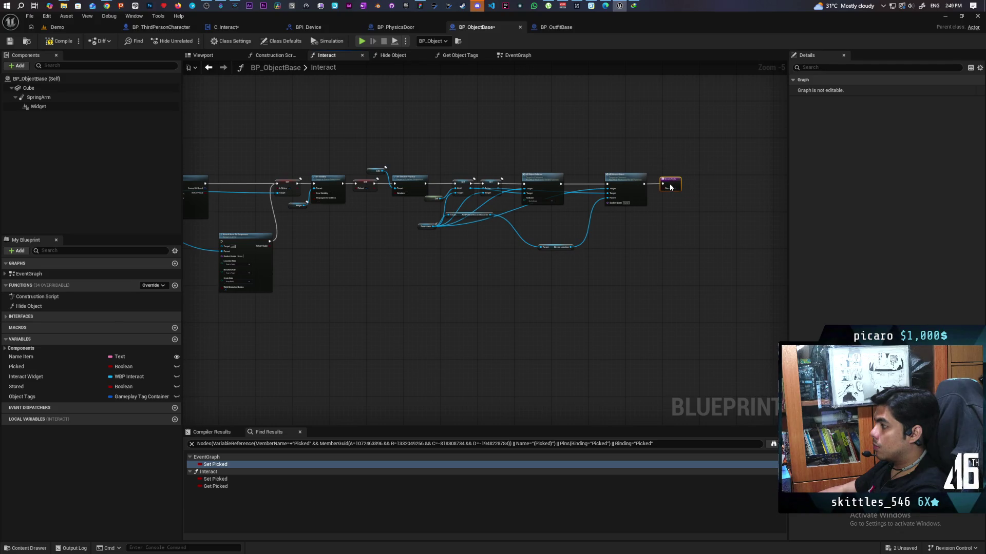
# - Move the Component getter above the chain and save BP_ObjectBase
pyautogui.scroll(3, 664, 211)
pyautogui.moveTo(343, 290)
pyautogui.mouseDown()
pyautogui.moveTo(449, 273)
pyautogui.moveTo(450, 338)
pyautogui.moveTo(430, 340)
pyautogui.mouseUp()
pyautogui.click(521, 316)
pyautogui.hotkey('ctrl', 'shift', 's')
pyautogui.moveTo(374, 301)
pyautogui.mouseDown()
pyautogui.moveTo(366, 131)
pyautogui.moveTo(390, 166)
pyautogui.mouseUp()
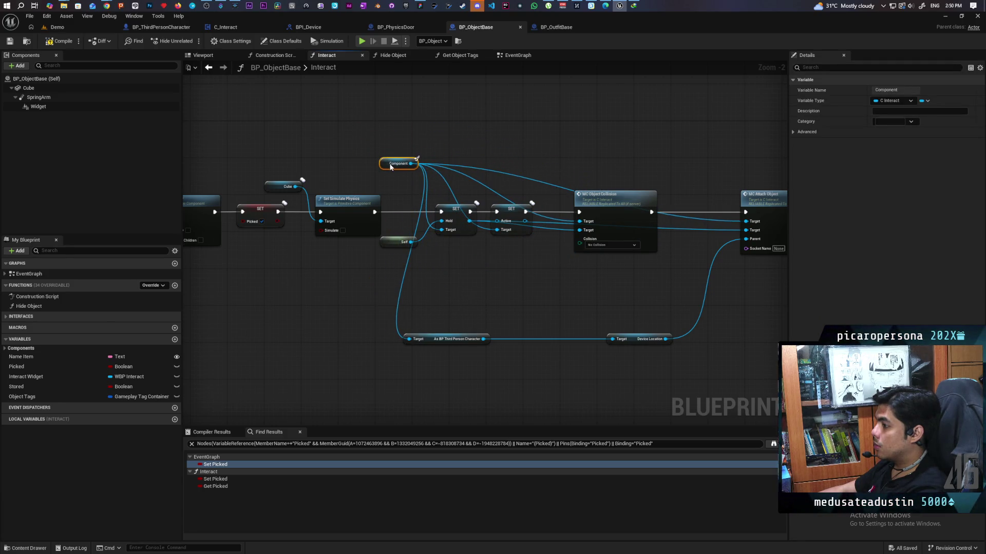
pyautogui.click(476, 290)
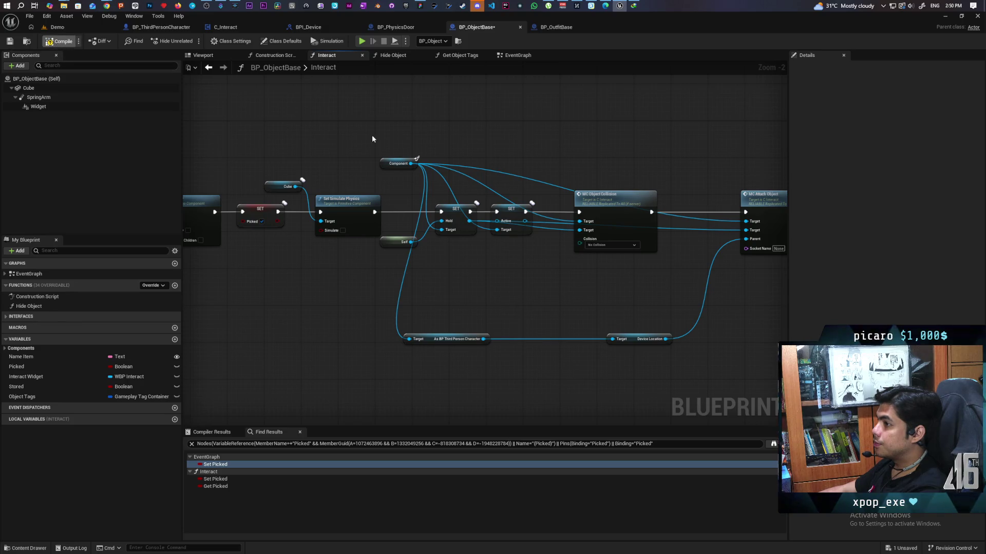
pyautogui.hotkey('ctrl', 's')
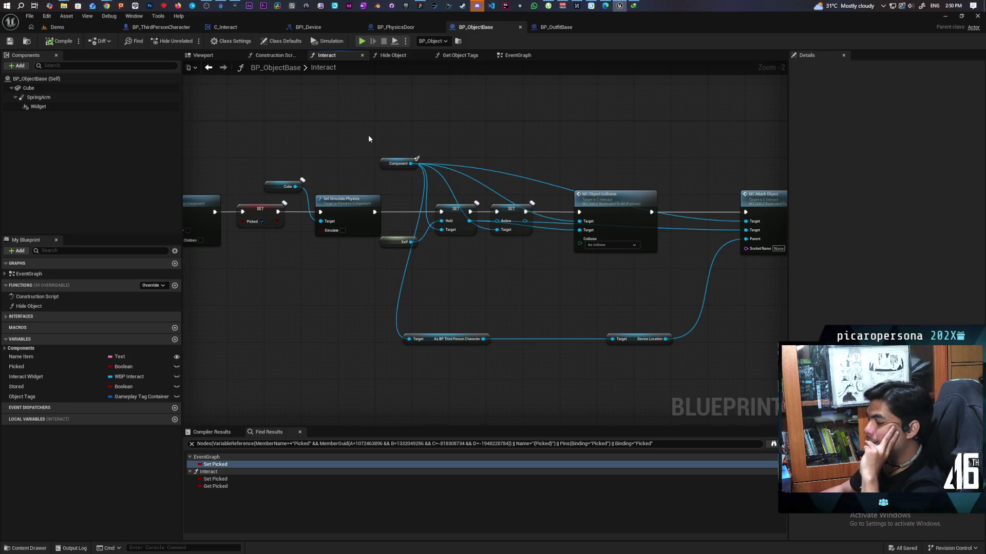
# - Move the Component getter below the chain and shift the character cast and Device Location nodes up-right
pyautogui.moveTo(331, 142)
pyautogui.mouseDown()
pyautogui.moveTo(552, 165)
pyautogui.moveTo(462, 163)
pyautogui.mouseUp()
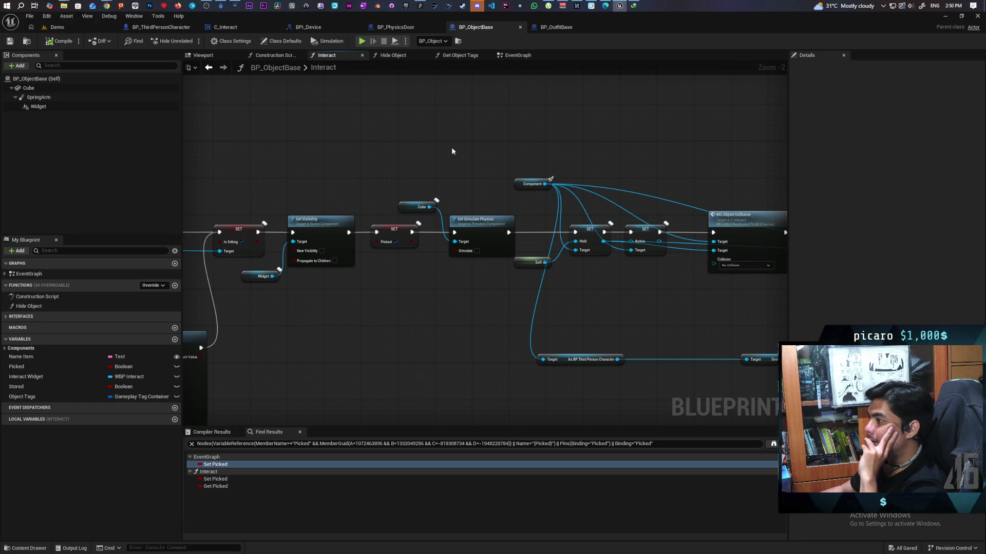
pyautogui.moveTo(627, 148); pyautogui.dragTo(523, 145)
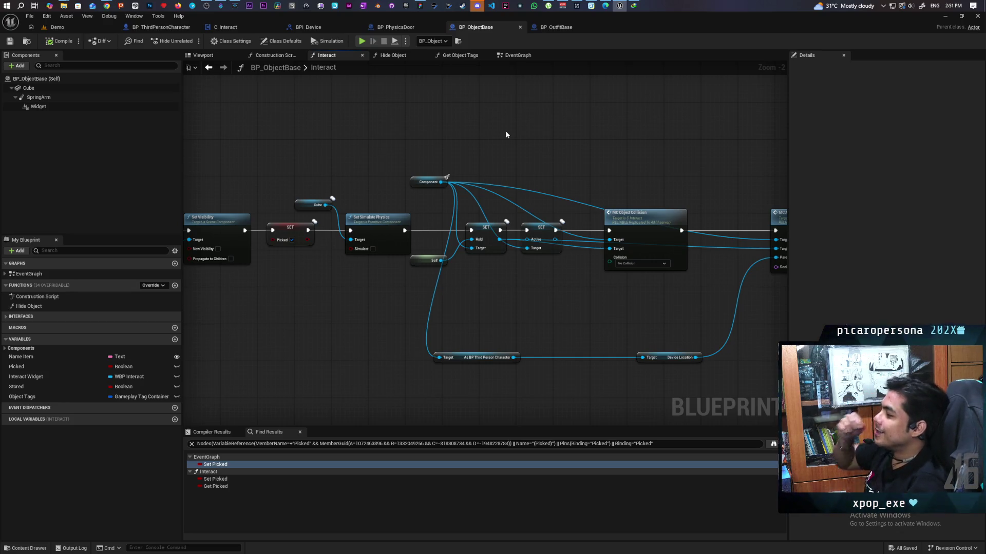
pyautogui.moveTo(497, 128)
pyautogui.mouseDown()
pyautogui.moveTo(480, 140)
pyautogui.moveTo(482, 159)
pyautogui.mouseUp()
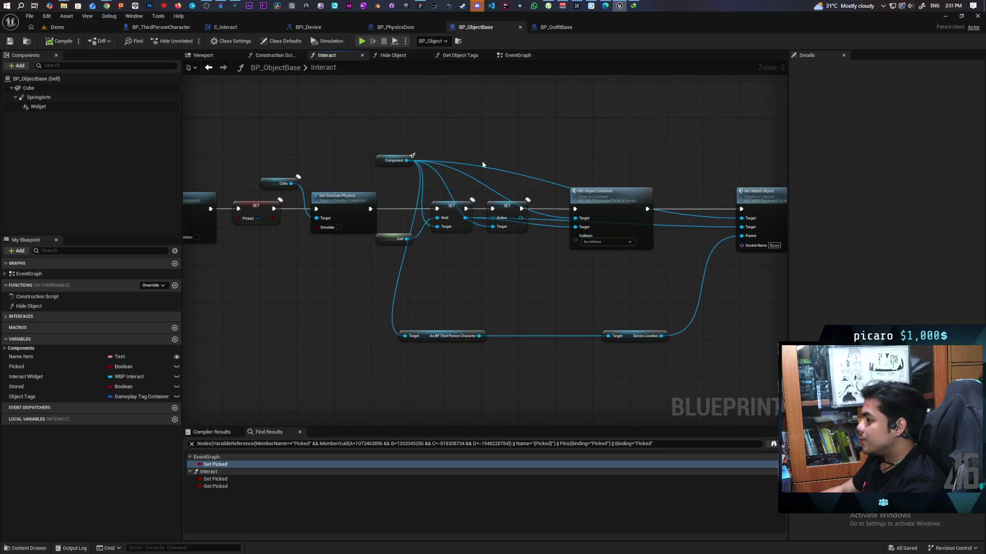
pyautogui.moveTo(383, 160)
pyautogui.mouseDown()
pyautogui.moveTo(435, 281)
pyautogui.moveTo(383, 271)
pyautogui.mouseUp()
pyautogui.moveTo(517, 292); pyautogui.dragTo(379, 293)
pyautogui.moveTo(259, 308); pyautogui.dragTo(534, 355)
pyautogui.moveTo(327, 330); pyautogui.dragTo(359, 284)
pyautogui.click(440, 341)
# - Nudge the Device Location node left and up to finish tidying the Interact graph
pyautogui.moveTo(471, 350); pyautogui.dragTo(457, 378)
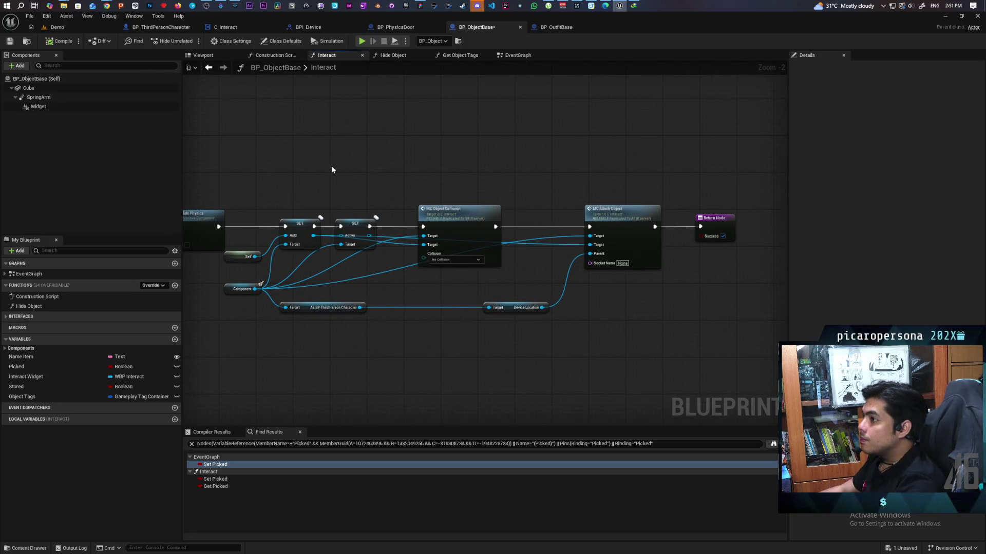
pyautogui.moveTo(394, 168)
pyautogui.mouseDown()
pyautogui.moveTo(405, 198)
pyautogui.moveTo(395, 172)
pyautogui.mouseUp()
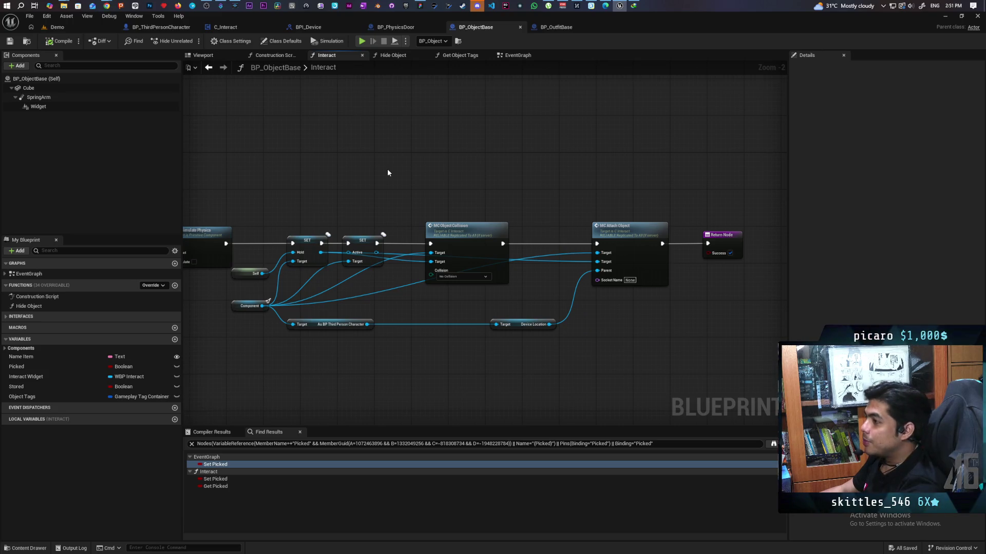
pyautogui.moveTo(381, 181)
pyautogui.mouseDown()
pyautogui.moveTo(425, 114)
pyautogui.moveTo(422, 146)
pyautogui.moveTo(374, 169)
pyautogui.moveTo(449, 163)
pyautogui.moveTo(435, 164)
pyautogui.mouseUp()
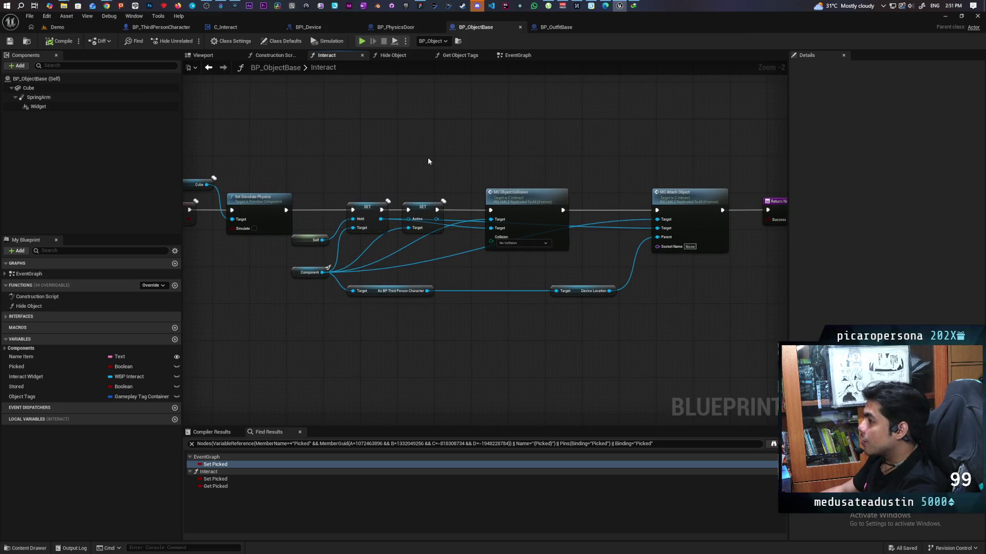
pyautogui.moveTo(428, 161)
pyautogui.mouseDown()
pyautogui.moveTo(448, 167)
pyautogui.moveTo(414, 165)
pyautogui.mouseUp()
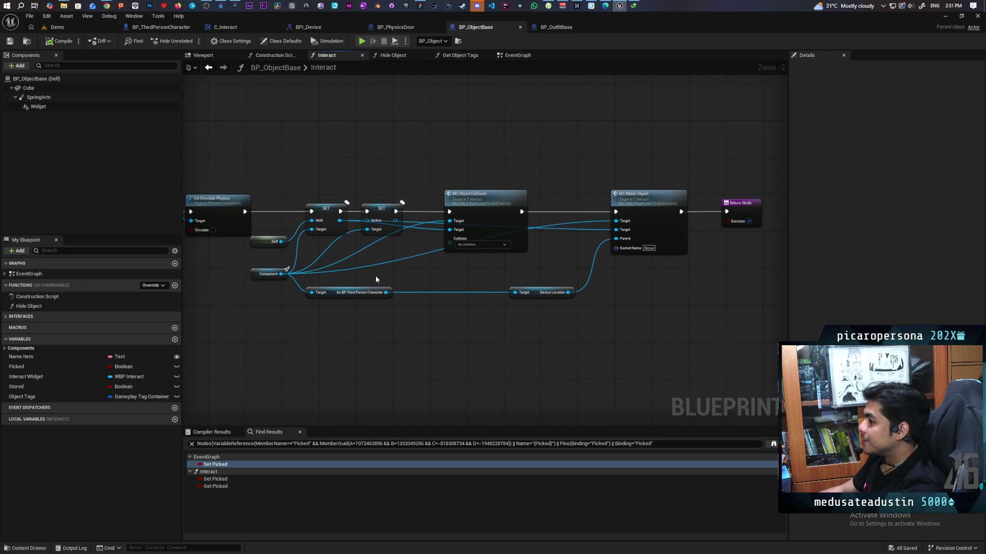
pyautogui.moveTo(451, 275); pyautogui.dragTo(449, 277)
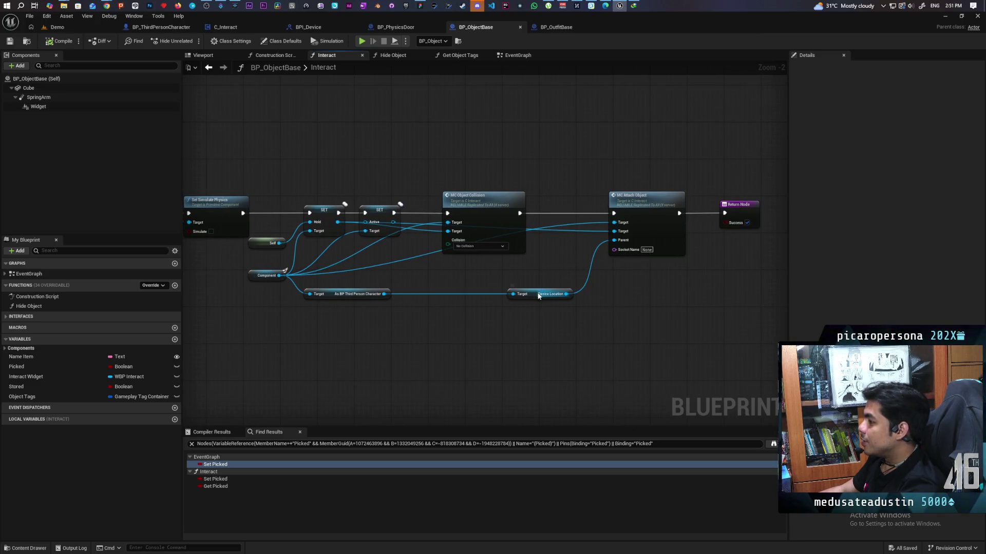
pyautogui.moveTo(541, 289); pyautogui.dragTo(494, 296)
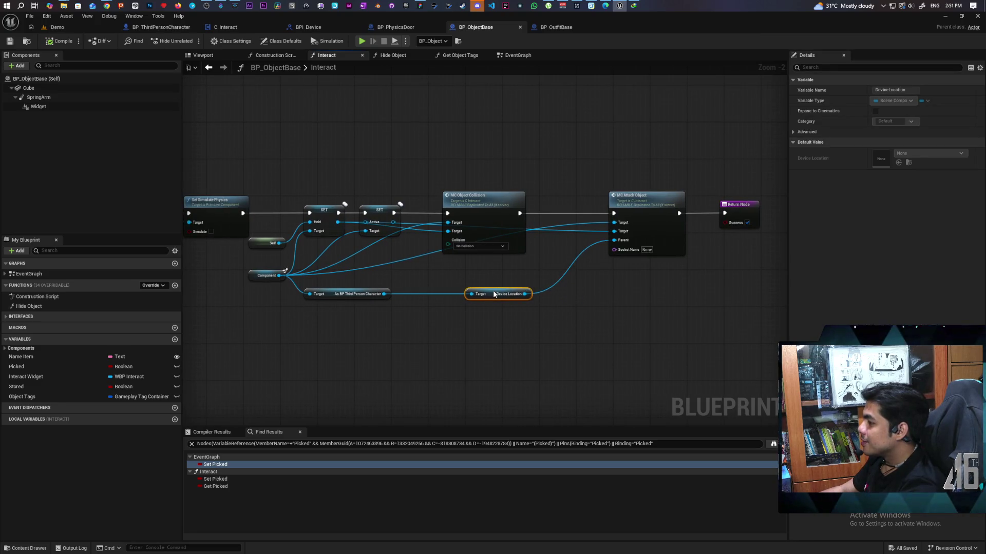
pyautogui.click(537, 318)
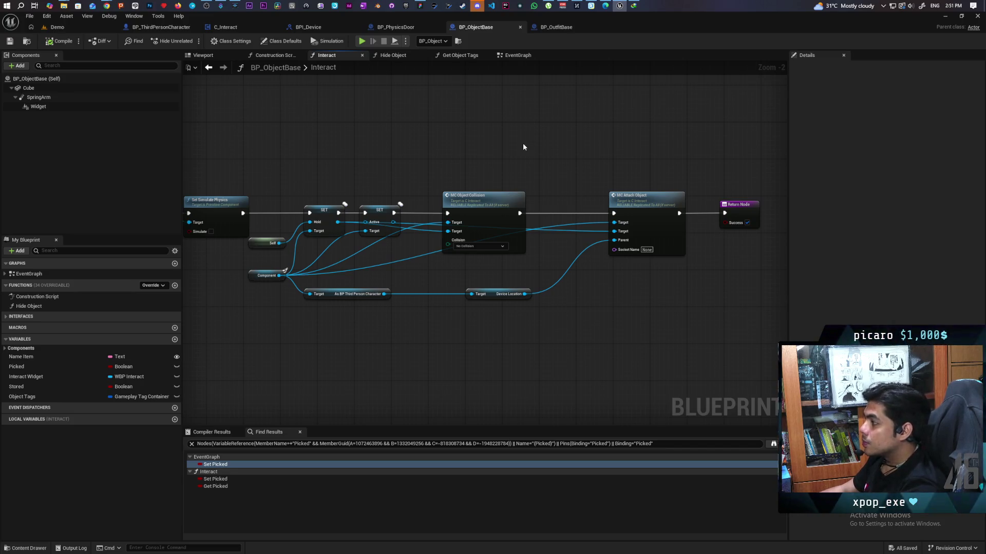
pyautogui.moveTo(396, 156)
pyautogui.mouseDown()
pyautogui.moveTo(546, 158)
pyautogui.moveTo(477, 154)
pyautogui.mouseUp()
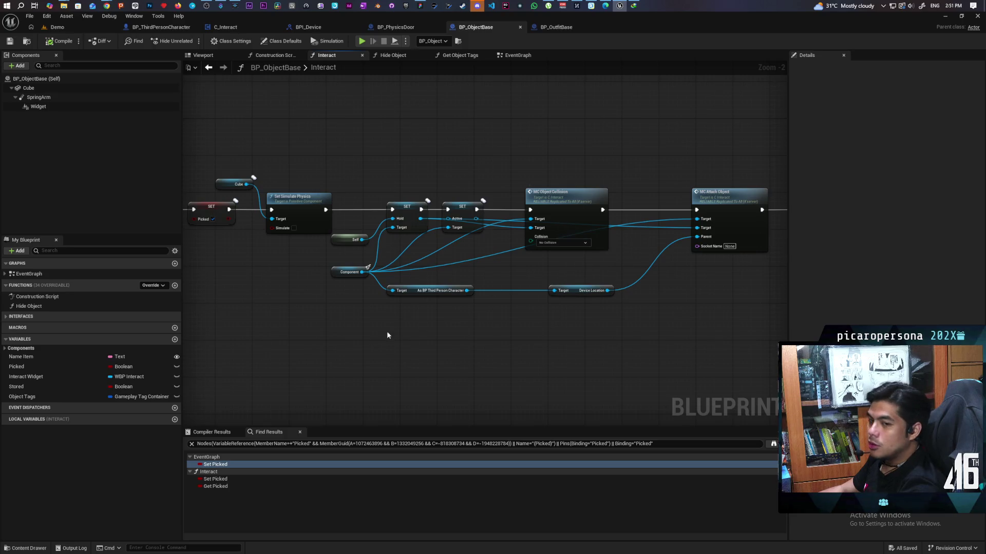
pyautogui.click(239, 27)
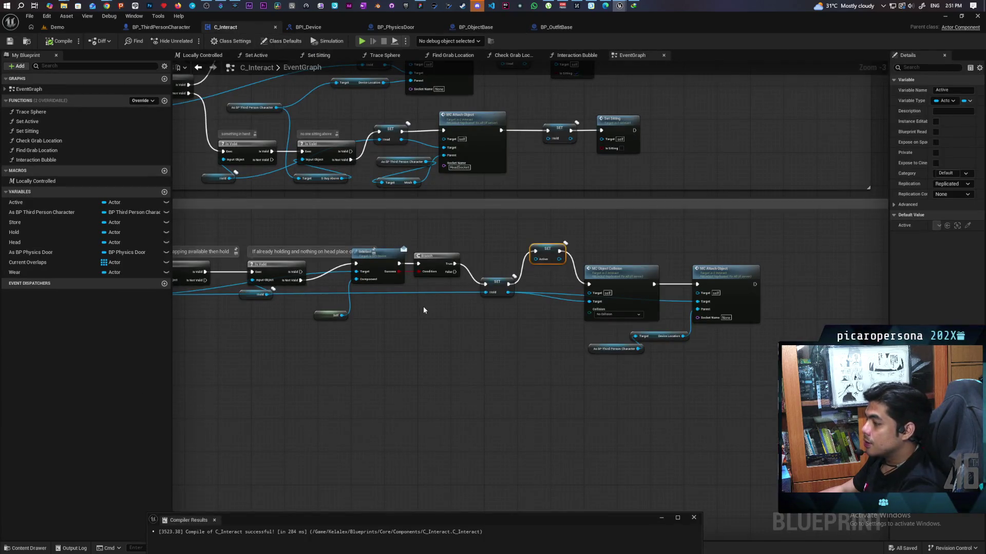
# - Add a custom event named 'Hold Object' and wire its execution into SET Hold
pyautogui.moveTo(464, 354)
pyautogui.mouseDown()
pyautogui.moveTo(633, 321)
pyautogui.moveTo(562, 319)
pyautogui.moveTo(590, 328)
pyautogui.moveTo(514, 336)
pyautogui.moveTo(577, 338)
pyautogui.mouseUp()
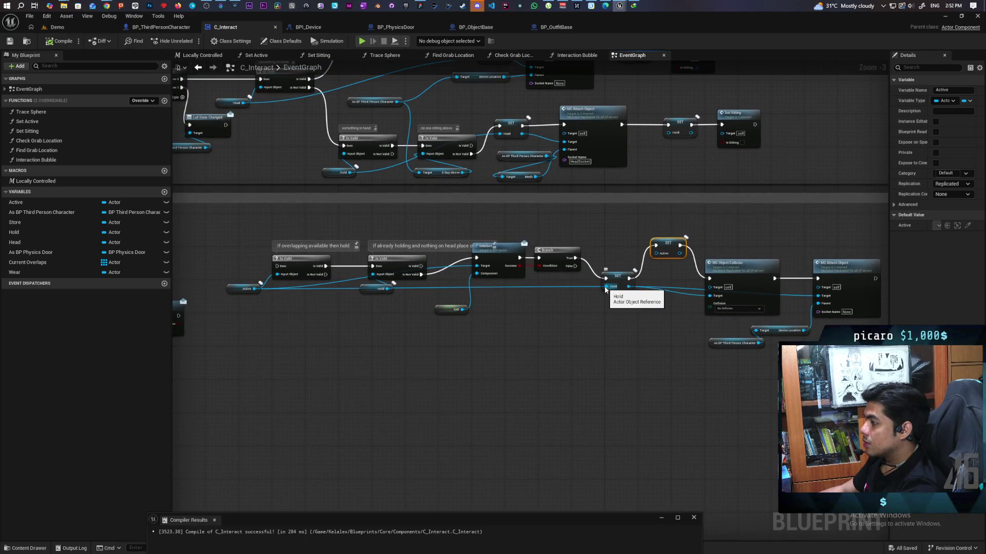
pyautogui.scroll(3, 587, 309)
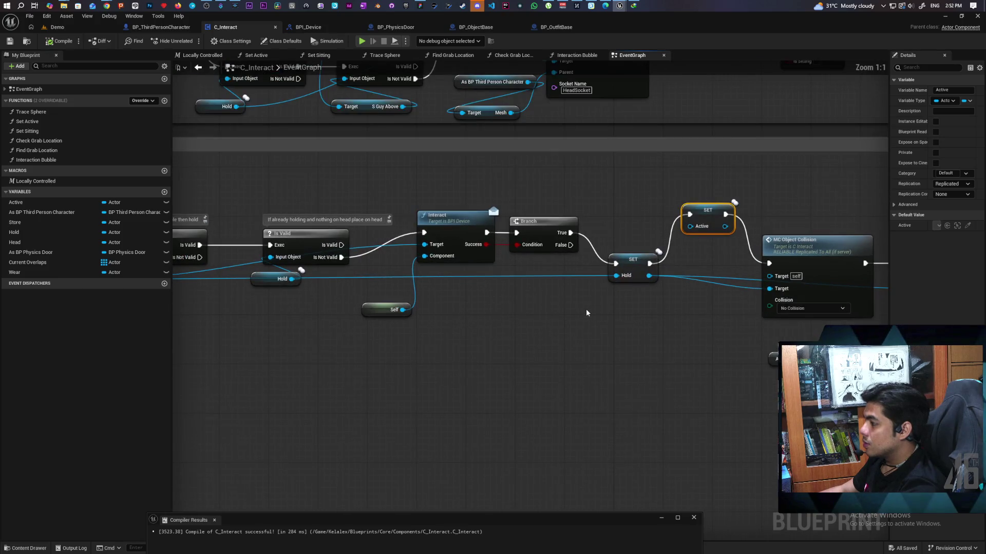
pyautogui.click(547, 308)
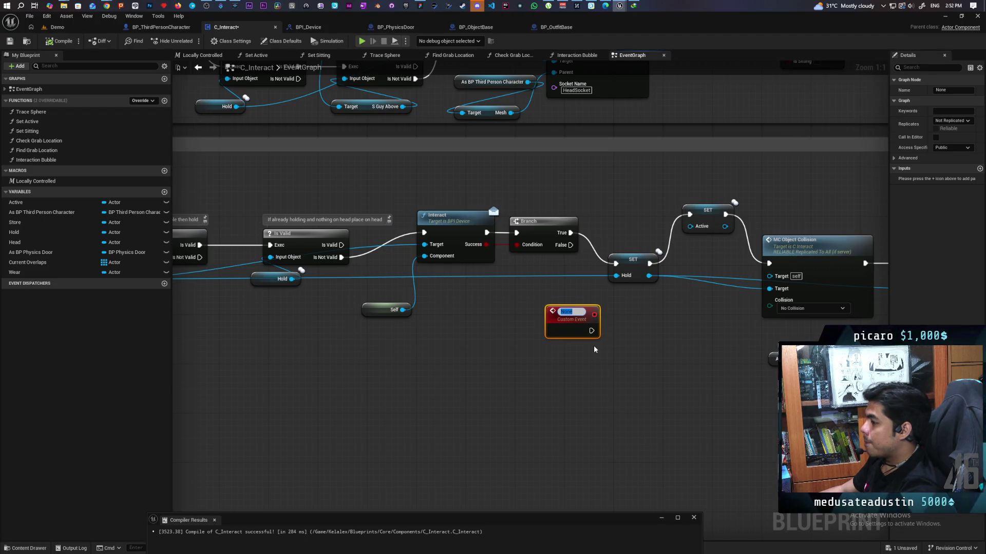
pyautogui.write('Hold')
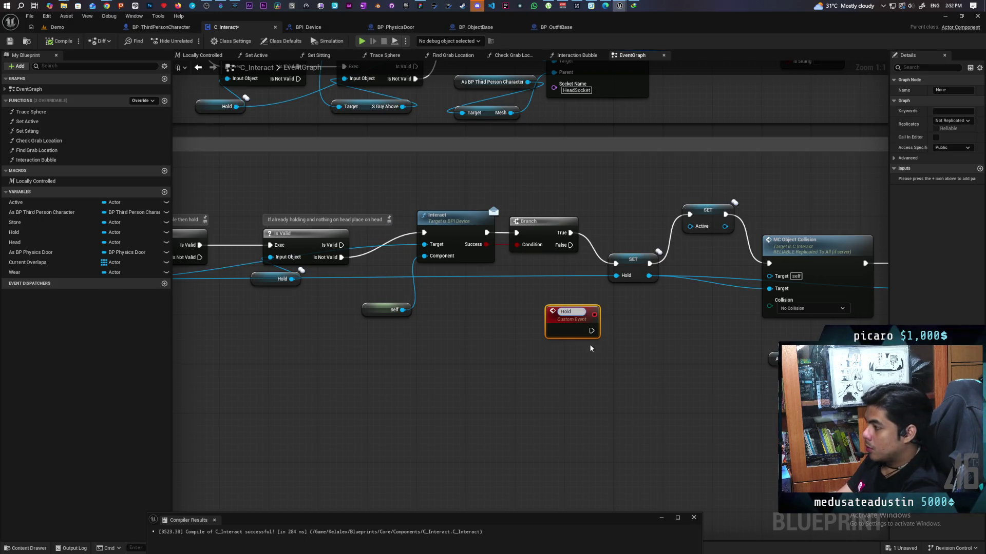
pyautogui.write(' Object')
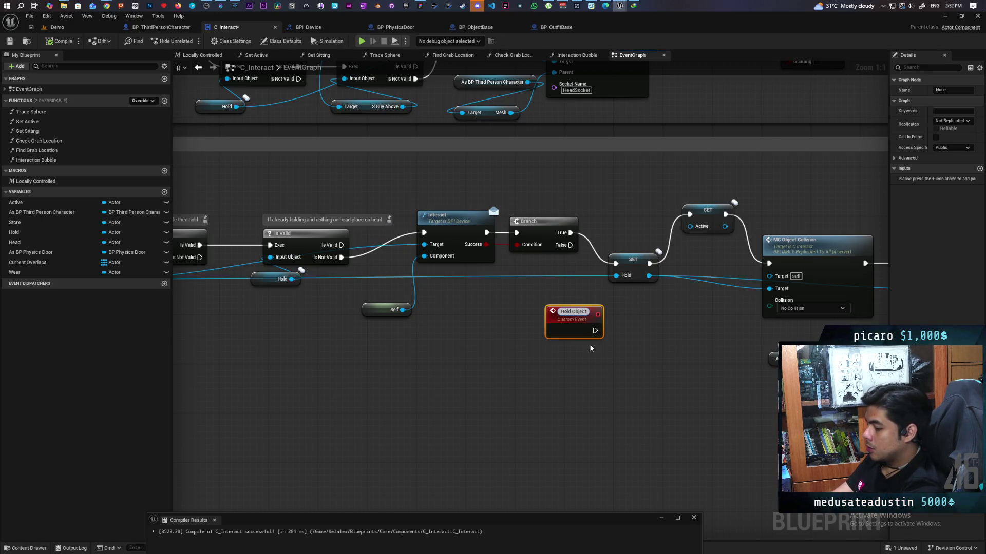
pyautogui.click(590, 348)
pyautogui.moveTo(539, 331); pyautogui.dragTo(559, 288)
pyautogui.press('Escape')
pyautogui.moveTo(537, 346)
pyautogui.mouseDown()
pyautogui.moveTo(554, 336)
pyautogui.moveTo(561, 283)
pyautogui.moveTo(630, 389)
pyautogui.moveTo(517, 372)
pyautogui.moveTo(380, 377)
pyautogui.mouseUp()
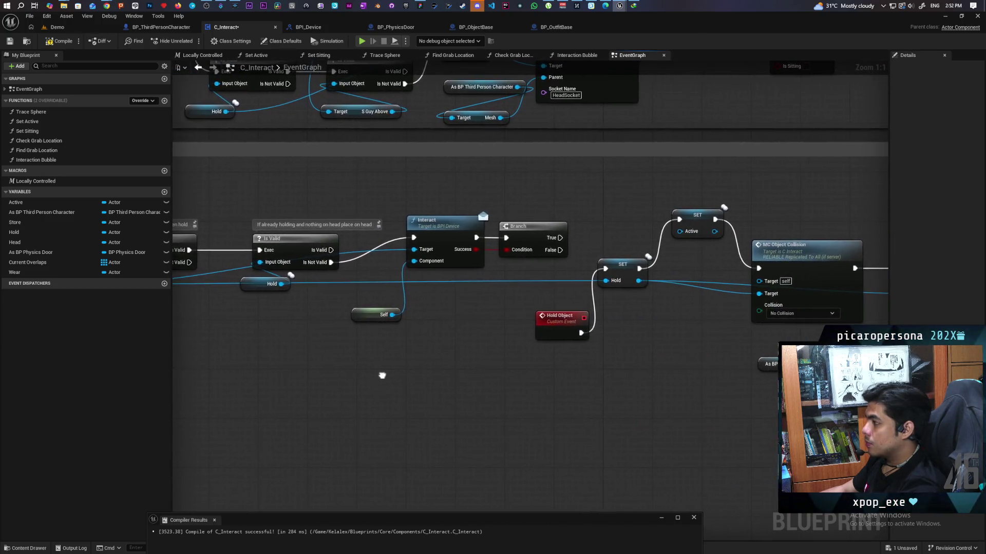
pyautogui.moveTo(484, 362); pyautogui.dragTo(430, 359)
pyautogui.moveTo(499, 329); pyautogui.dragTo(475, 320)
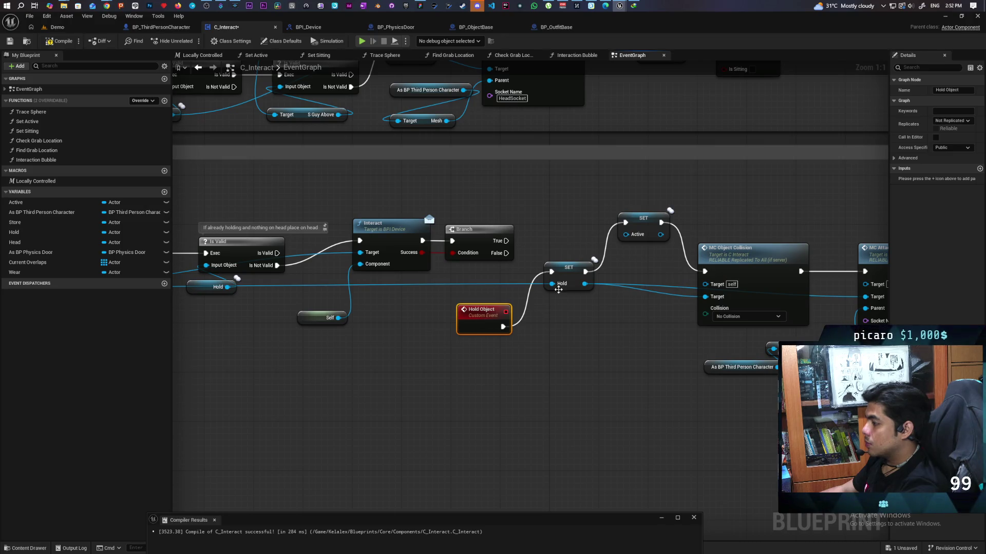
# - Give Hold Object an input named 'Object' feeding SET Hold, and save C_Interact
pyautogui.moveTo(552, 283)
pyautogui.mouseDown()
pyautogui.moveTo(522, 339)
pyautogui.moveTo(488, 328)
pyautogui.mouseUp()
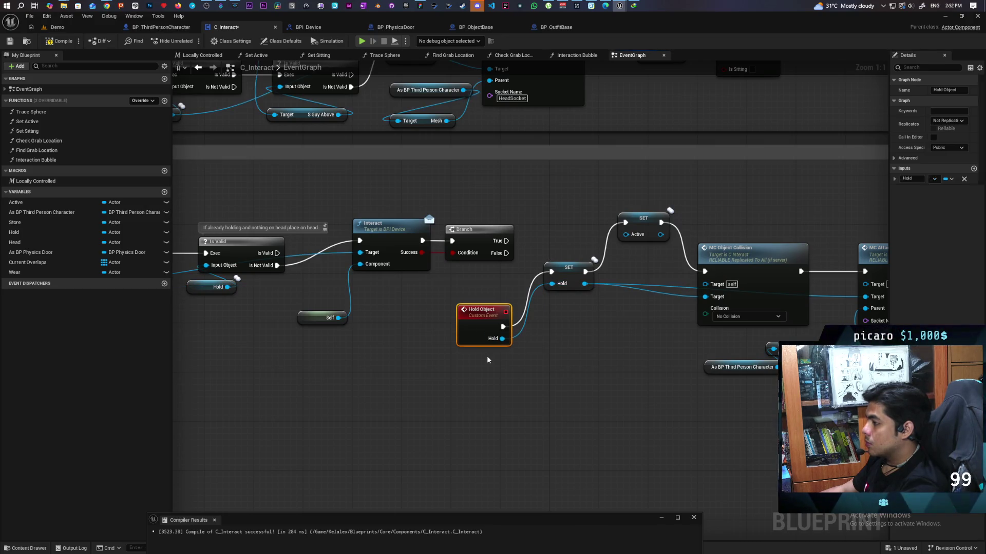
pyautogui.click(912, 178)
pyautogui.write('Obje')
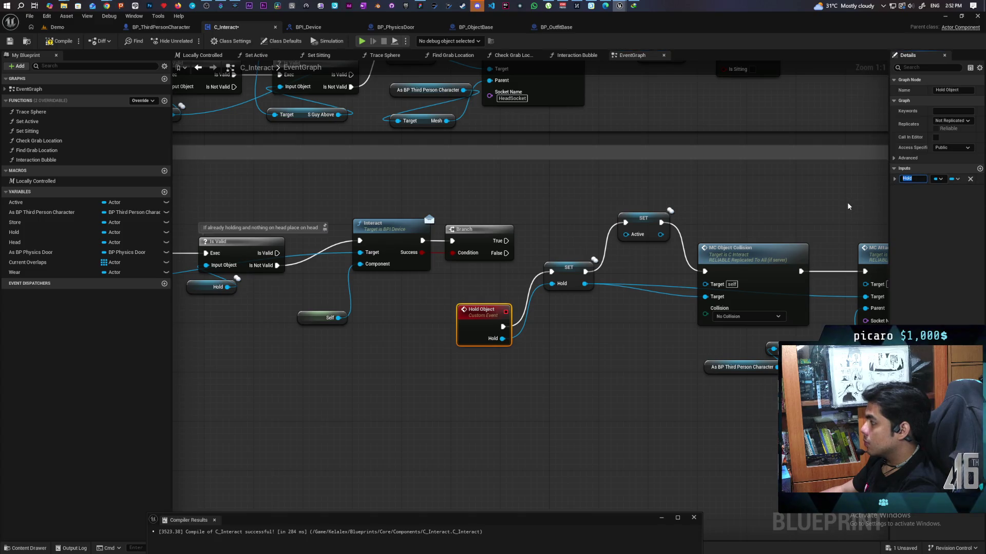
pyautogui.write('ct')
pyautogui.click(592, 347)
pyautogui.click(488, 329)
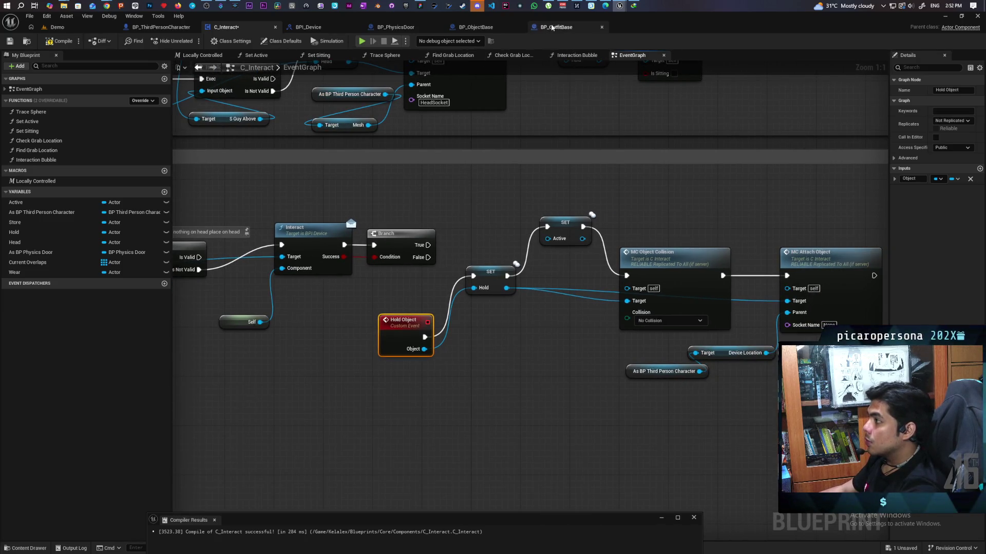
pyautogui.hotkey('ctrl', 's')
pyautogui.click(162, 29)
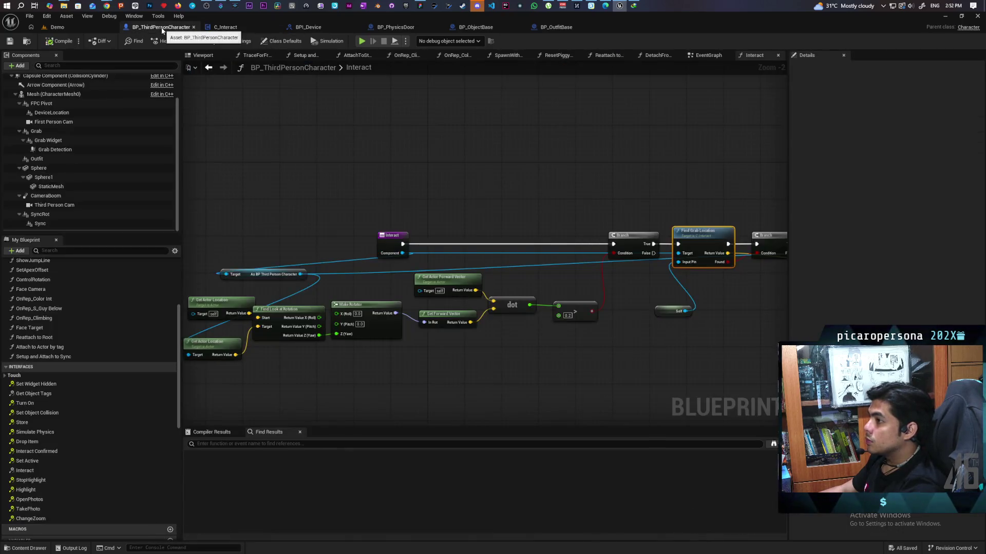
# - In BP_ObjectBase, delete the old hold, collision and attach nodes plus the character and Device Location getters
pyautogui.click(476, 27)
pyautogui.moveTo(569, 135); pyautogui.dragTo(566, 141)
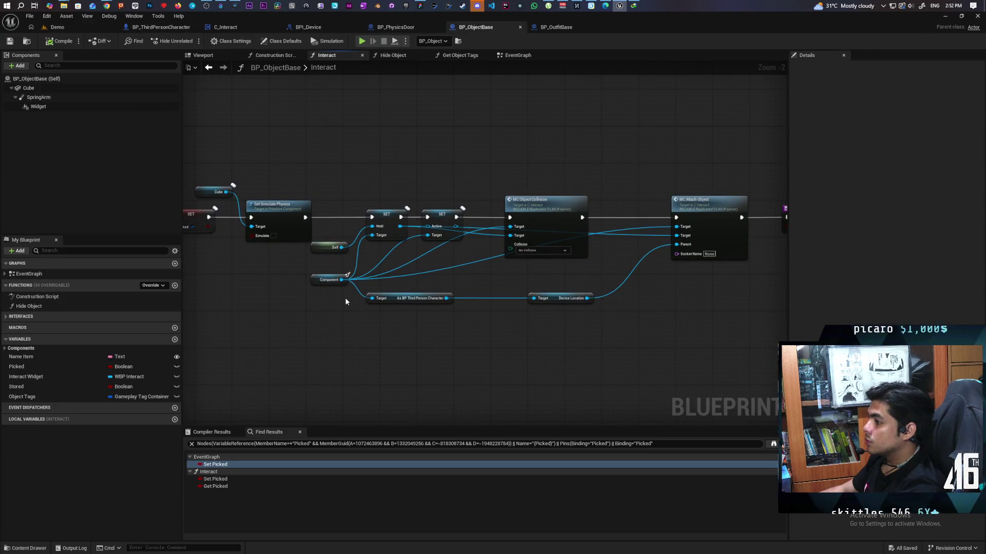
pyautogui.moveTo(333, 187)
pyautogui.mouseDown()
pyautogui.moveTo(420, 251)
pyautogui.moveTo(683, 254)
pyautogui.mouseUp()
pyautogui.press('Delete')
pyautogui.moveTo(546, 260); pyautogui.dragTo(297, 324)
pyautogui.press('Delete')
# - Add a Hold Object call on Component after Set Simulate Physics, then compile
pyautogui.moveTo(234, 272)
pyautogui.mouseDown()
pyautogui.moveTo(259, 246)
pyautogui.moveTo(503, 251)
pyautogui.moveTo(490, 204)
pyautogui.mouseUp()
pyautogui.write('hold')
pyautogui.press('Return')
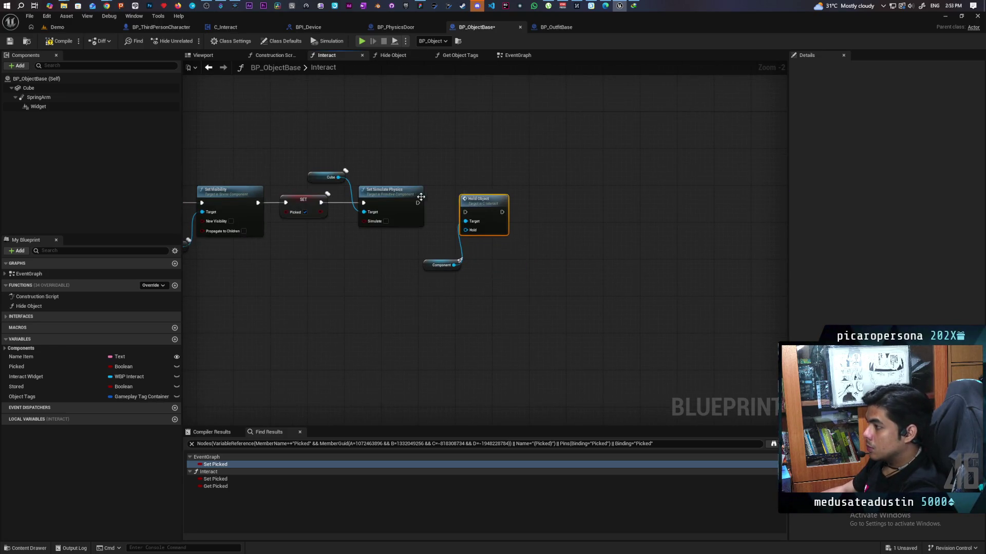
pyautogui.moveTo(417, 203); pyautogui.dragTo(479, 207)
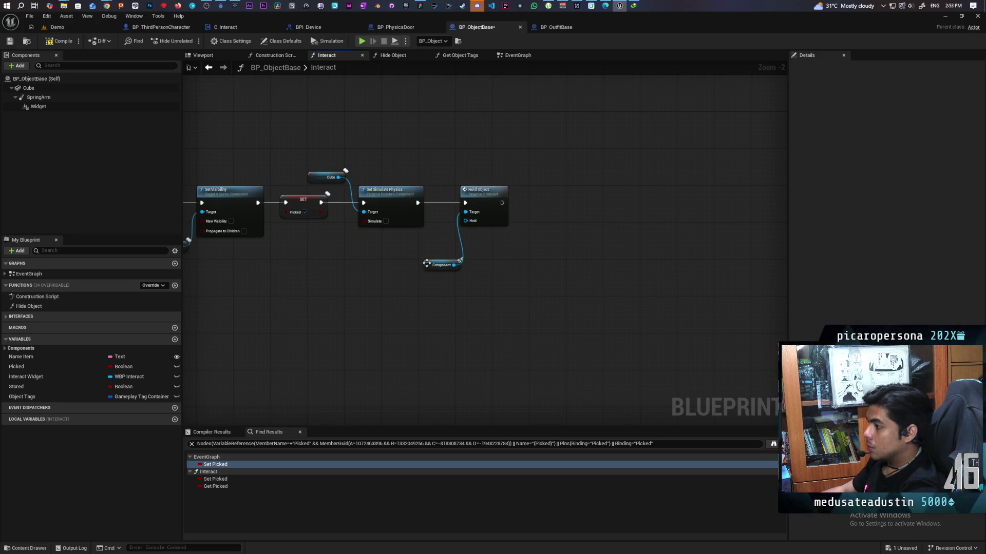
pyautogui.moveTo(427, 264); pyautogui.dragTo(399, 249)
pyautogui.moveTo(458, 266); pyautogui.dragTo(458, 266)
pyautogui.write('self')
pyautogui.press('Return')
pyautogui.click(59, 41)
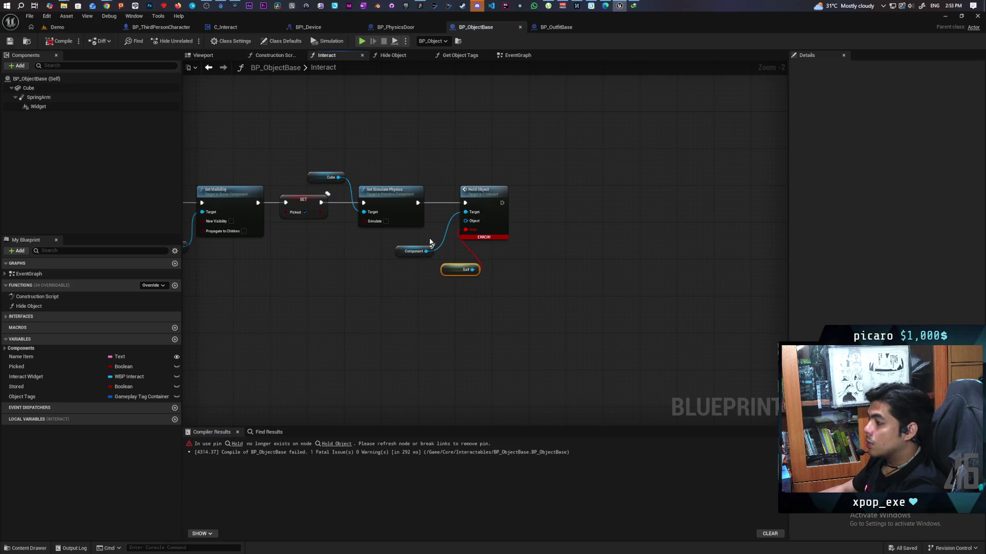
pyautogui.press('Delete')
# - Feed a Self reference into Hold Object's Object pin
pyautogui.moveTo(466, 221)
pyautogui.mouseDown()
pyautogui.moveTo(451, 319)
pyautogui.moveTo(467, 368)
pyautogui.moveTo(486, 354)
pyautogui.mouseUp()
pyautogui.write('self')
pyautogui.press('Return')
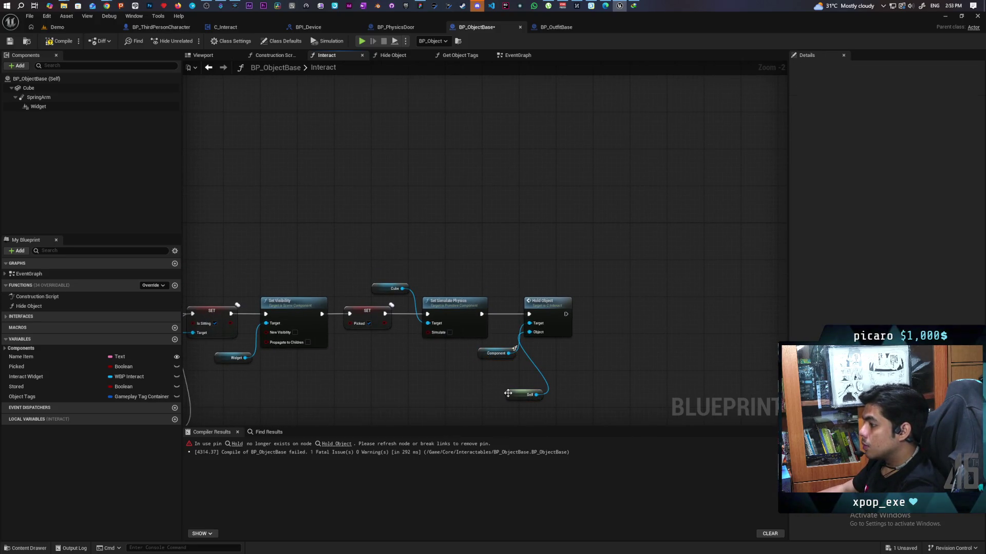
pyautogui.moveTo(524, 395); pyautogui.dragTo(487, 385)
pyautogui.scroll(2, 590, 369)
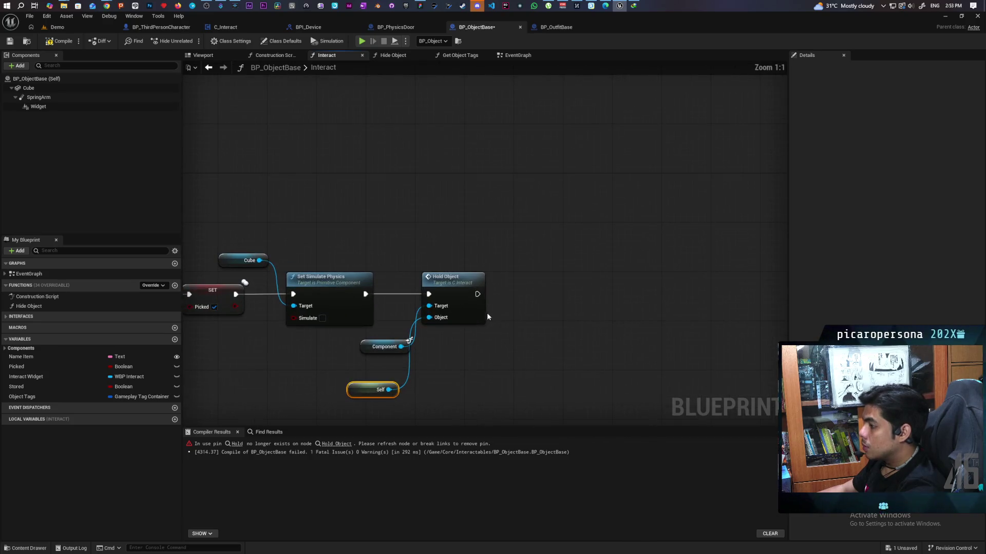
pyautogui.click(367, 349)
# - Add a Return Node after Hold Object, then compile and save BP_ObjectBase
pyautogui.moveTo(477, 294); pyautogui.dragTo(516, 295)
pyautogui.write('return')
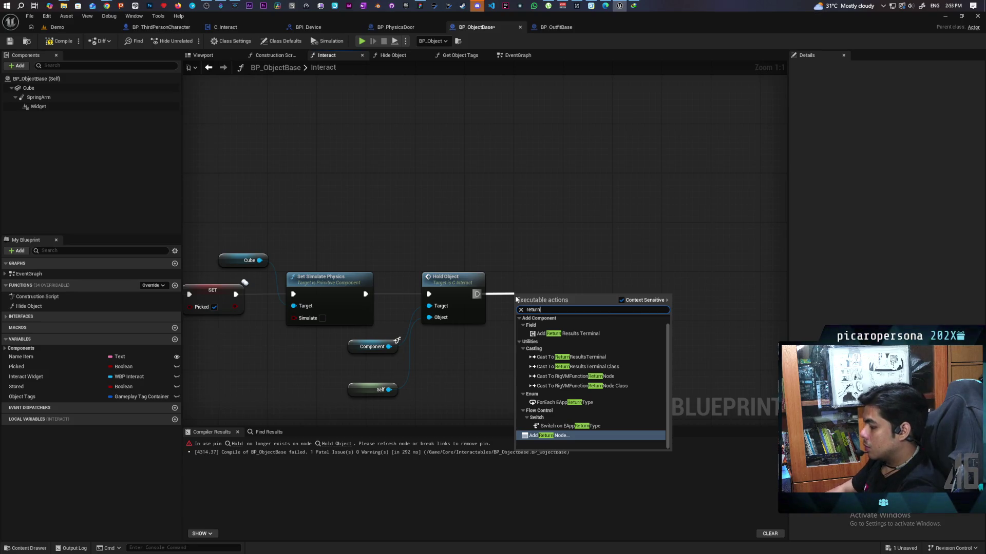
pyautogui.press('Return')
pyautogui.moveTo(551, 303); pyautogui.dragTo(551, 290)
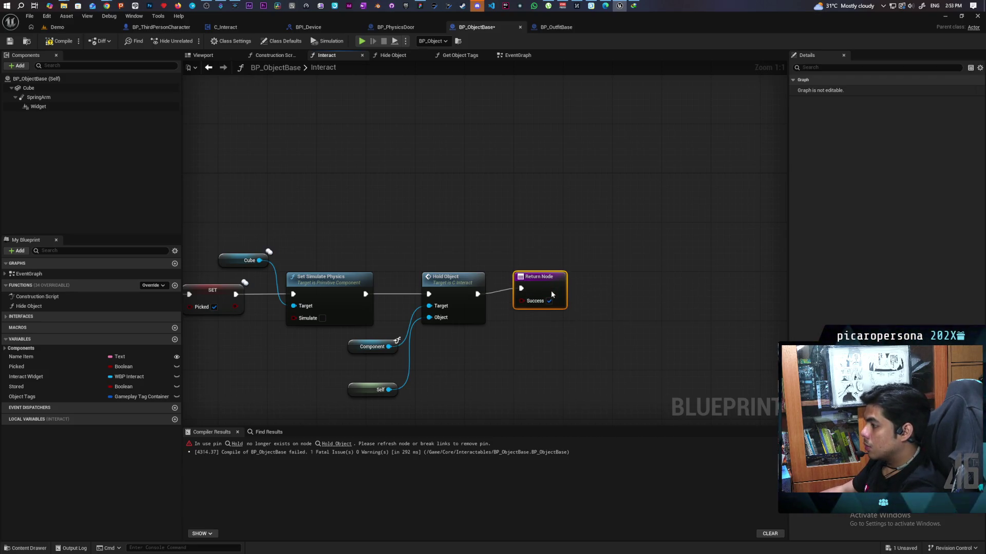
pyautogui.click(65, 49)
pyautogui.hotkey('ctrl', 's')
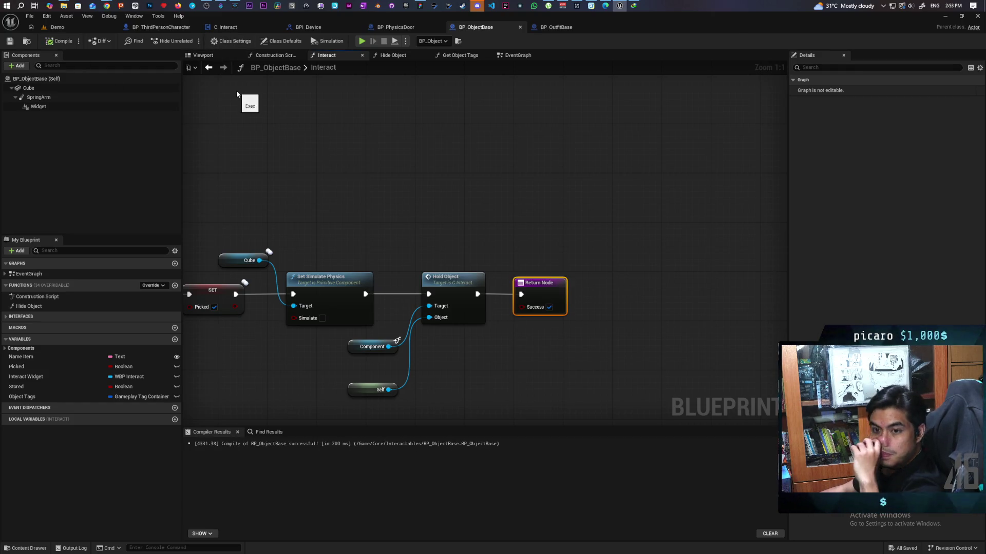
pyautogui.click(239, 27)
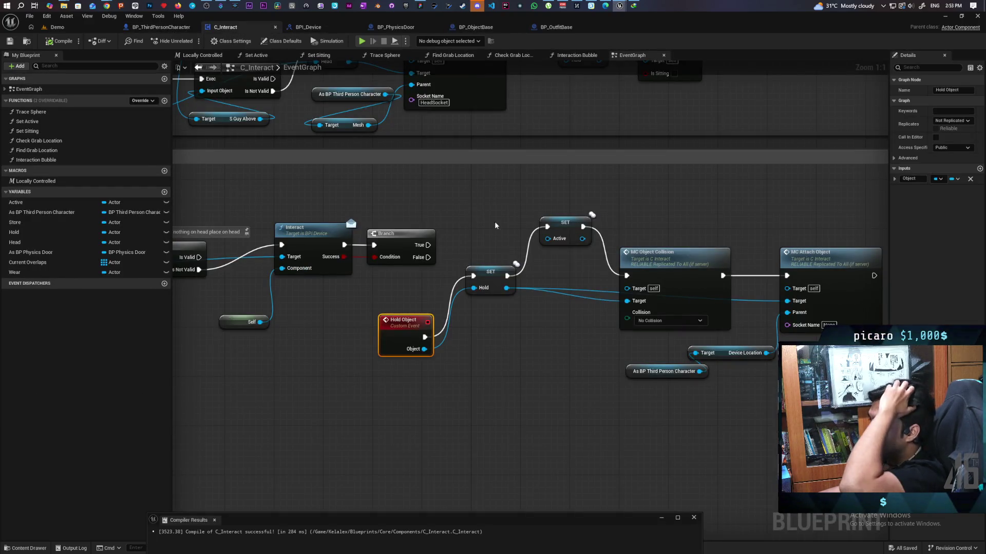
# - Delete the old Is Valid and Interact nodes from the C_Interact event graph
pyautogui.moveTo(401, 219)
pyautogui.mouseDown()
pyautogui.moveTo(556, 287)
pyautogui.moveTo(651, 308)
pyautogui.mouseUp()
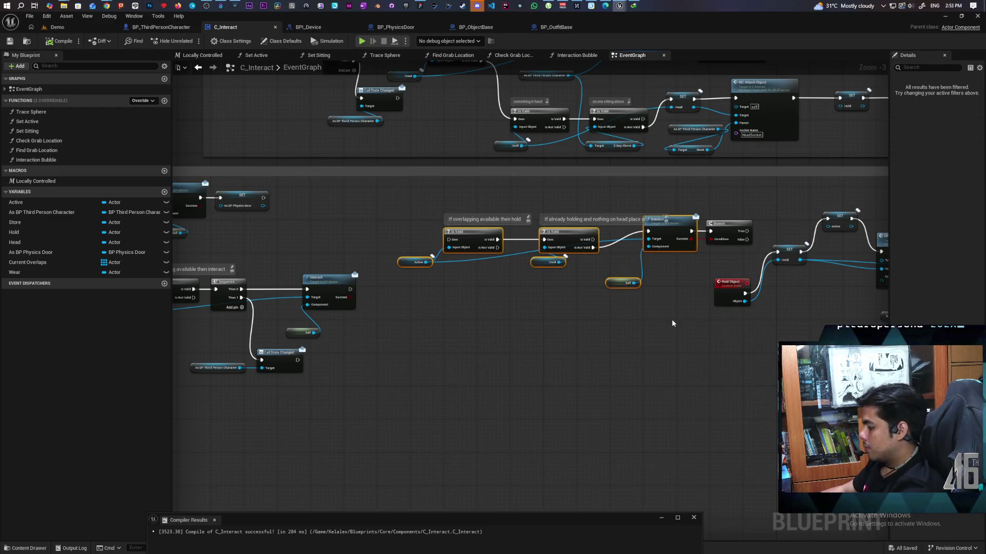
pyautogui.press('Delete')
pyautogui.scroll(-3, 649, 259)
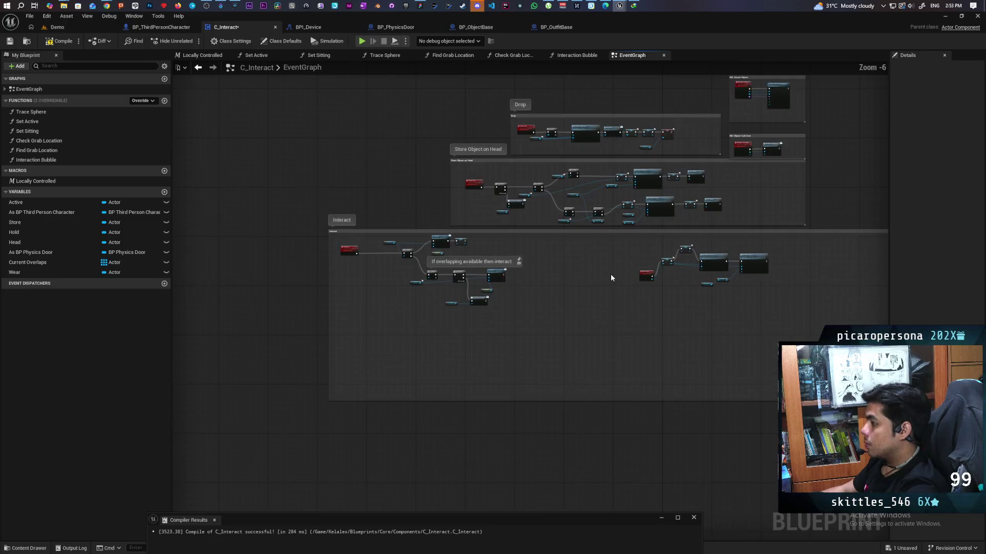
pyautogui.moveTo(779, 311); pyautogui.dragTo(778, 310)
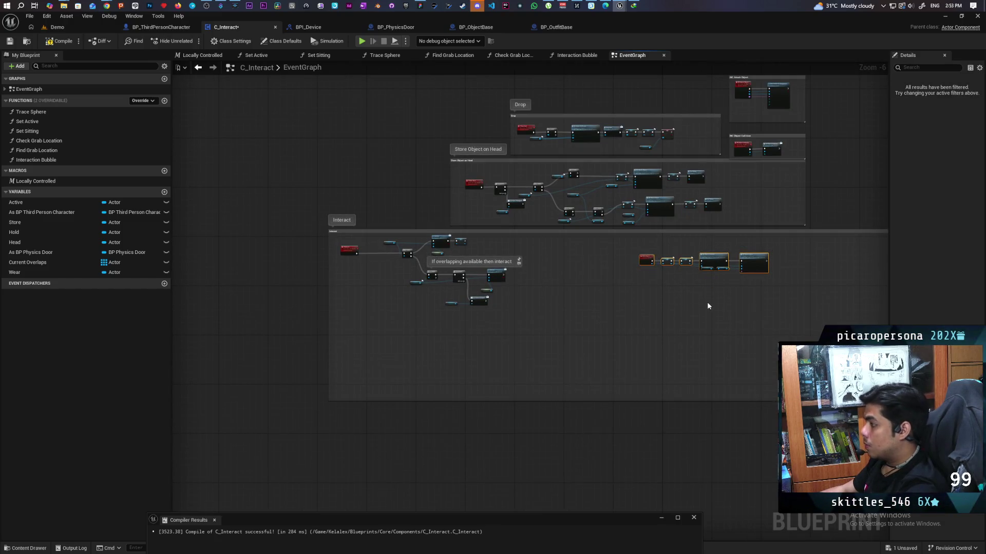
pyautogui.scroll(5, 707, 303)
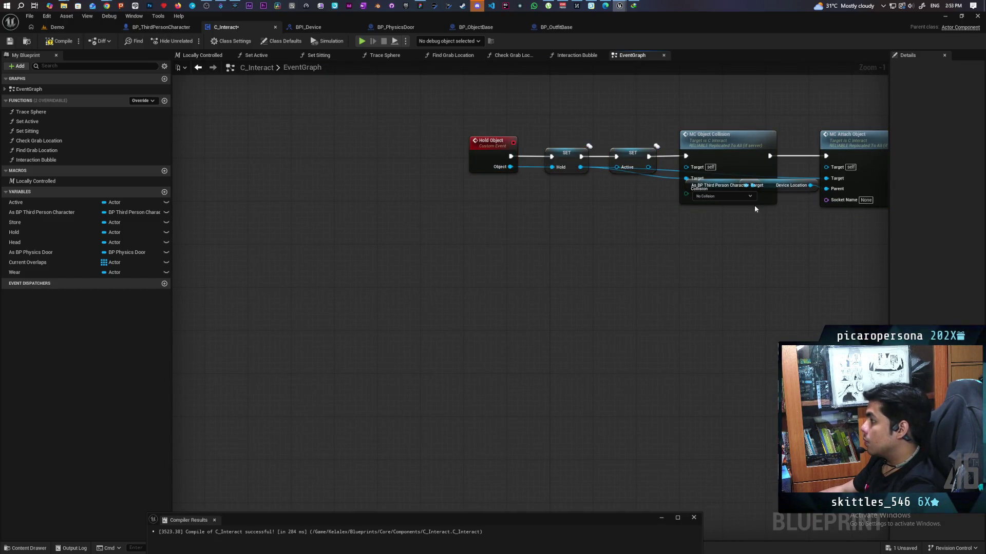
# - Untangle the Hold Object chain by separating MC Object Collision and Device Location and straightening its wires
pyautogui.moveTo(728, 144); pyautogui.dragTo(728, 112)
pyautogui.moveTo(771, 191); pyautogui.dragTo(776, 283)
pyautogui.click(748, 253)
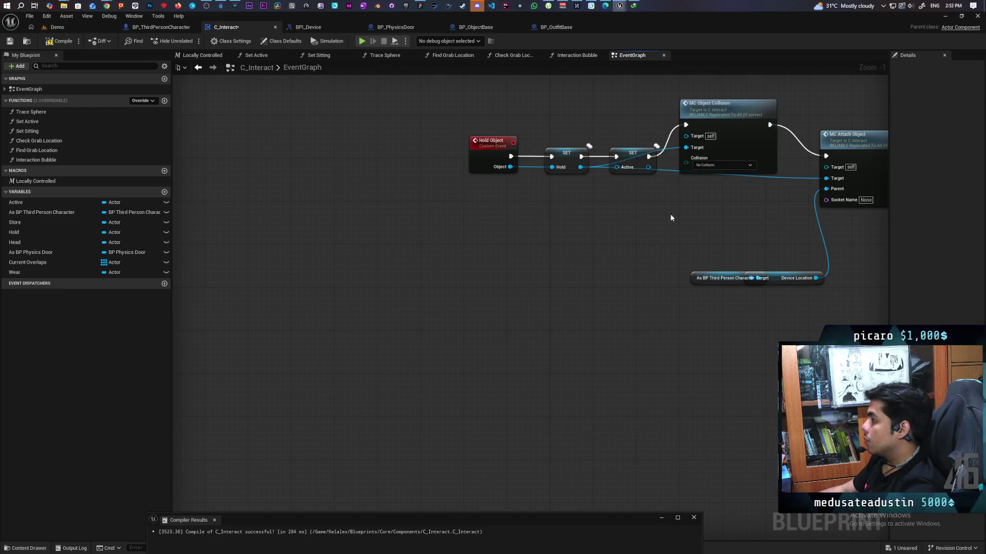
pyautogui.moveTo(425, 103); pyautogui.dragTo(786, 184)
pyautogui.press('q')
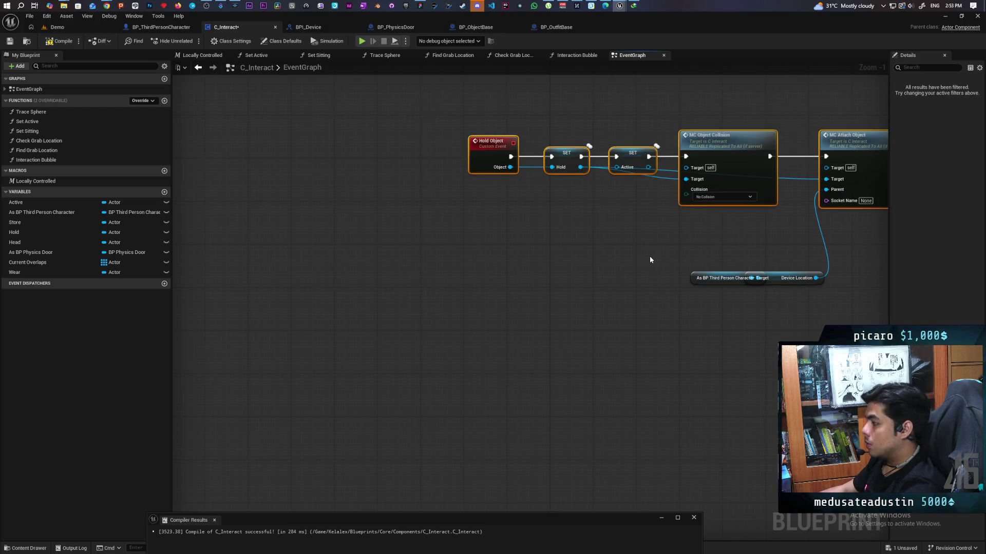
pyautogui.click(658, 270)
pyautogui.moveTo(689, 278); pyautogui.dragTo(665, 278)
pyautogui.moveTo(690, 311)
pyautogui.mouseDown()
pyautogui.moveTo(754, 271)
pyautogui.moveTo(751, 230)
pyautogui.mouseUp()
pyautogui.click(745, 288)
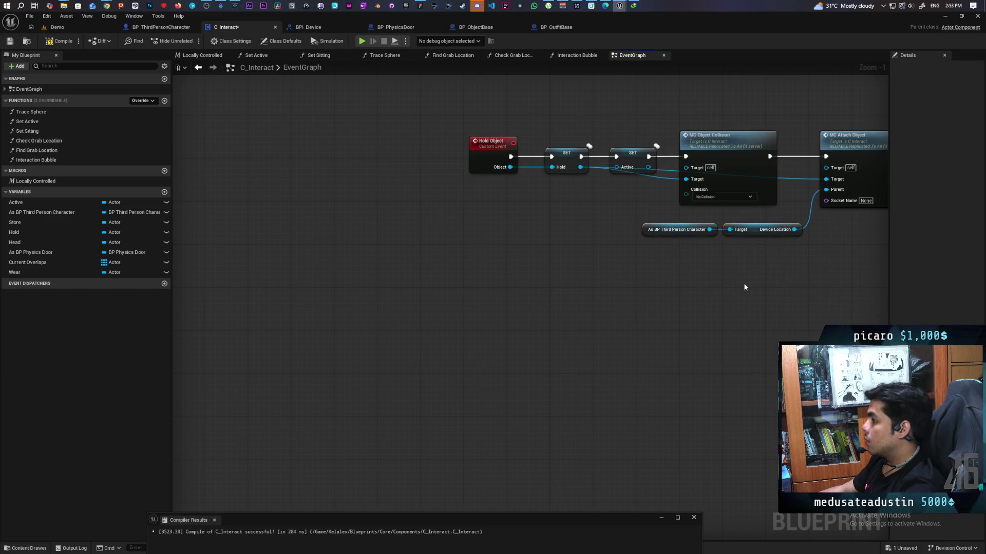
# - Move the Hold Object chain inside the Interact comment group and shrink the box to fit
pyautogui.scroll(-4, 745, 288)
pyautogui.moveTo(610, 210); pyautogui.dragTo(821, 267)
pyautogui.moveTo(734, 228)
pyautogui.mouseDown()
pyautogui.moveTo(282, 336)
pyautogui.moveTo(417, 334)
pyautogui.moveTo(402, 334)
pyautogui.mouseUp()
pyautogui.scroll(-2, 444, 354)
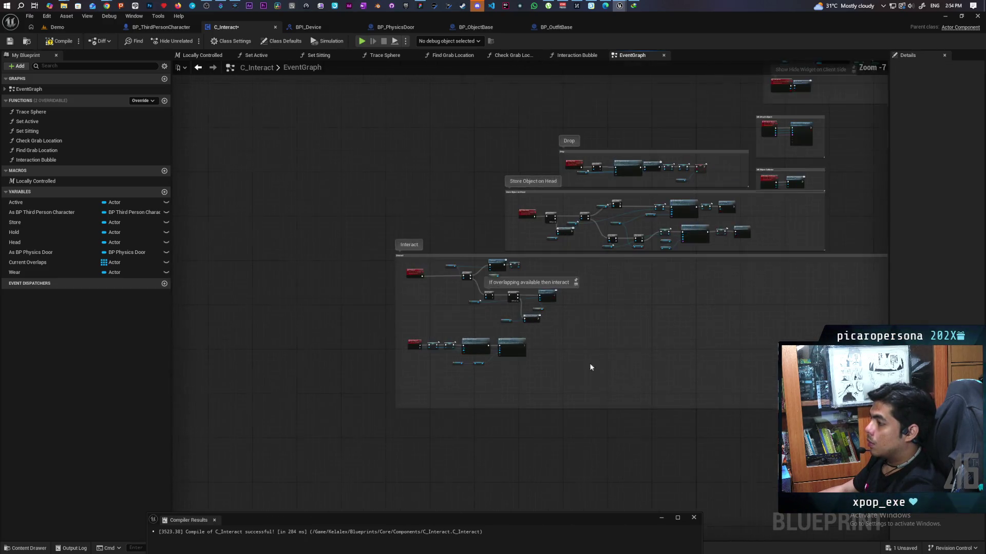
pyautogui.moveTo(737, 320); pyautogui.dragTo(413, 318)
# - Shift the Interact comment group right so it sits beneath Store Object on Head
pyautogui.scroll(1, 605, 352)
pyautogui.scroll(2, 539, 291)
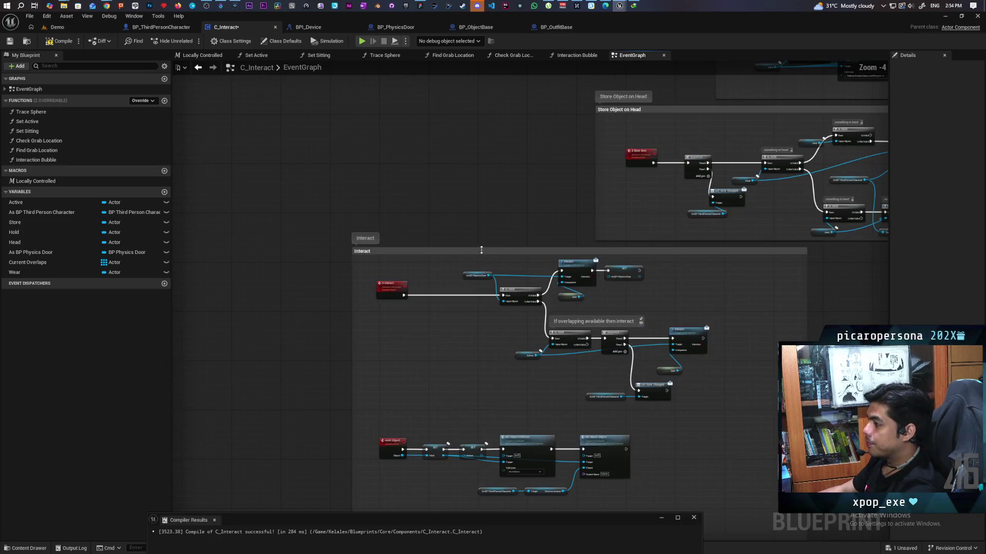
pyautogui.moveTo(481, 254); pyautogui.dragTo(724, 263)
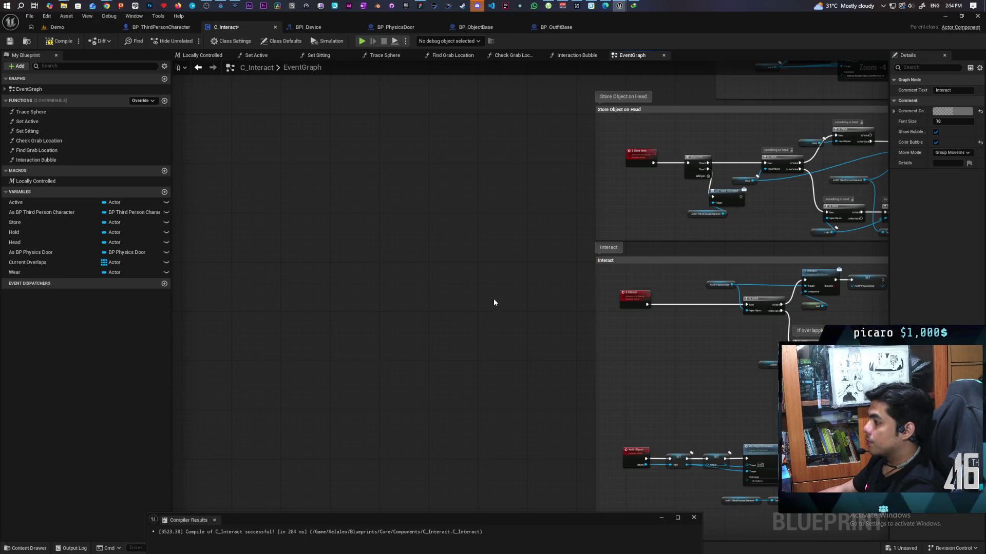
pyautogui.click(493, 297)
pyautogui.scroll(-3, 445, 269)
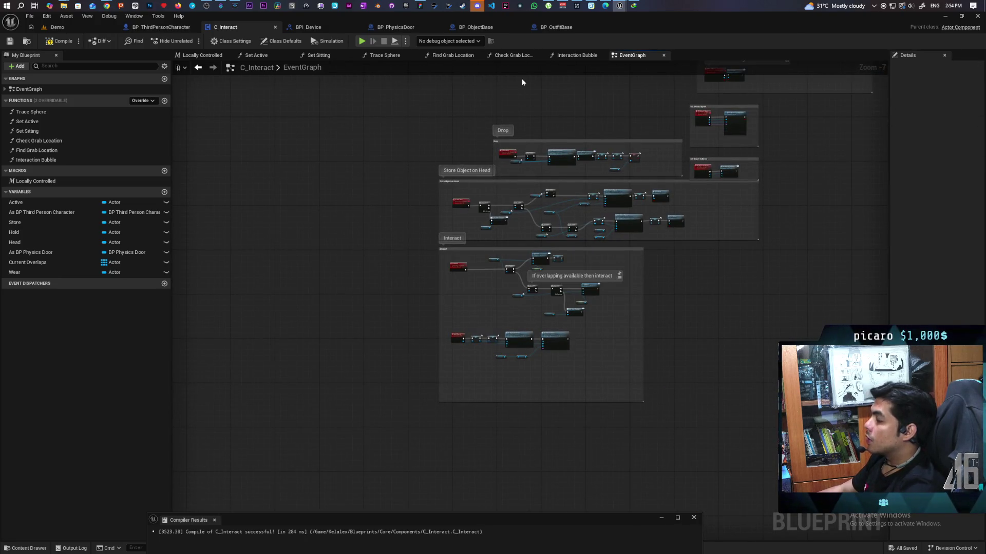
pyautogui.click(556, 27)
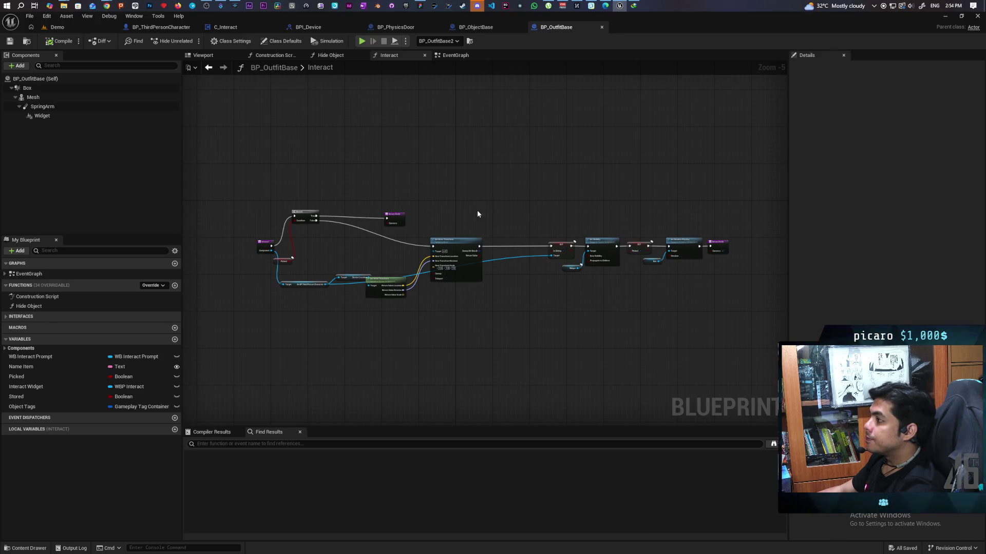
# - Copy the Is Valid check and Hold getter from BP_ObjectBase's Interact graph into BP_OutfitBase's
pyautogui.moveTo(432, 214); pyautogui.dragTo(547, 213)
pyautogui.scroll(3, 473, 244)
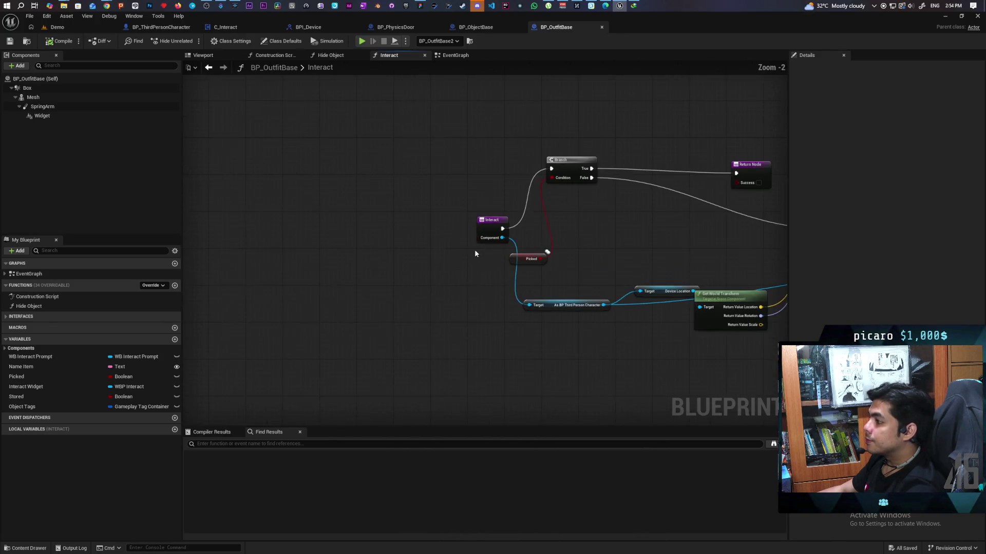
pyautogui.moveTo(487, 229); pyautogui.dragTo(392, 227)
pyautogui.click(478, 27)
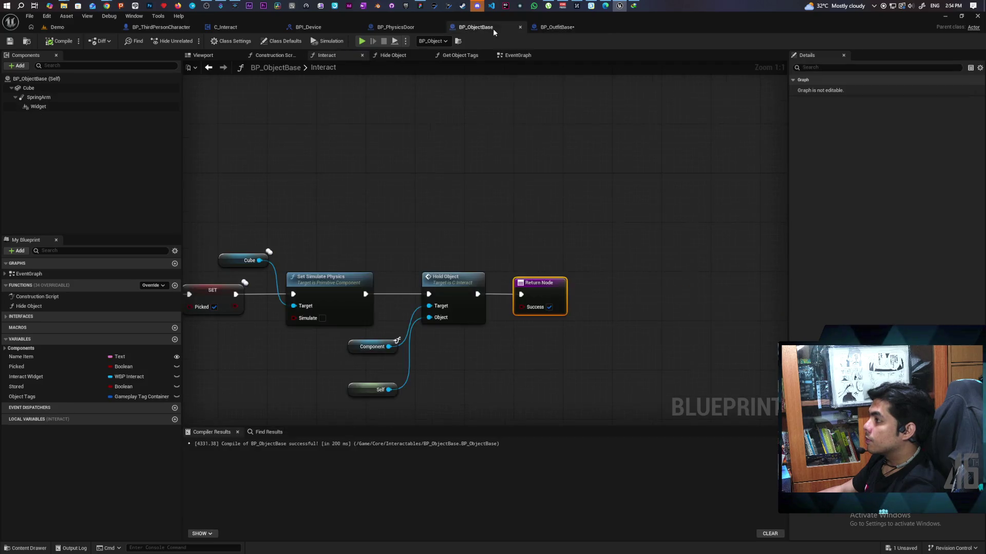
pyautogui.scroll(-5, 574, 213)
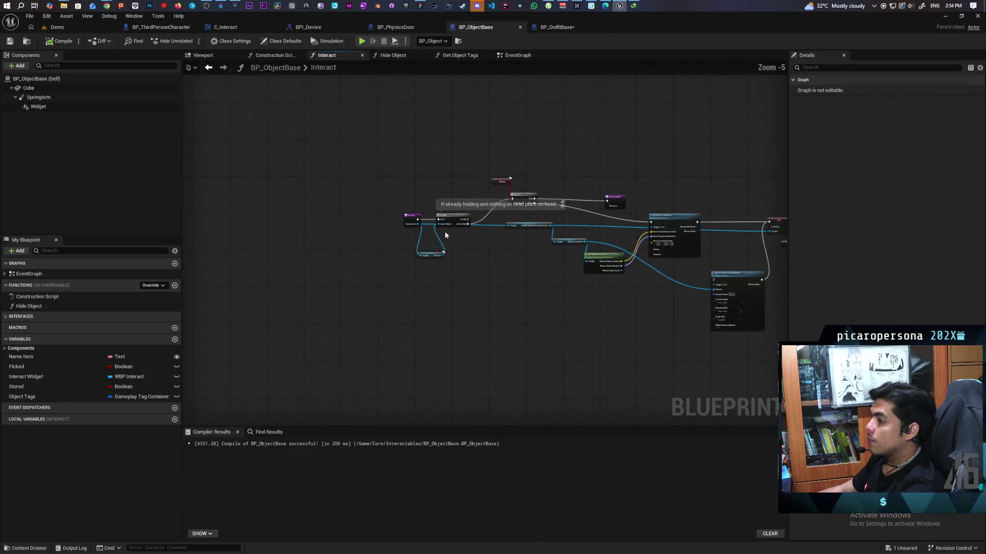
pyautogui.scroll(4, 444, 231)
pyautogui.moveTo(413, 182); pyautogui.dragTo(456, 300)
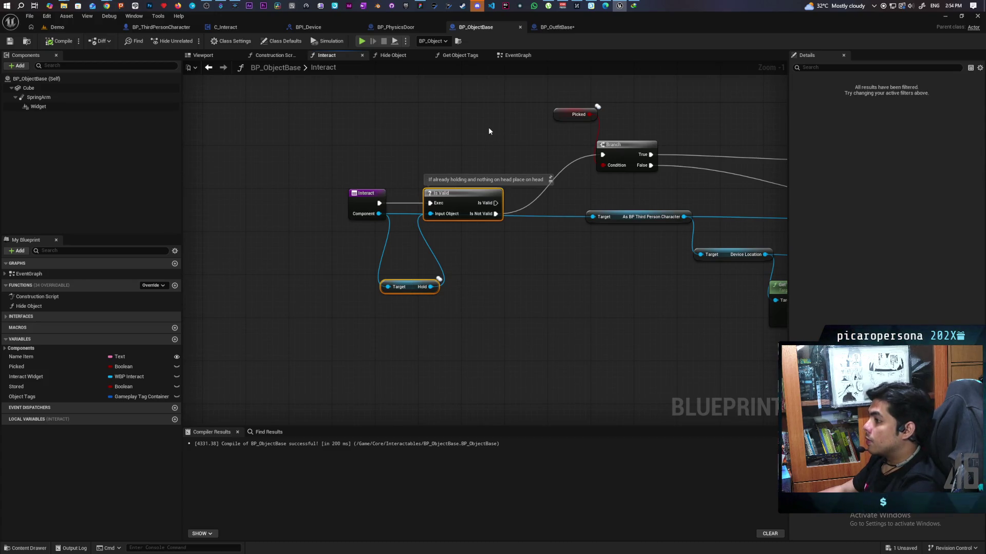
pyautogui.click(541, 28)
pyautogui.hotkey('ctrl', 'v')
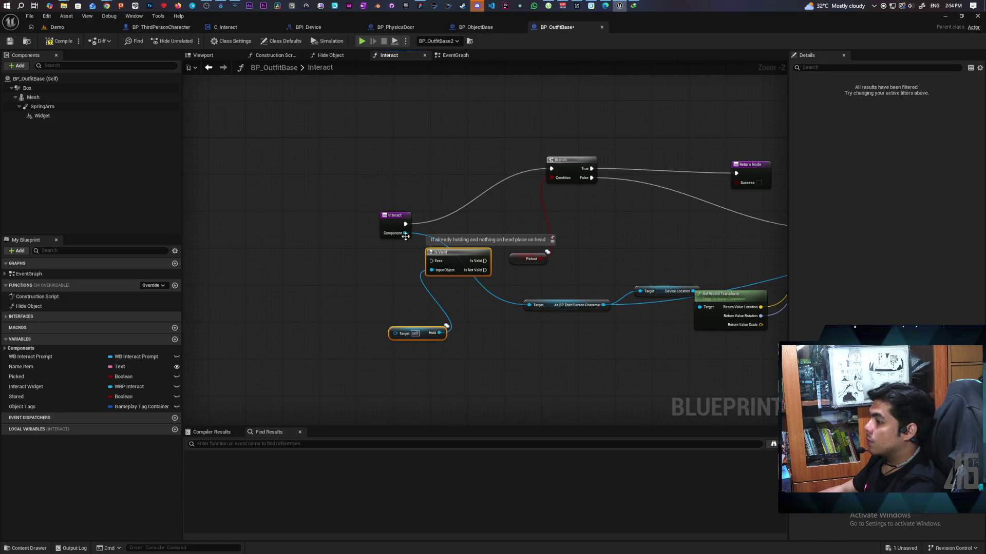
# - Wire Component to the Hold node's Target and feed Is Not Valid into the Branch
pyautogui.moveTo(405, 233)
pyautogui.mouseDown()
pyautogui.moveTo(376, 321)
pyautogui.moveTo(395, 334)
pyautogui.mouseUp()
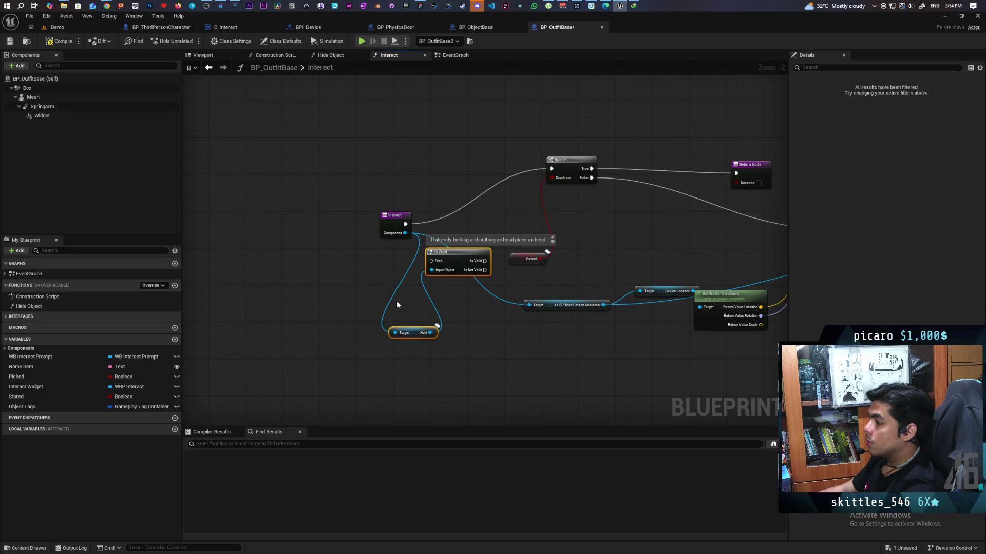
pyautogui.moveTo(399, 225); pyautogui.dragTo(357, 225)
pyautogui.moveTo(457, 255)
pyautogui.mouseDown()
pyautogui.moveTo(424, 213)
pyautogui.moveTo(452, 231)
pyautogui.moveTo(550, 168)
pyautogui.mouseUp()
pyautogui.press('q')
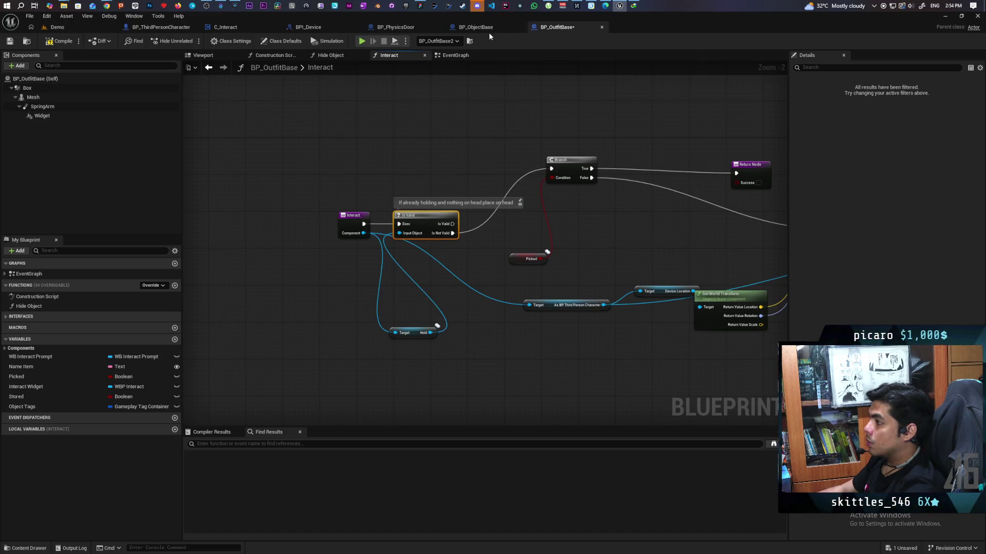
pyautogui.click(488, 28)
# - Align the Is Valid and Hold nodes in both blueprints to match, then save all
pyautogui.moveTo(466, 200)
pyautogui.mouseDown()
pyautogui.moveTo(466, 149)
pyautogui.moveTo(490, 143)
pyautogui.mouseUp()
pyautogui.click(534, 29)
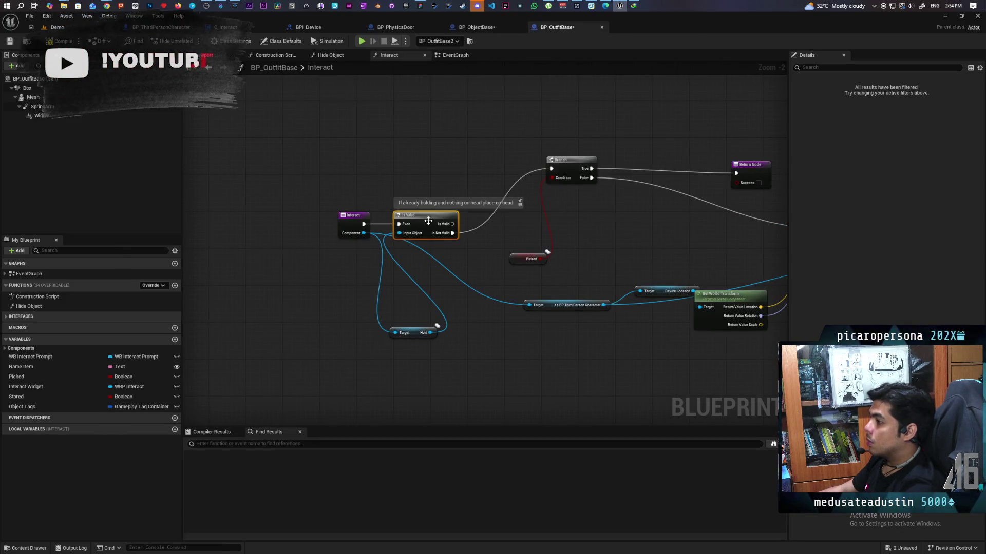
pyautogui.click(503, 24)
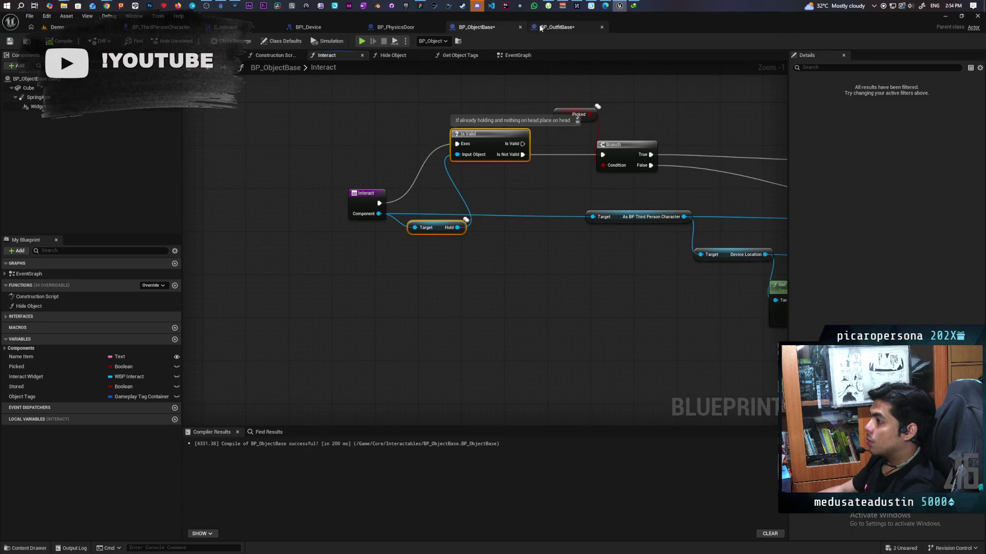
pyautogui.click(557, 27)
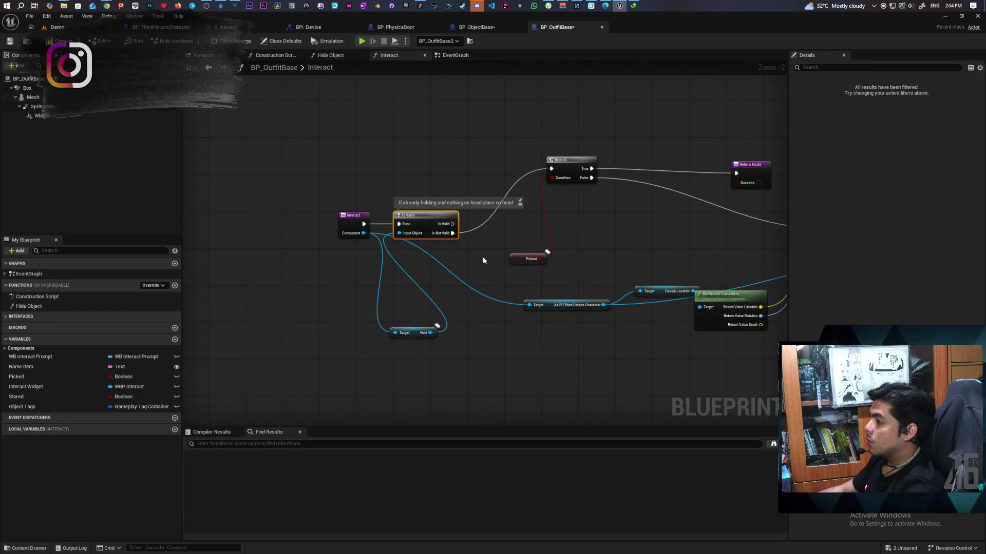
pyautogui.scroll(-2, 485, 248)
pyautogui.scroll(1, 439, 256)
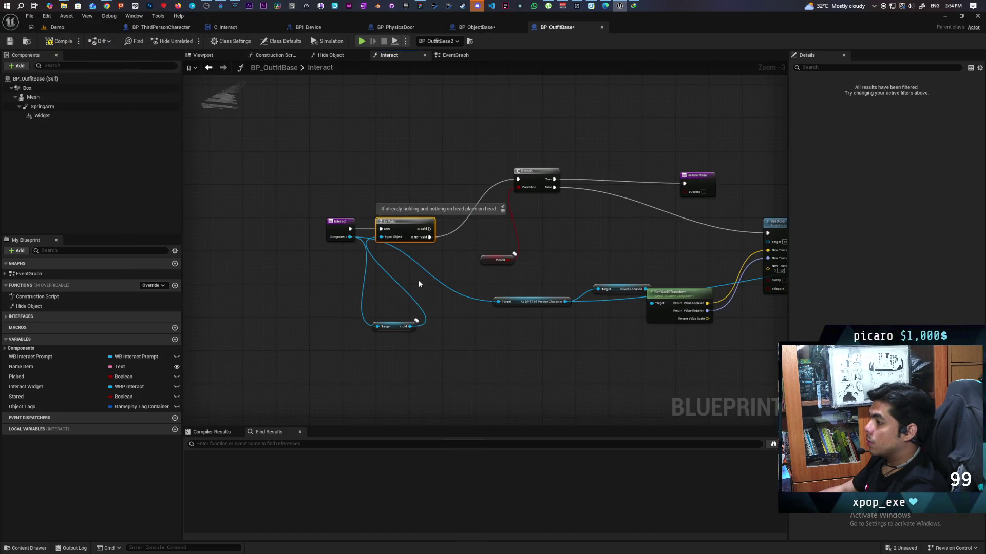
pyautogui.moveTo(402, 227)
pyautogui.mouseDown()
pyautogui.moveTo(420, 231)
pyautogui.moveTo(431, 172)
pyautogui.mouseUp()
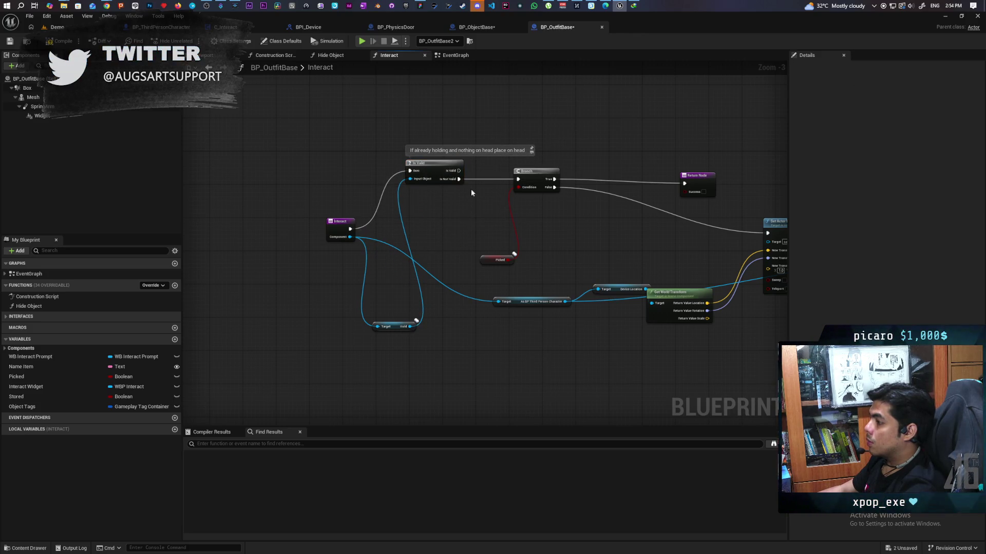
pyautogui.click(471, 26)
pyautogui.hotkey('ctrl', 'shift', 's')
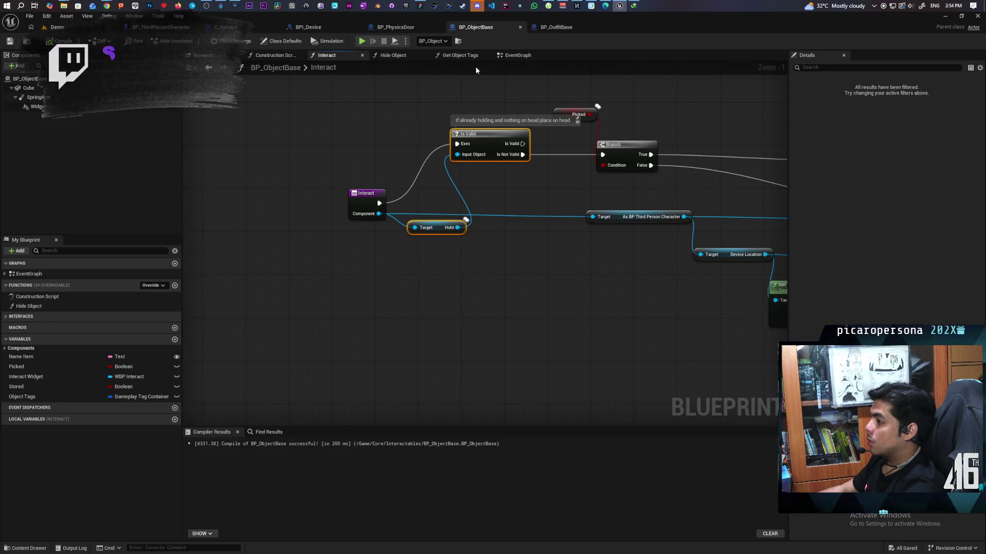
pyautogui.click(558, 27)
# - Place the Hold getter beside the Interact node and move the Return Node left and up
pyautogui.moveTo(393, 329); pyautogui.dragTo(409, 232)
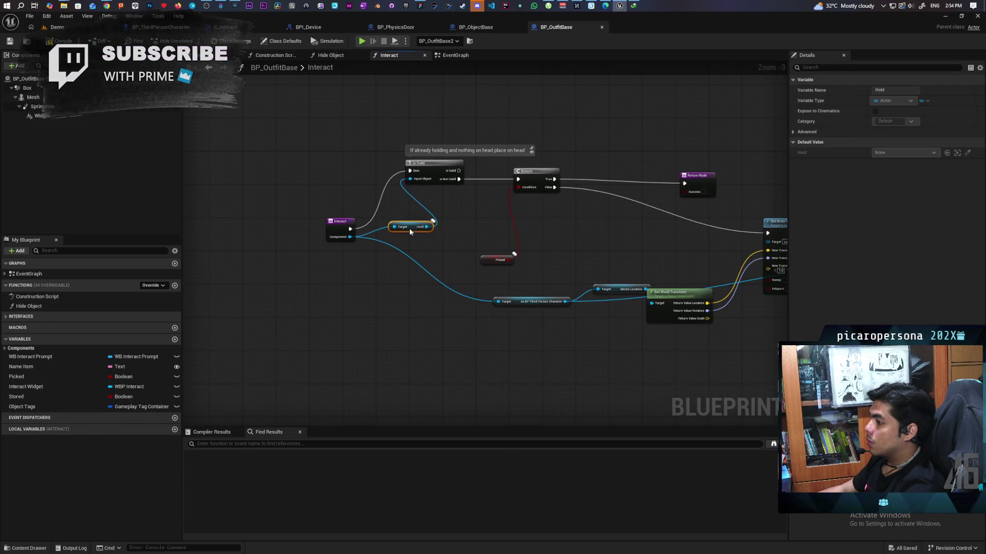
pyautogui.click(478, 222)
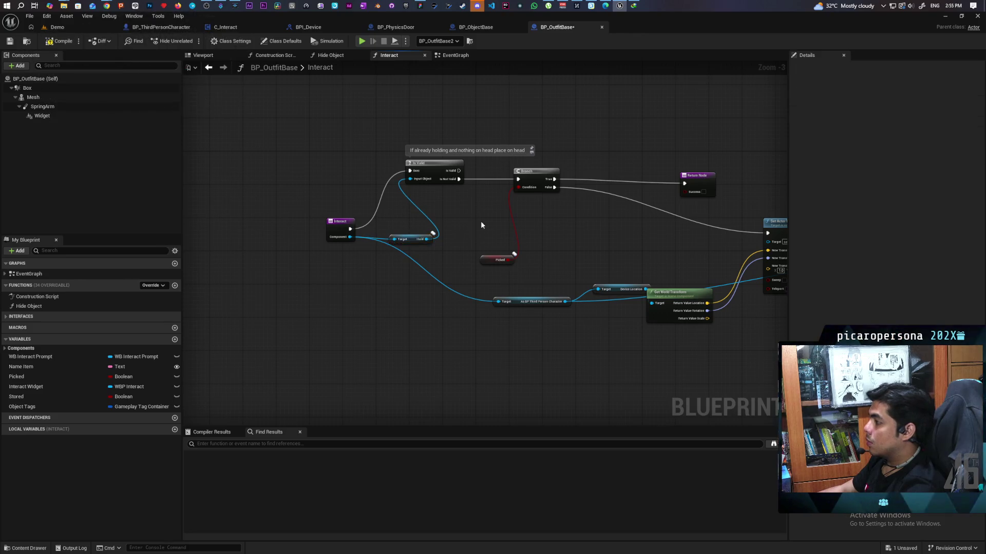
pyautogui.moveTo(478, 222); pyautogui.dragTo(341, 241)
pyautogui.moveTo(559, 204); pyautogui.dragTo(509, 195)
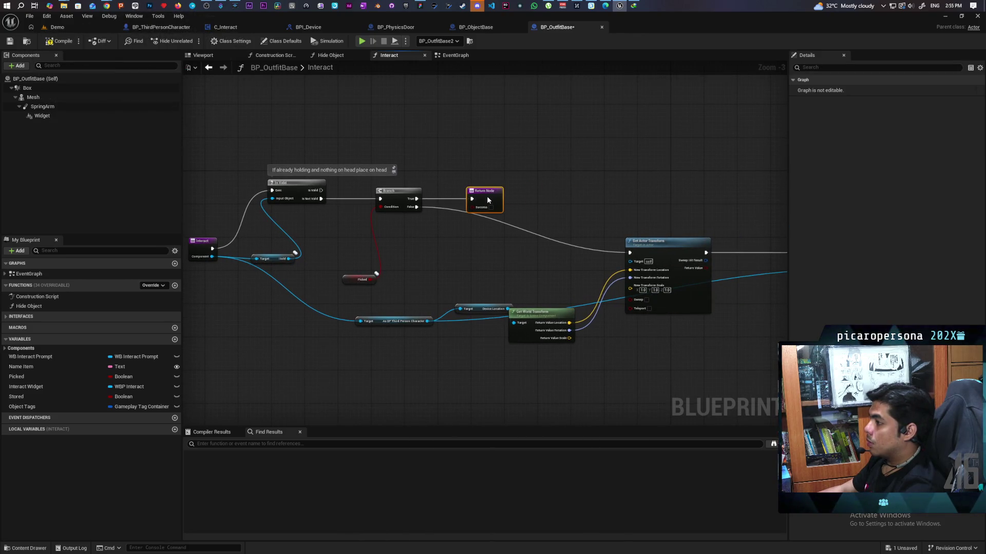
# - Save BP_OutfitBase and paste in BP_ObjectBase's Hold Object call with Component and Self
pyautogui.hotkey('ctrl', 's')
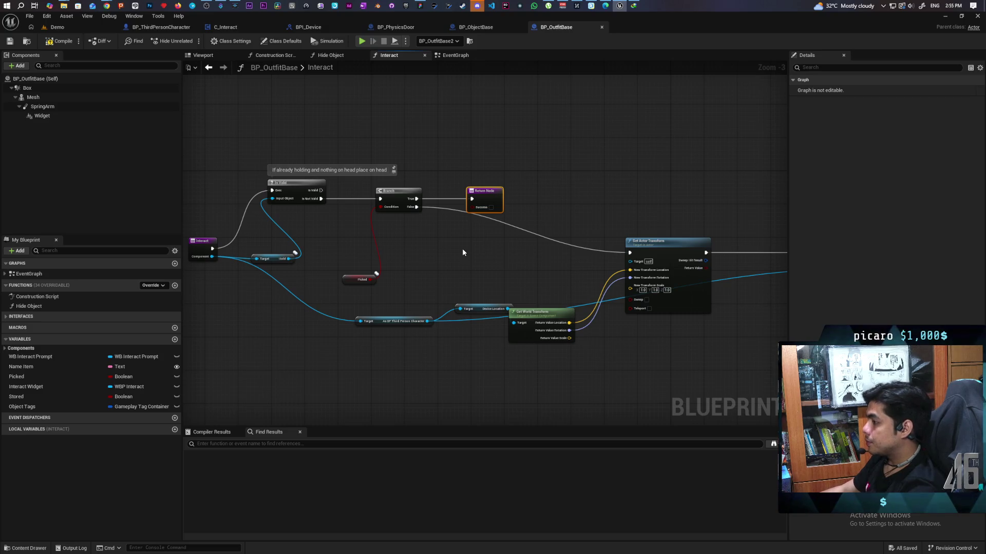
pyautogui.hotkey('ctrl', 'Tab')
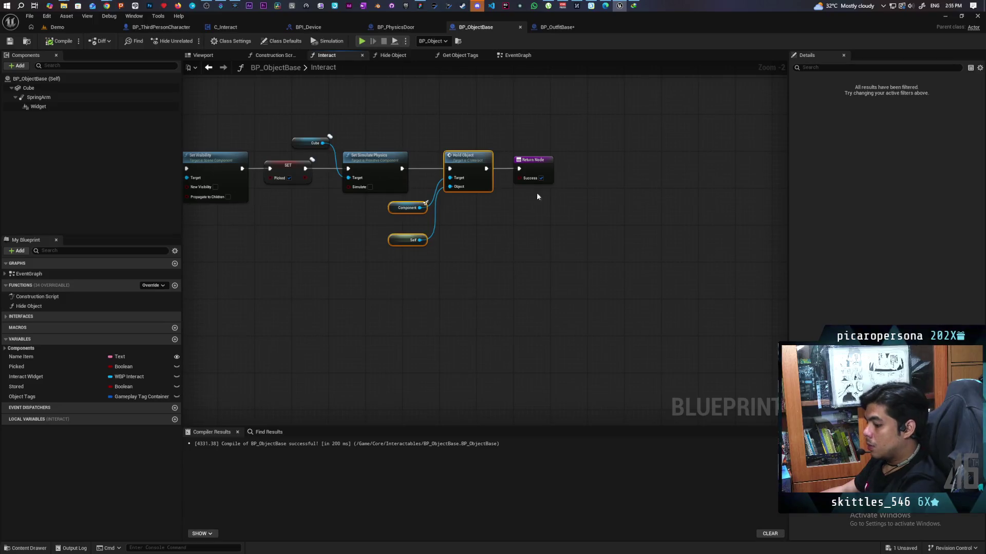
pyautogui.click(547, 28)
pyautogui.hotkey('ctrl', 'v')
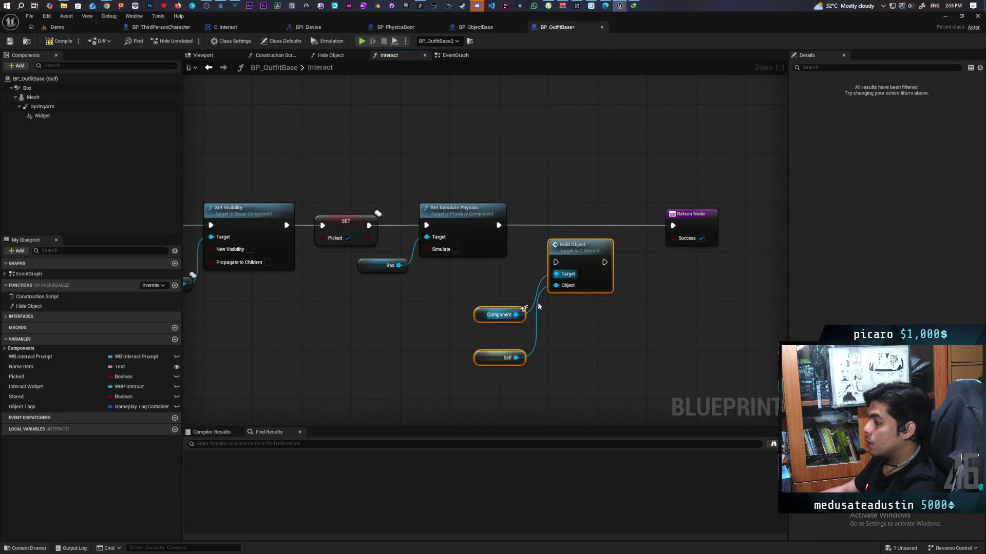
# - Wire Hold Object between Set Simulate Physics and the Return Node, then compile BP_OutfitBase
pyautogui.moveTo(504, 229)
pyautogui.mouseDown()
pyautogui.moveTo(555, 262)
pyautogui.moveTo(662, 252)
pyautogui.moveTo(672, 232)
pyautogui.mouseUp()
pyautogui.moveTo(580, 245); pyautogui.dragTo(605, 209)
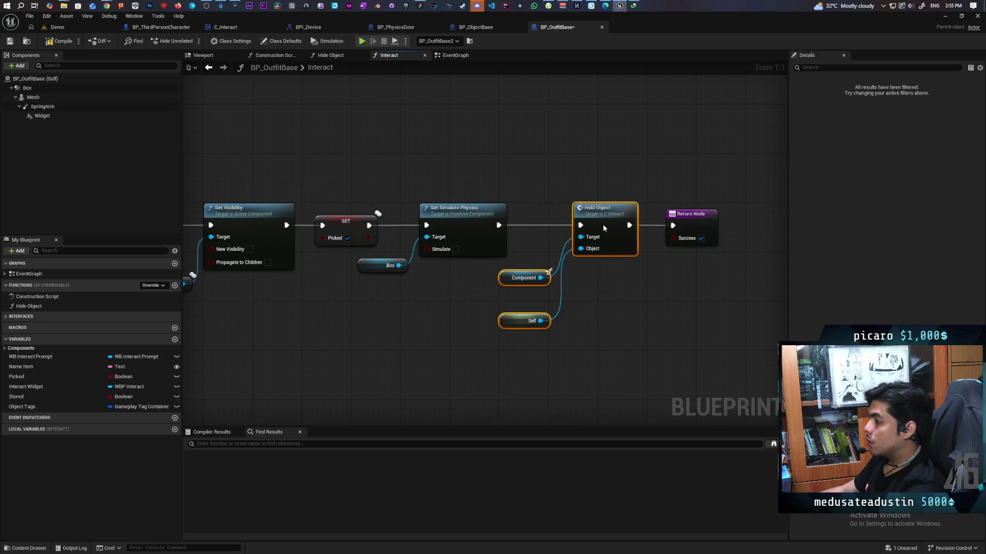
pyautogui.click(603, 322)
pyautogui.click(59, 41)
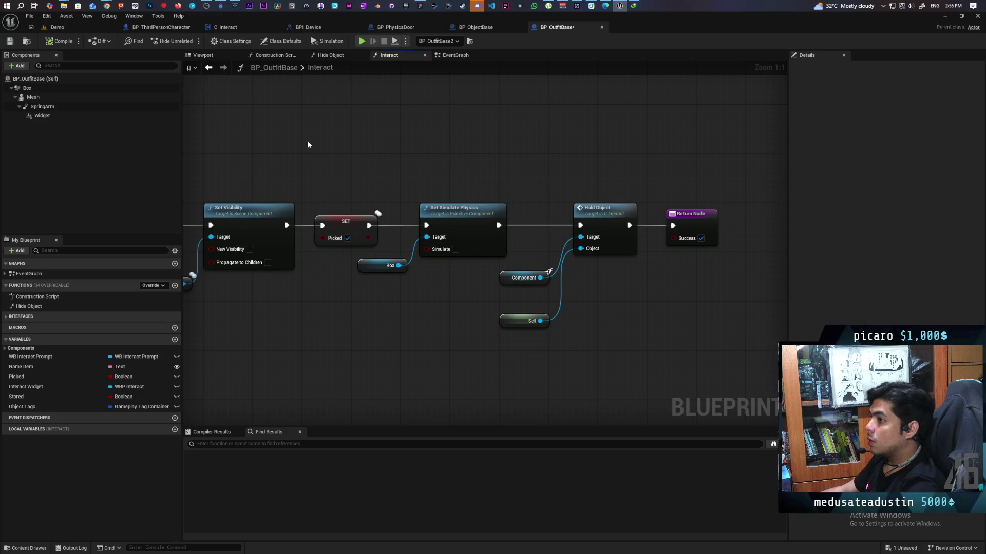
pyautogui.scroll(-3, 299, 143)
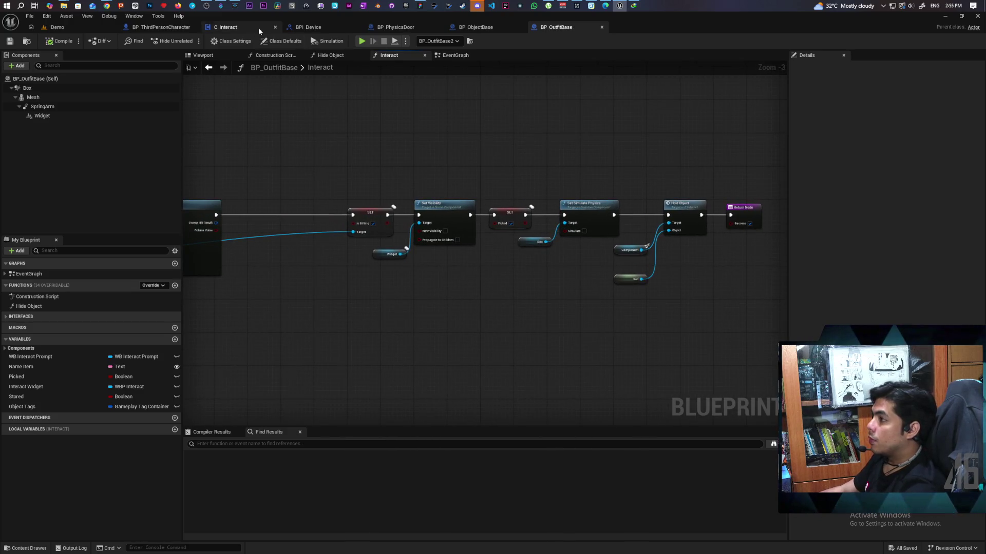
# - Shrink the Interact comment box from the bottom in C_Interact's event graph
pyautogui.click(269, 29)
pyautogui.scroll(2, 375, 184)
pyautogui.scroll(2, 362, 235)
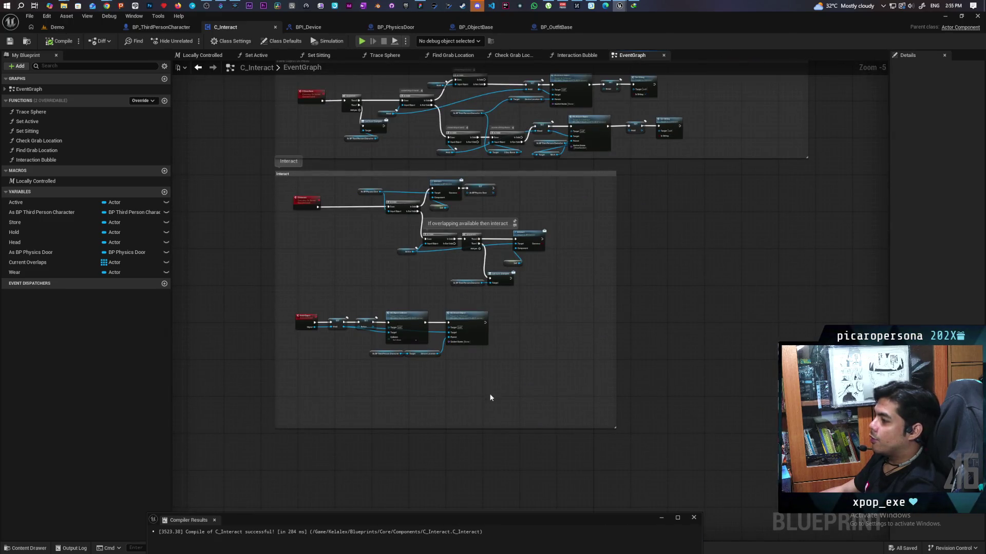
pyautogui.moveTo(489, 427); pyautogui.dragTo(487, 384)
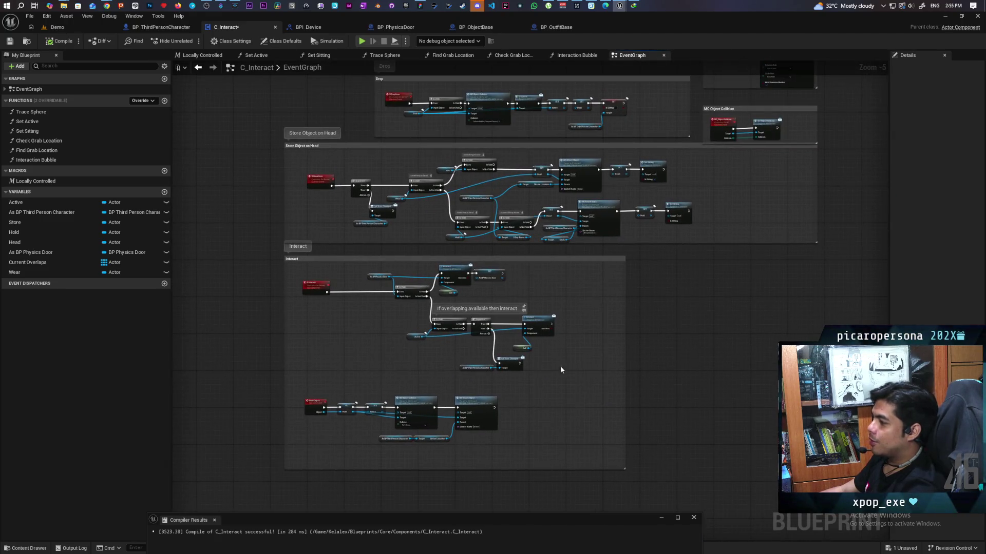
# - Shift the SET As BP Physics Door node right and open BPI_Device's Interact function
pyautogui.scroll(-4, 728, 353)
pyautogui.scroll(2, 639, 384)
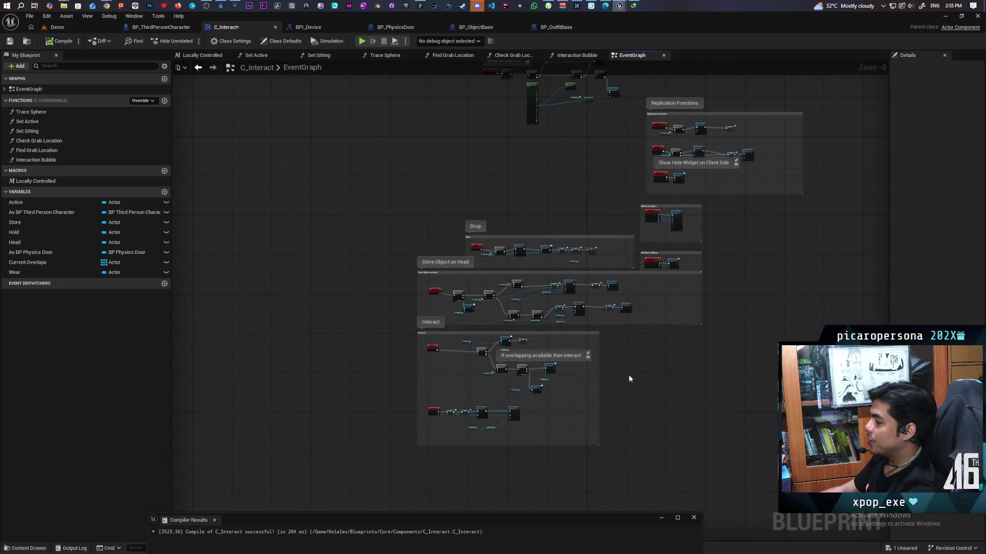
pyautogui.scroll(1, 630, 384)
pyautogui.scroll(1, 630, 384)
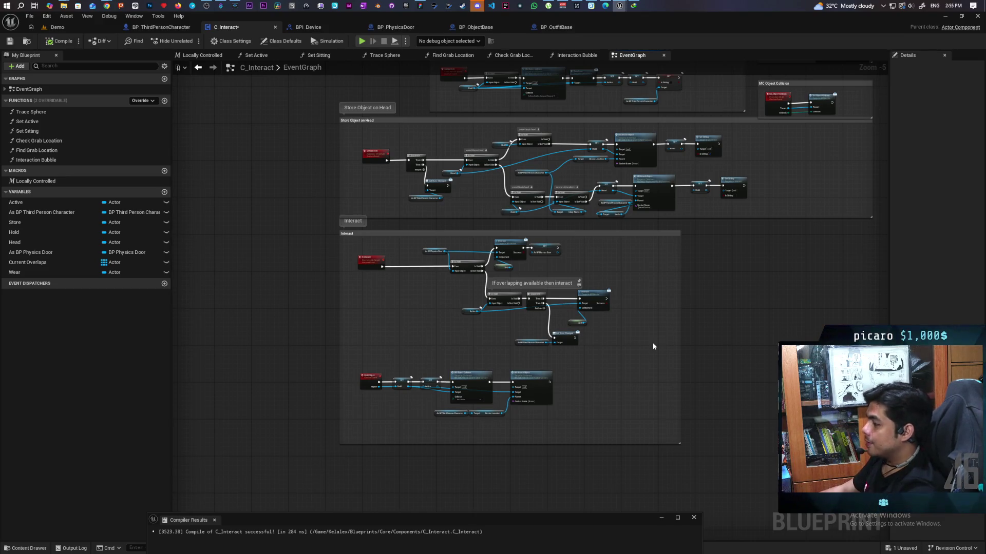
pyautogui.scroll(3, 611, 326)
pyautogui.moveTo(610, 328)
pyautogui.mouseDown()
pyautogui.moveTo(669, 311)
pyautogui.moveTo(696, 267)
pyautogui.moveTo(717, 319)
pyautogui.moveTo(665, 275)
pyautogui.mouseUp()
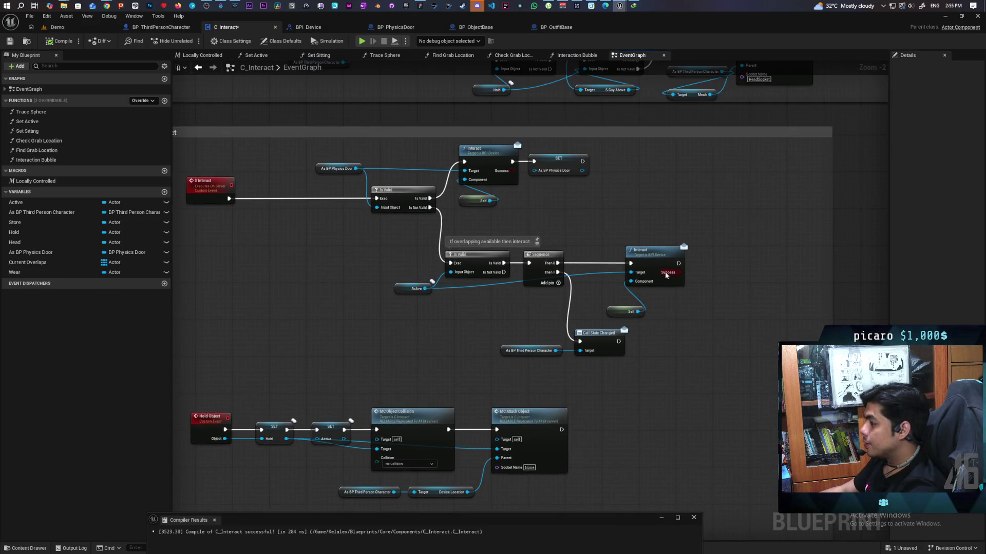
pyautogui.moveTo(560, 166); pyautogui.dragTo(680, 164)
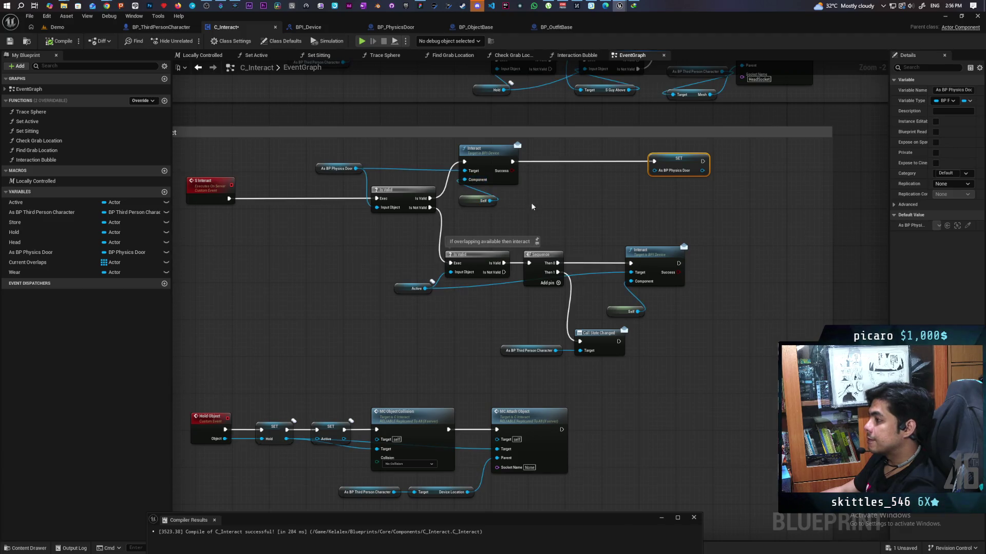
pyautogui.doubleClick(488, 158)
pyautogui.click(288, 246)
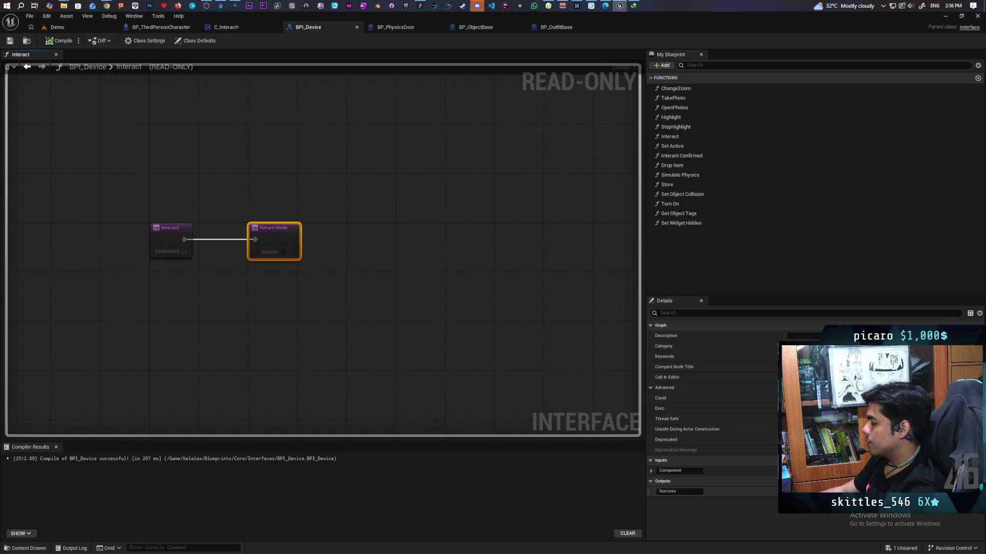
# - Delete the Success output from BPI_Device's Interact, then compile and save C_Interact
pyautogui.click(974, 491)
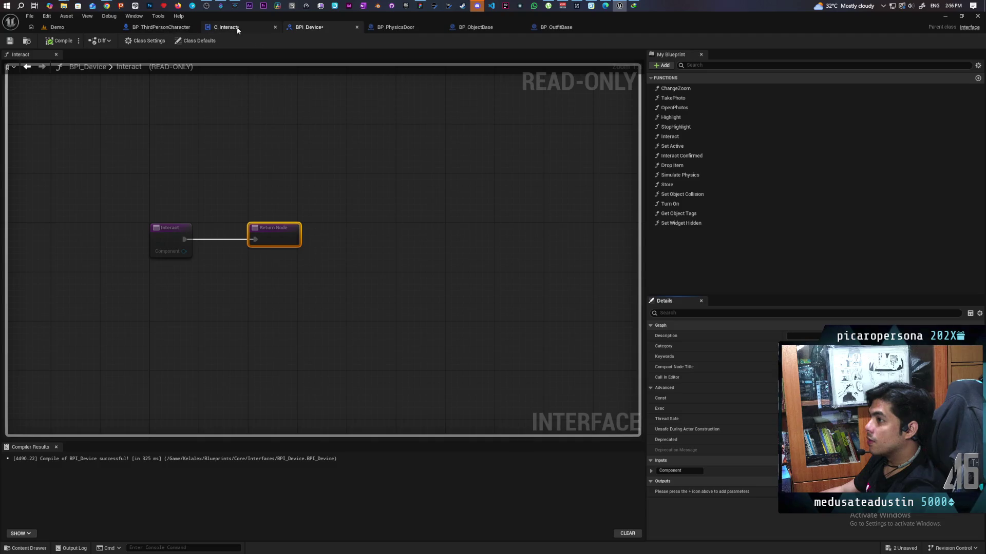
pyautogui.click(254, 28)
pyautogui.hotkey('ctrl', 's')
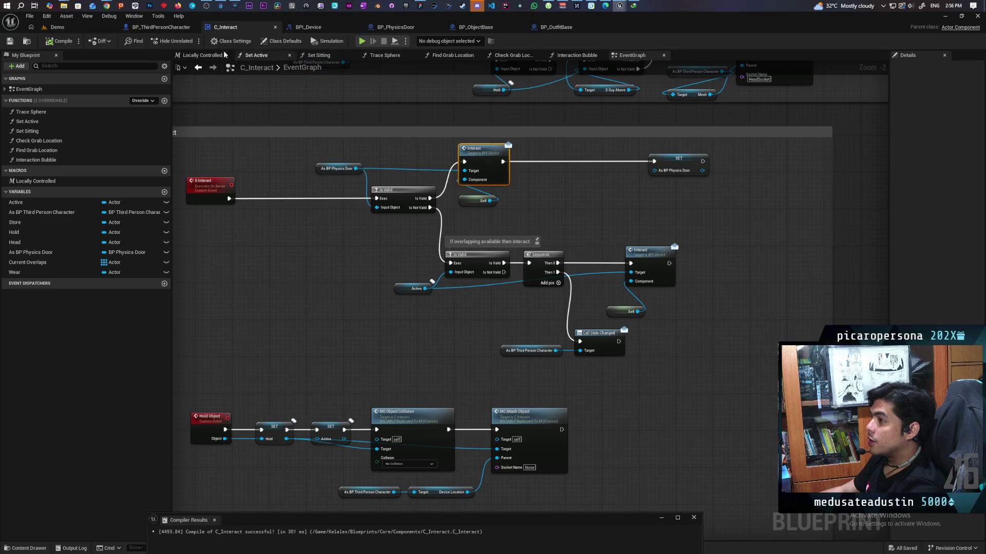
pyautogui.click(160, 27)
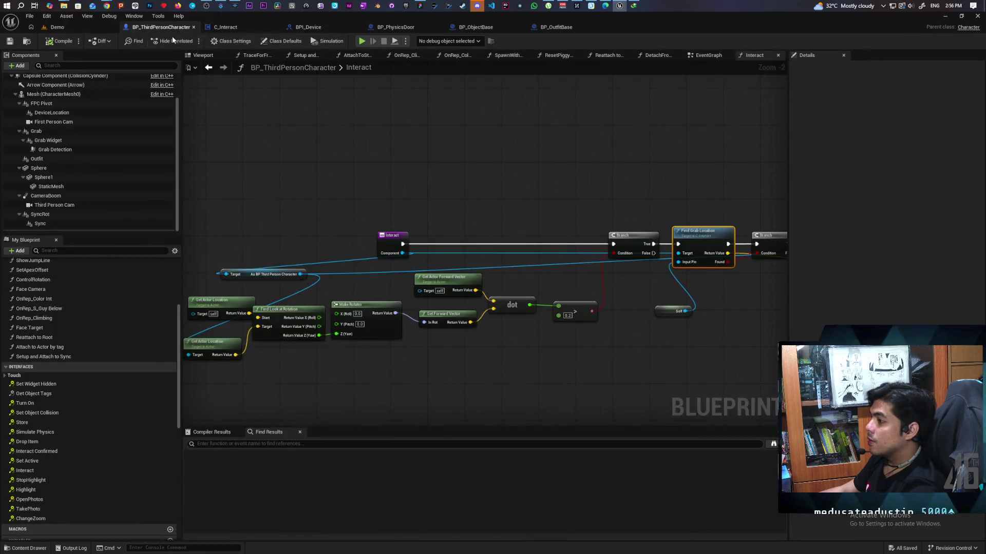
# - Move the Interact entry node left and refresh the return node to drop its Success output
pyautogui.scroll(-3, 413, 180)
pyautogui.scroll(3, 418, 175)
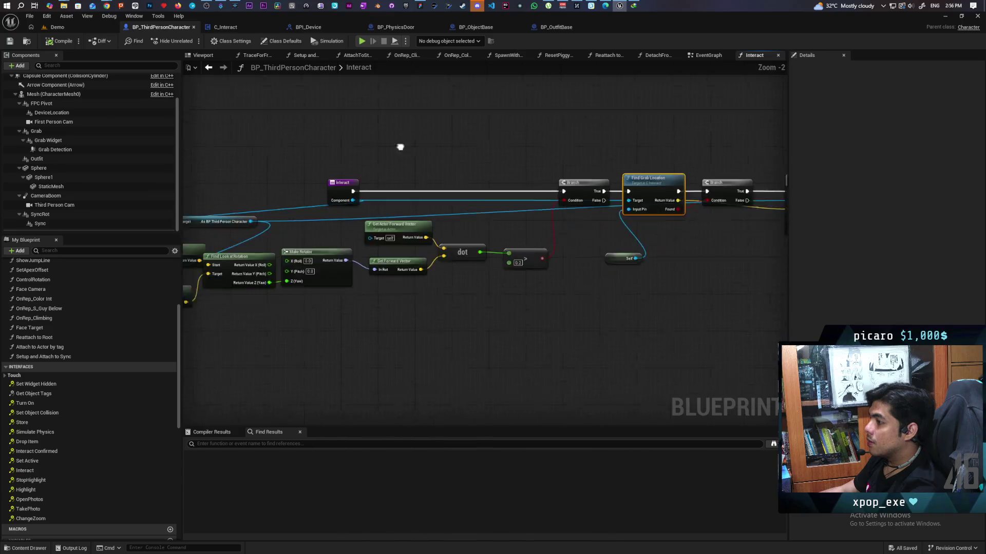
pyautogui.scroll(-2, 390, 149)
pyautogui.moveTo(386, 136); pyautogui.dragTo(269, 139)
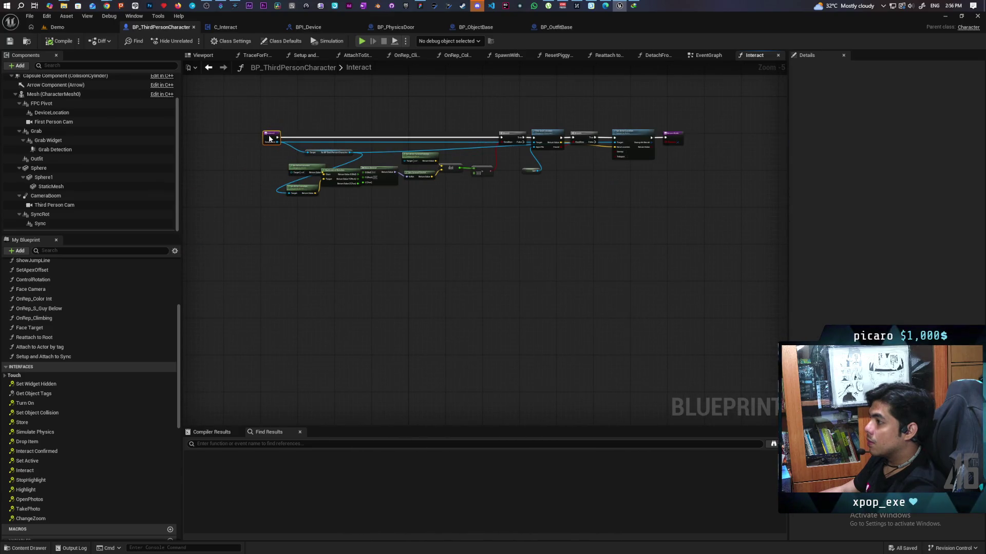
pyautogui.scroll(3, 513, 154)
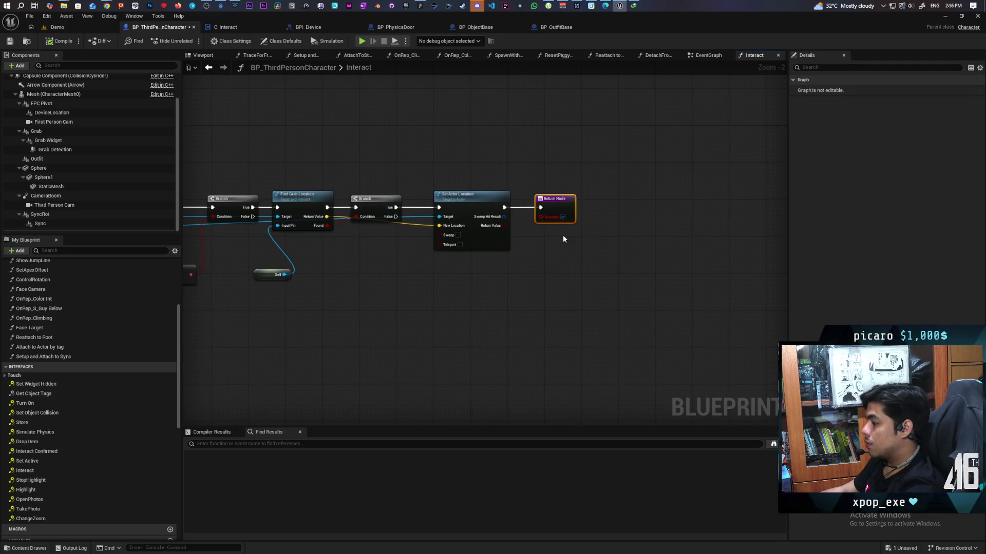
pyautogui.click(586, 207)
pyautogui.click(558, 217)
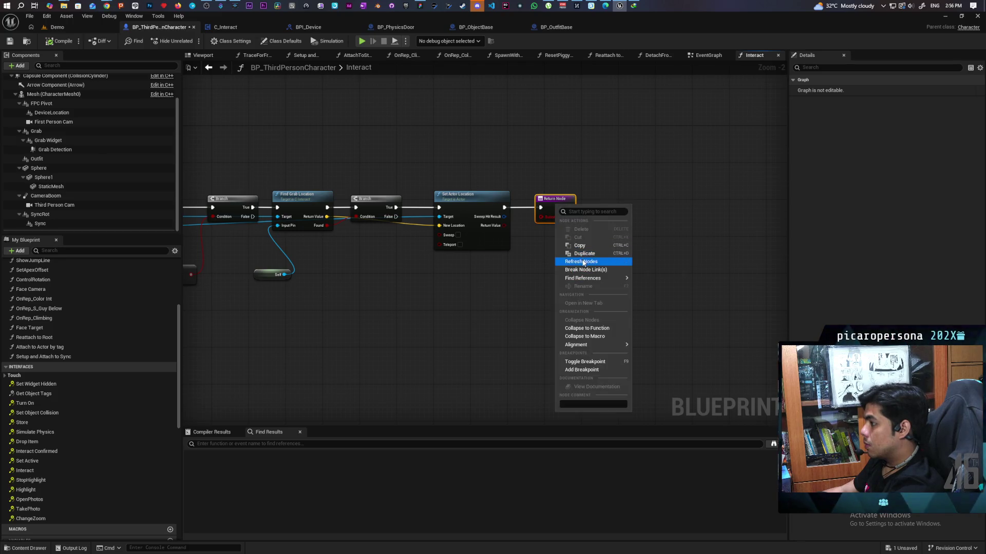
pyautogui.click(581, 261)
# - Disconnect the return node from Set Actor Location and save the character blueprint
pyautogui.scroll(-2, 520, 250)
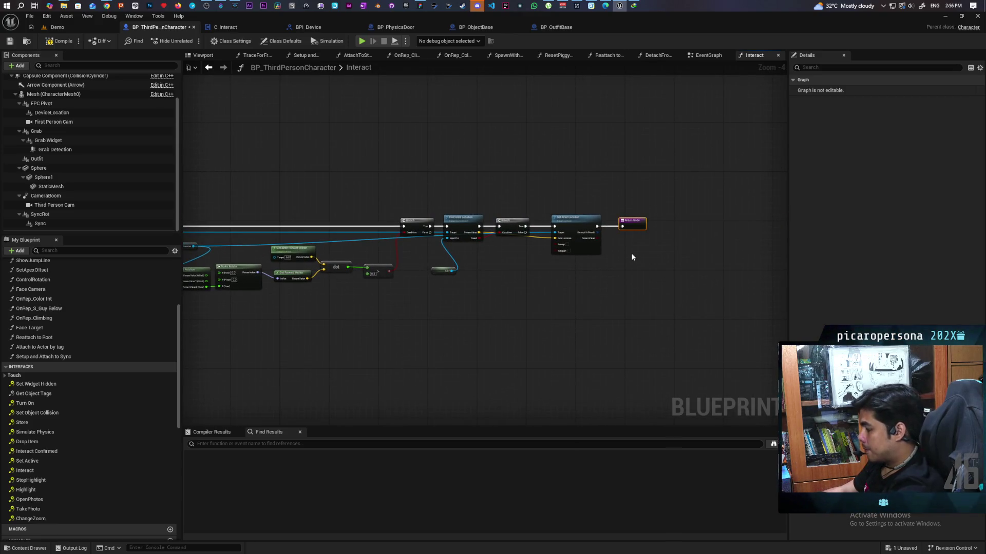
pyautogui.moveTo(607, 226); pyautogui.dragTo(608, 237)
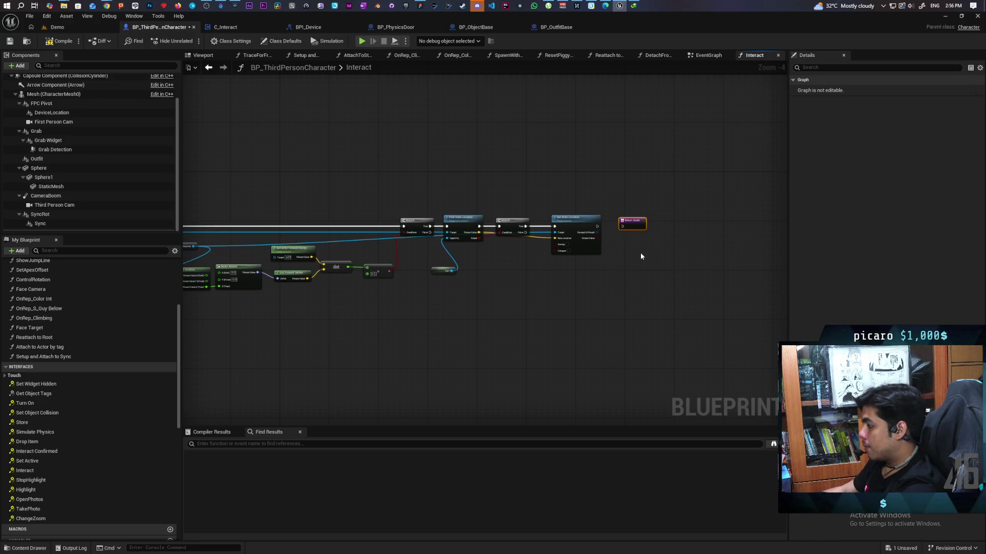
pyautogui.scroll(-3, 475, 168)
pyautogui.scroll(2, 393, 260)
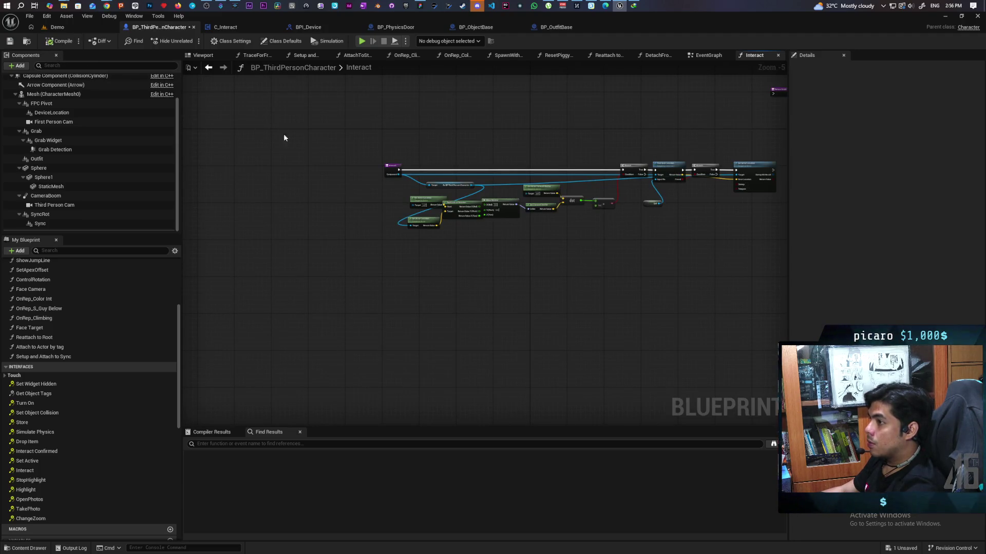
pyautogui.hotkey('ctrl', 's')
pyautogui.press('Home')
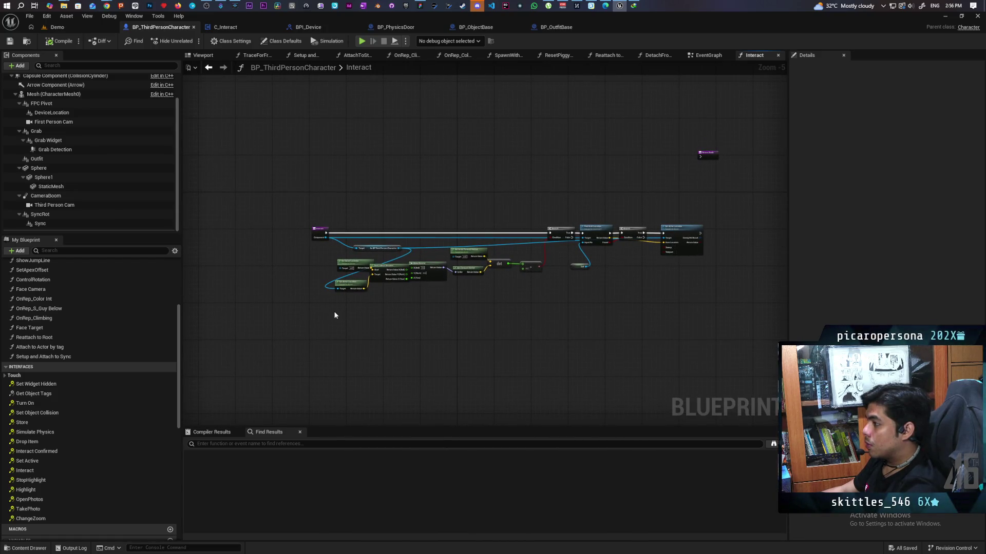
# - Move the return node down and right, framing the whole node chain
pyautogui.scroll(2, 340, 310)
pyautogui.scroll(-1, 339, 310)
pyautogui.moveTo(580, 128); pyautogui.dragTo(607, 185)
pyautogui.press('Home')
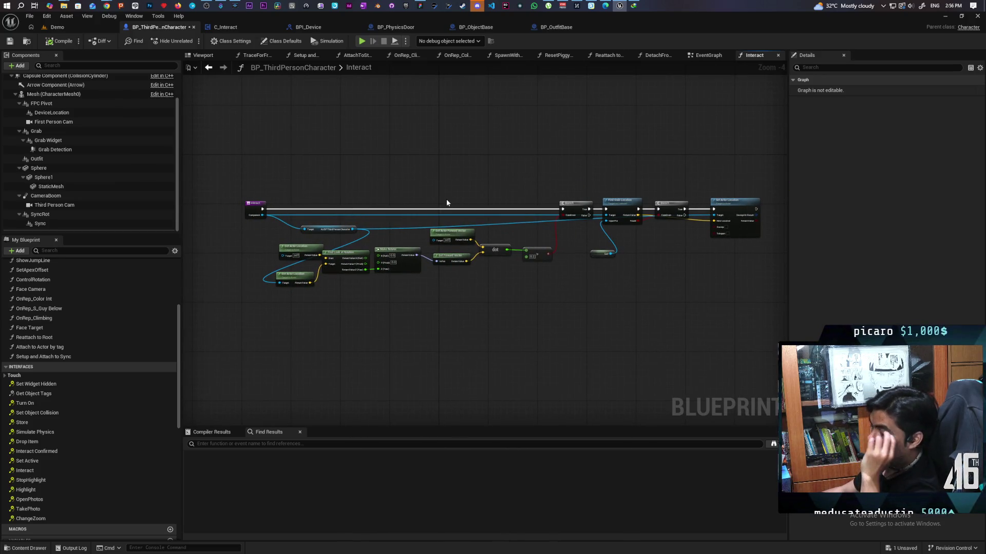
pyautogui.scroll(1, 361, 218)
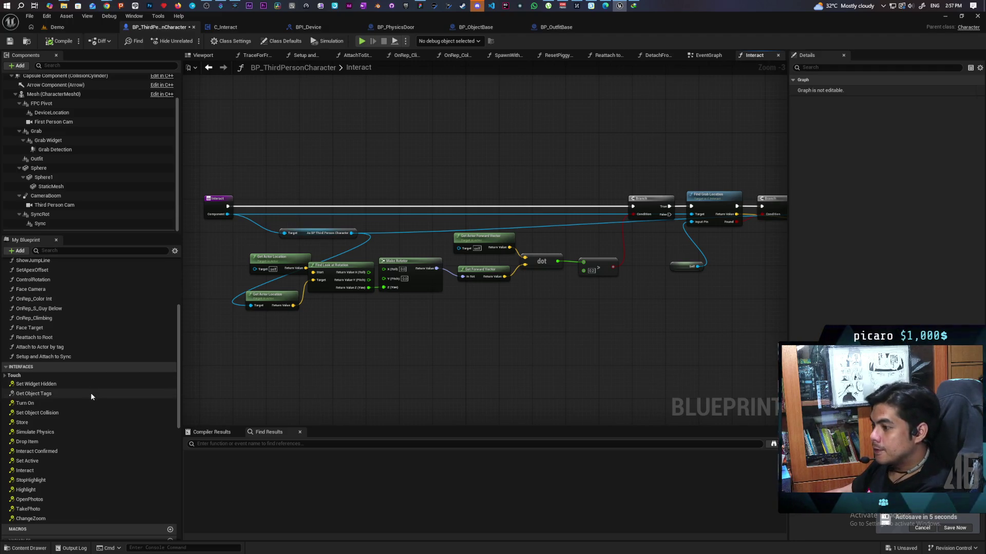
pyautogui.scroll(-3, 91, 406)
# - Select the Interact interface function and bring up the Interact entry node's options
pyautogui.click(37, 424)
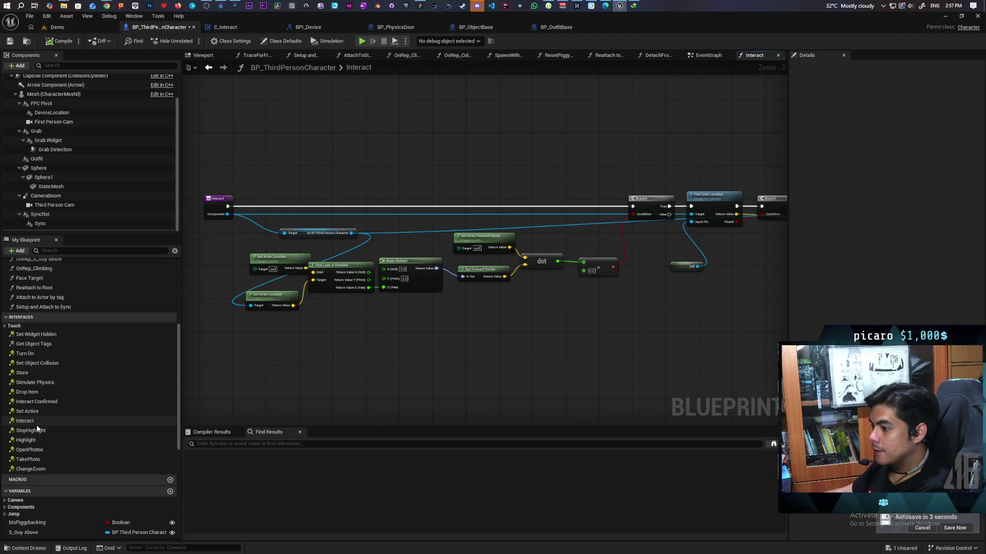
pyautogui.click(37, 428)
pyautogui.click(36, 426)
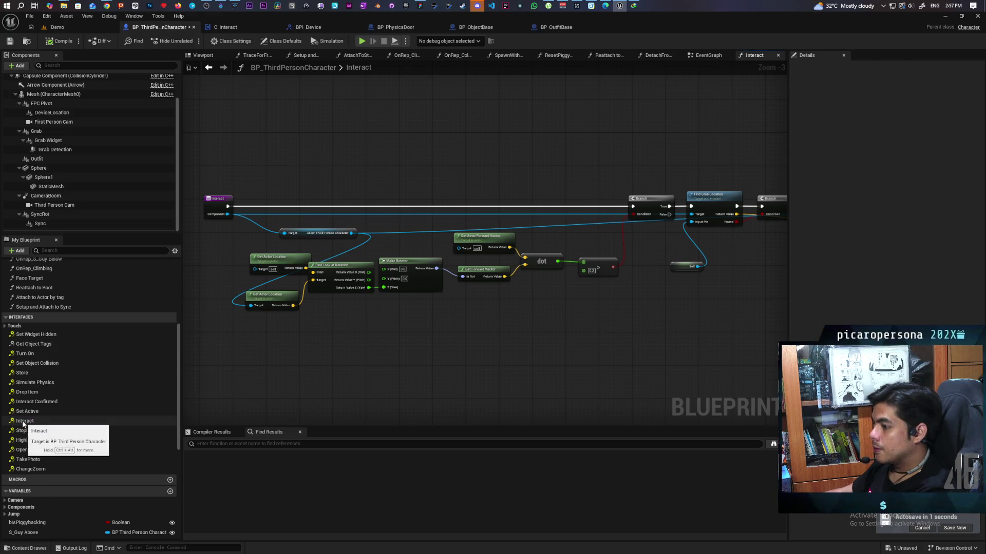
pyautogui.click(272, 352)
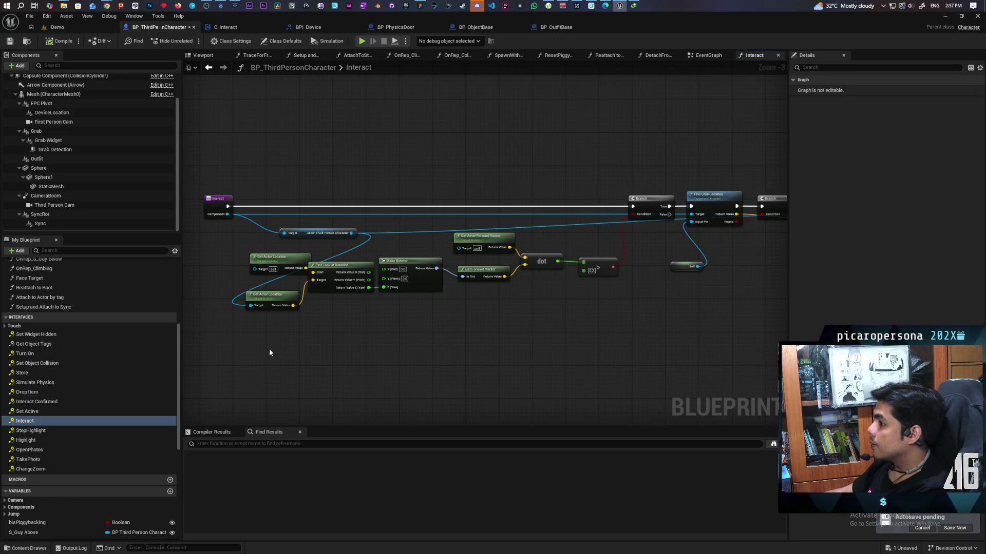
pyautogui.rightClick(217, 211)
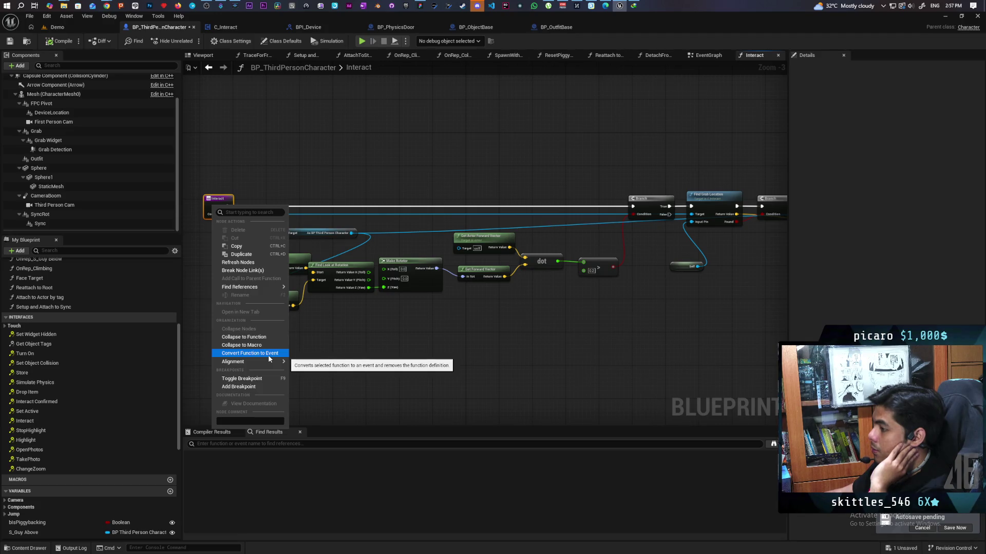
# - Convert Interact into an event and line up Event Interact with the As BP Third Person Character node
pyautogui.click(268, 355)
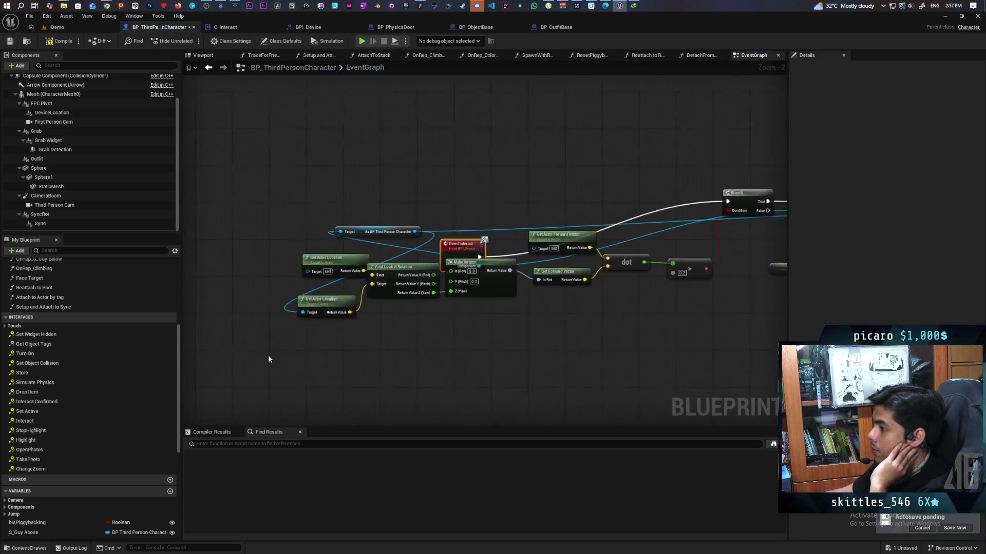
pyautogui.scroll(-4, 461, 349)
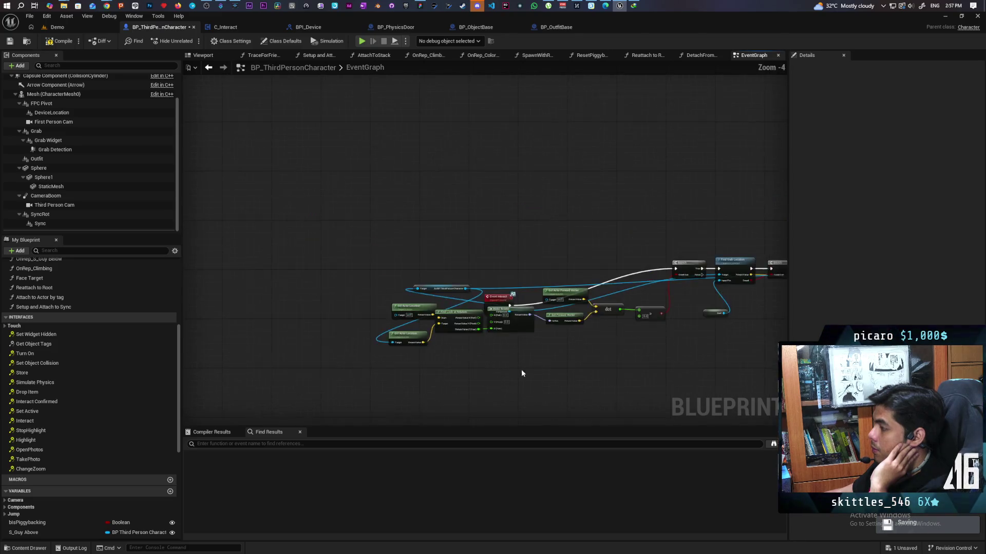
pyautogui.moveTo(390, 304)
pyautogui.mouseDown()
pyautogui.moveTo(430, 253)
pyautogui.moveTo(418, 266)
pyautogui.mouseUp()
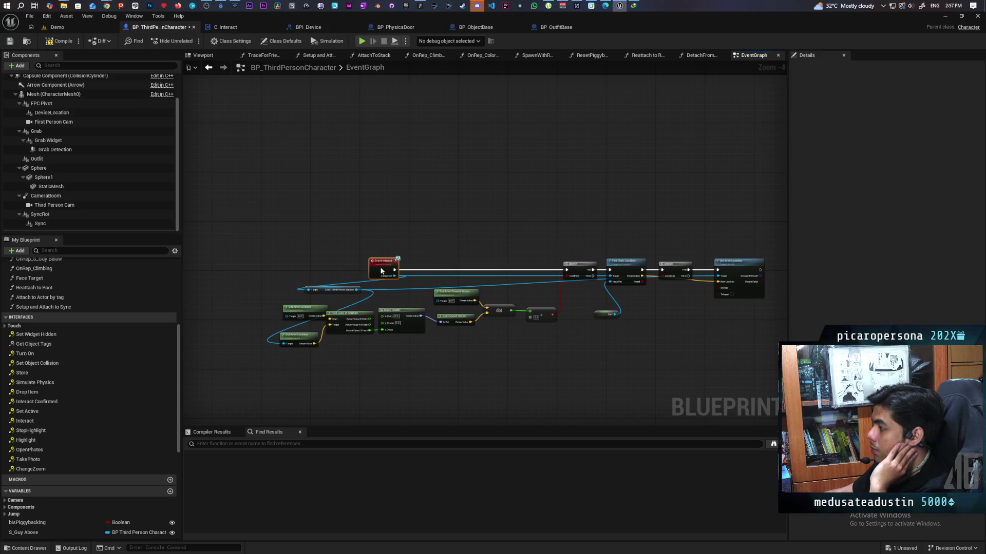
pyautogui.moveTo(282, 266); pyautogui.dragTo(263, 264)
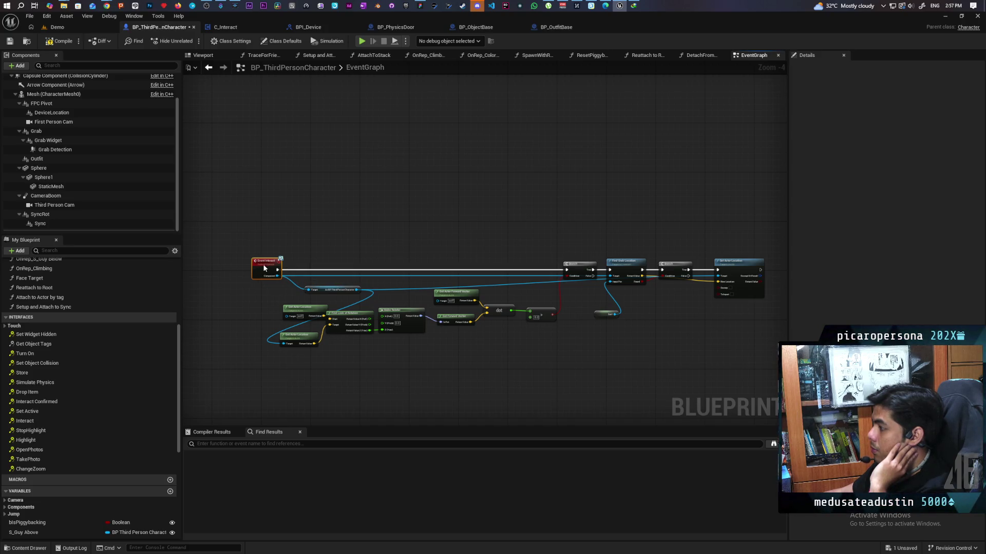
pyautogui.moveTo(320, 294); pyautogui.dragTo(266, 293)
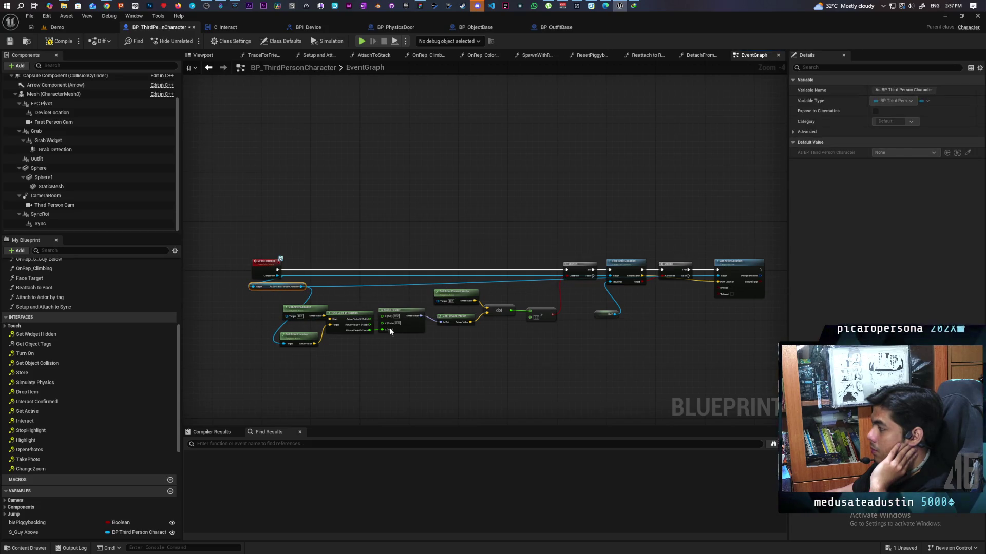
pyautogui.scroll(-4, 446, 338)
pyautogui.scroll(2, 408, 312)
pyautogui.scroll(2, 408, 312)
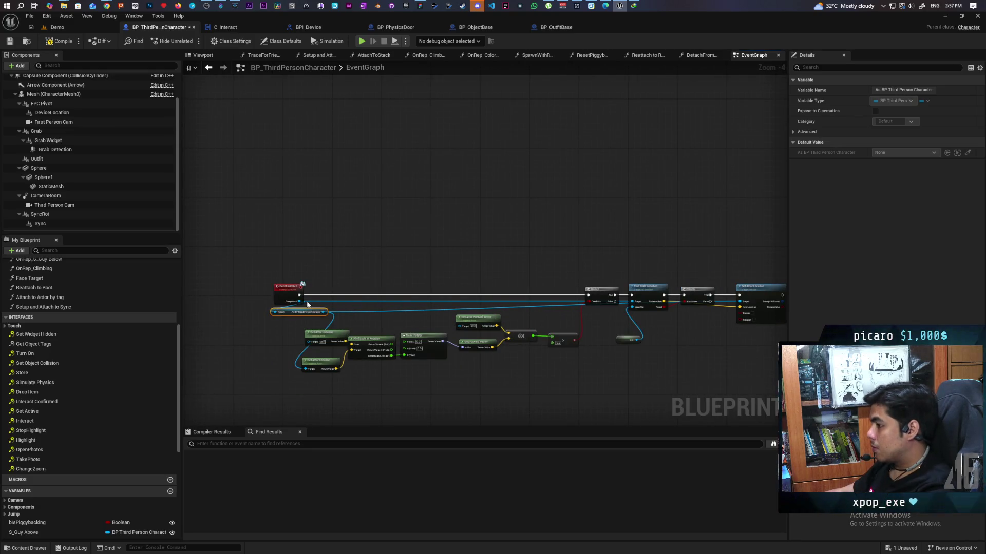
# - Attempt converting Event Interact back into a function, then undo the last node move
pyautogui.rightClick(288, 295)
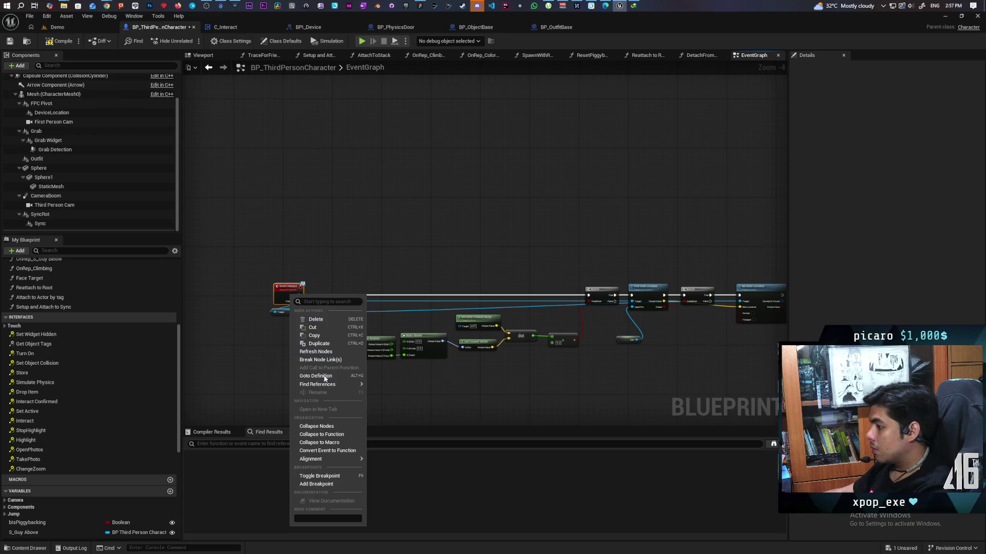
pyautogui.click(346, 450)
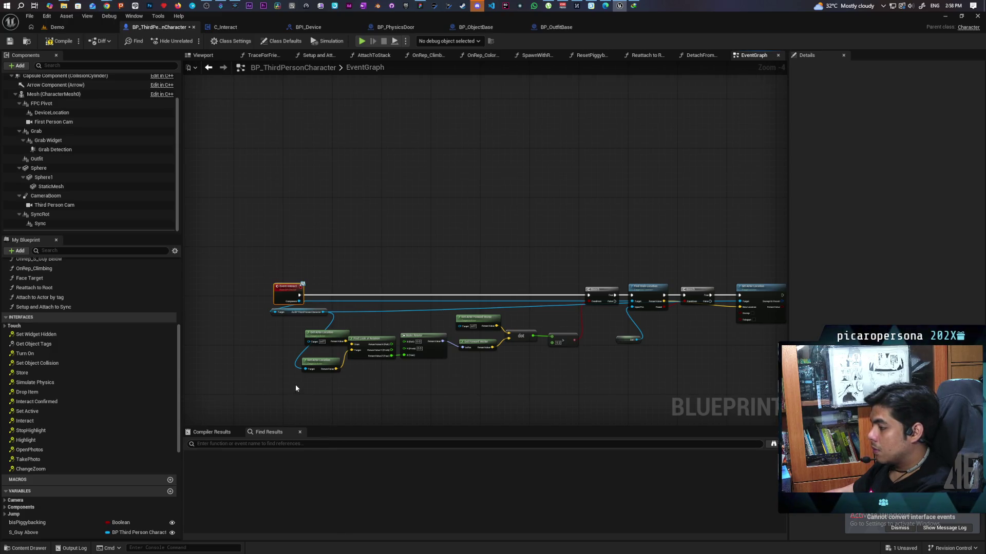
pyautogui.scroll(-4, 436, 366)
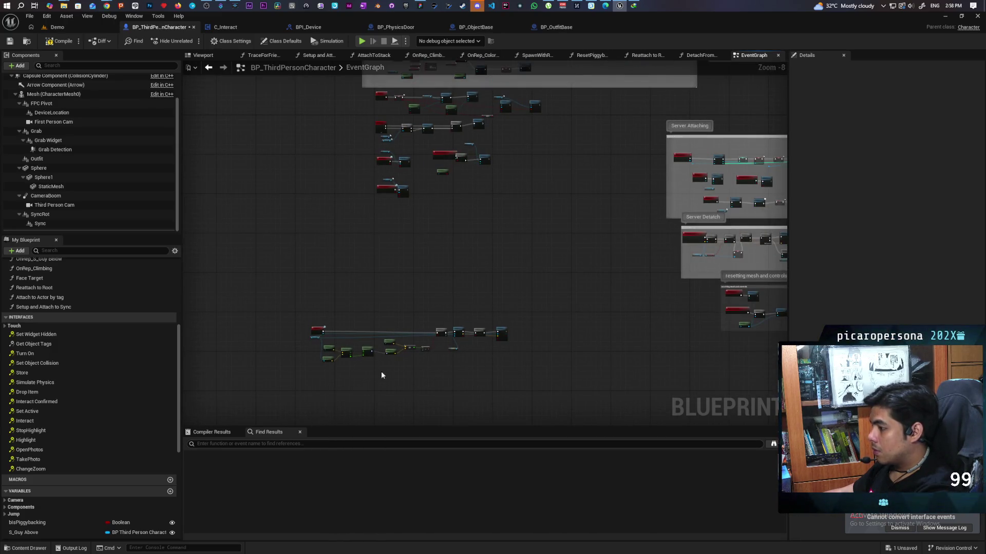
pyautogui.hotkey('ctrl', 'z')
pyautogui.hotkey('ctrl', 'z')
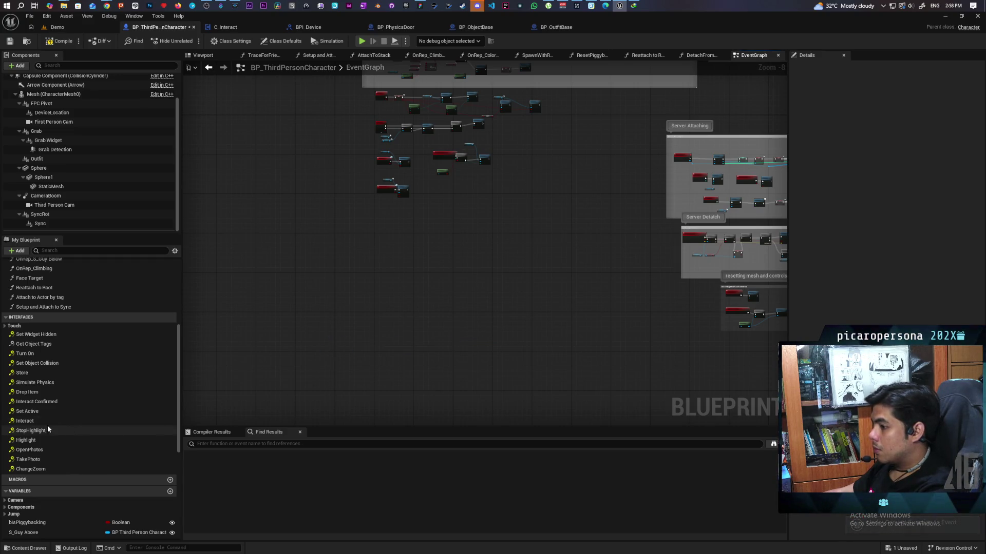
# - Refresh BP_PhysicsDoor's Interact return node to match the interface and save the door blueprint
pyautogui.doubleClick(46, 422)
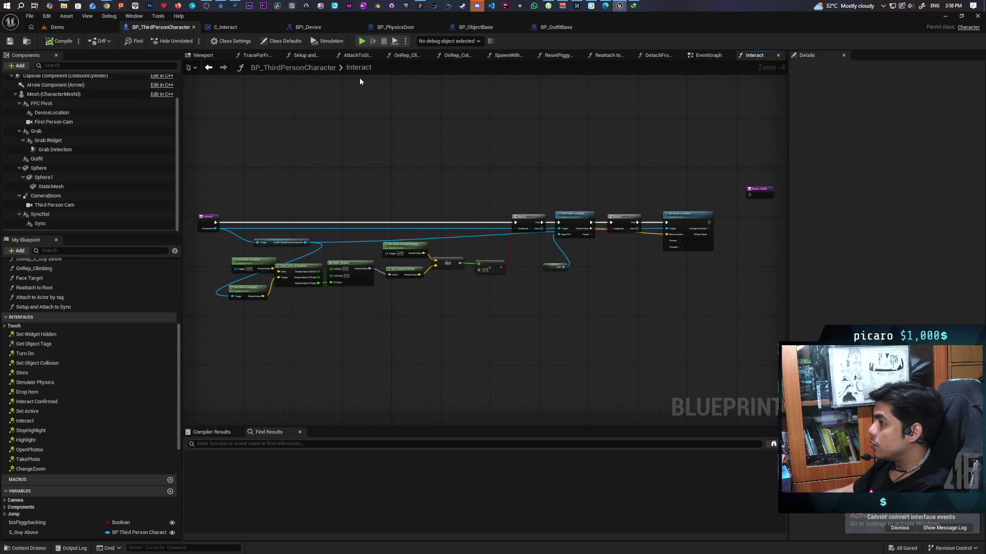
pyautogui.click(304, 26)
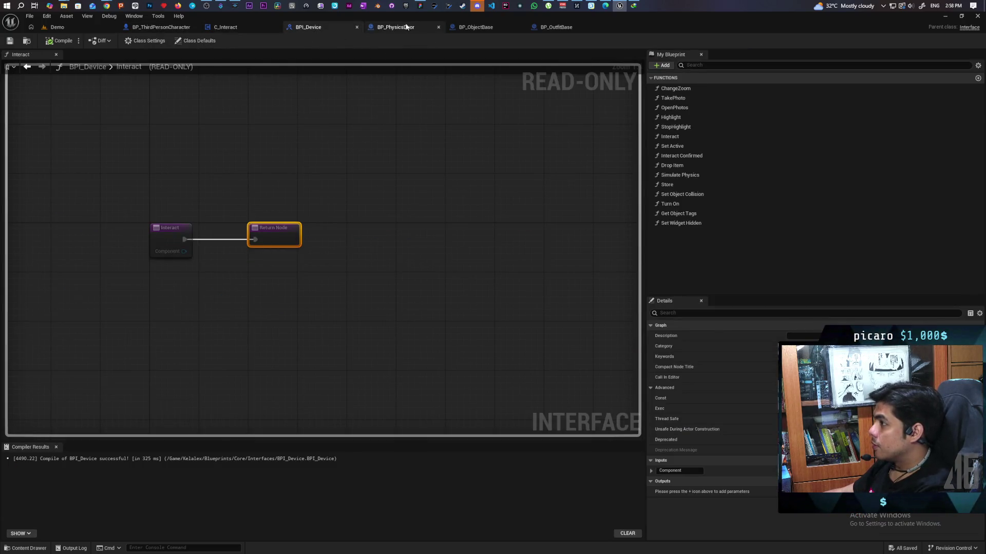
pyautogui.click(394, 27)
pyautogui.moveTo(770, 180); pyautogui.dragTo(337, 152)
pyautogui.scroll(3, 554, 151)
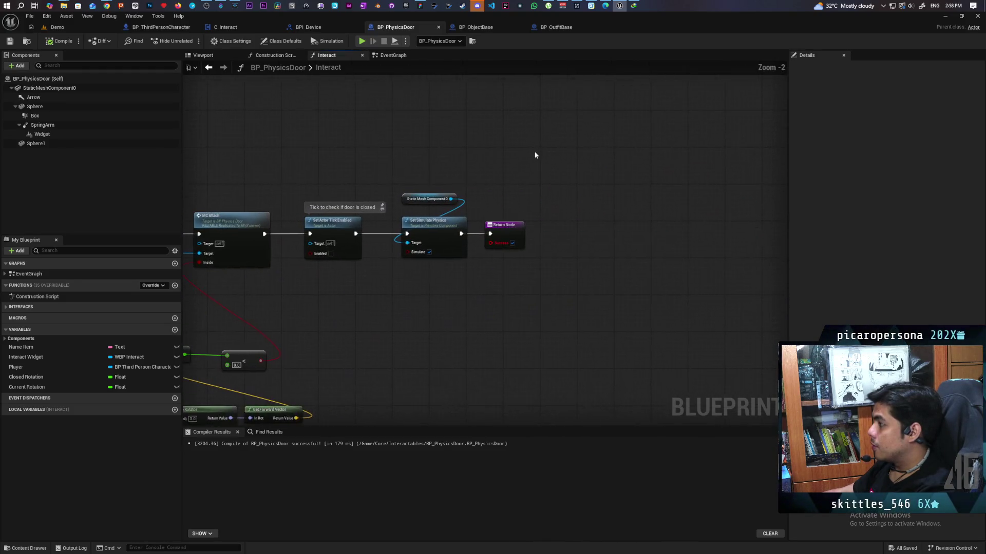
pyautogui.rightClick(513, 237)
pyautogui.click(554, 299)
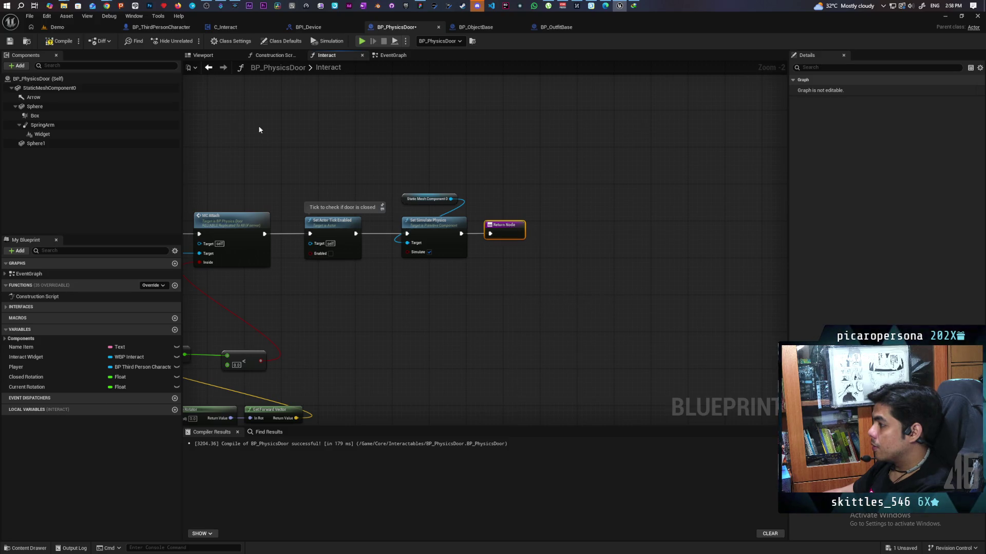
pyautogui.hotkey('ctrl', 's')
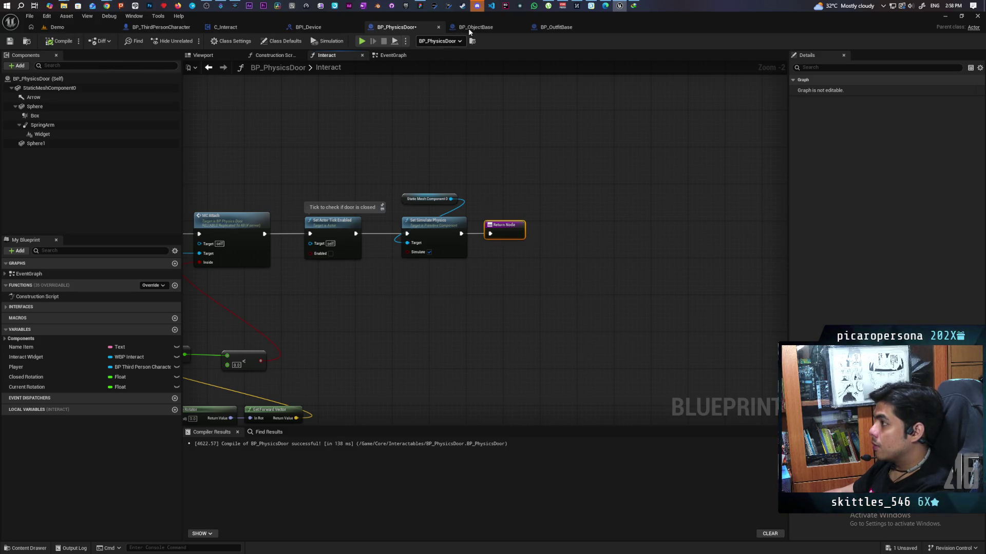
# - Refresh BP_ObjectBase's Interact return node and compile it
pyautogui.click(476, 27)
pyautogui.rightClick(537, 170)
pyautogui.click(573, 234)
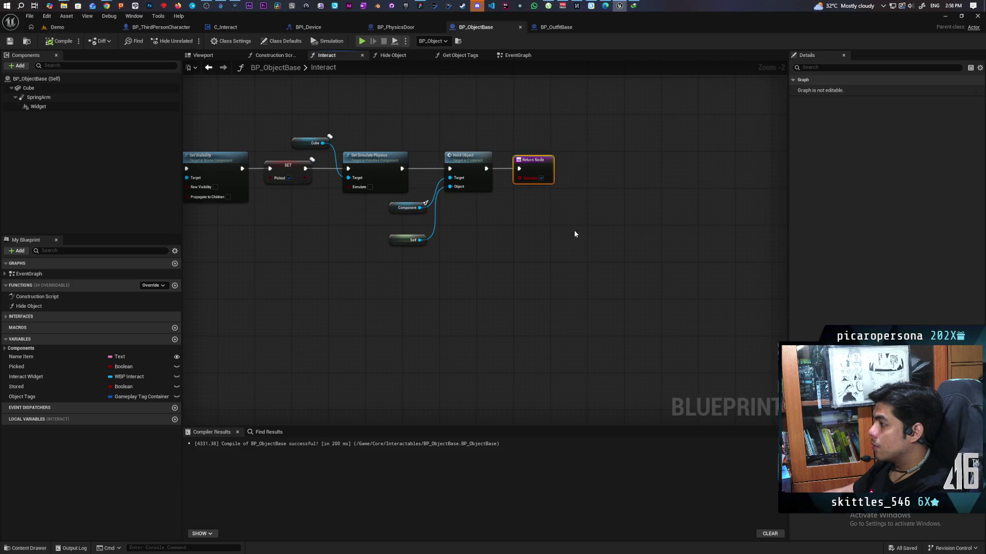
pyautogui.press('F7')
# - Refresh BP_OutfitBase's Interact return node and save all blueprints
pyautogui.click(555, 27)
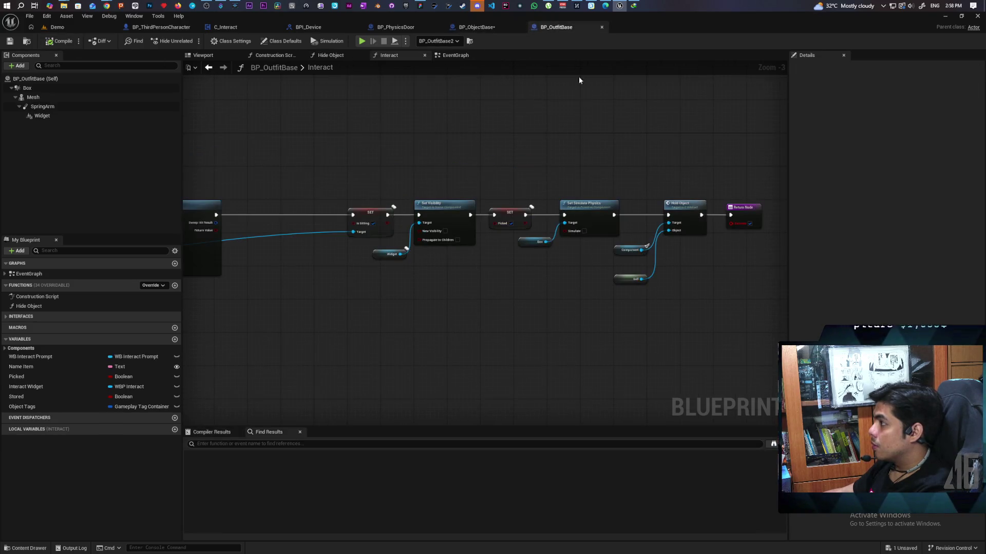
pyautogui.rightClick(744, 216)
pyautogui.click(770, 272)
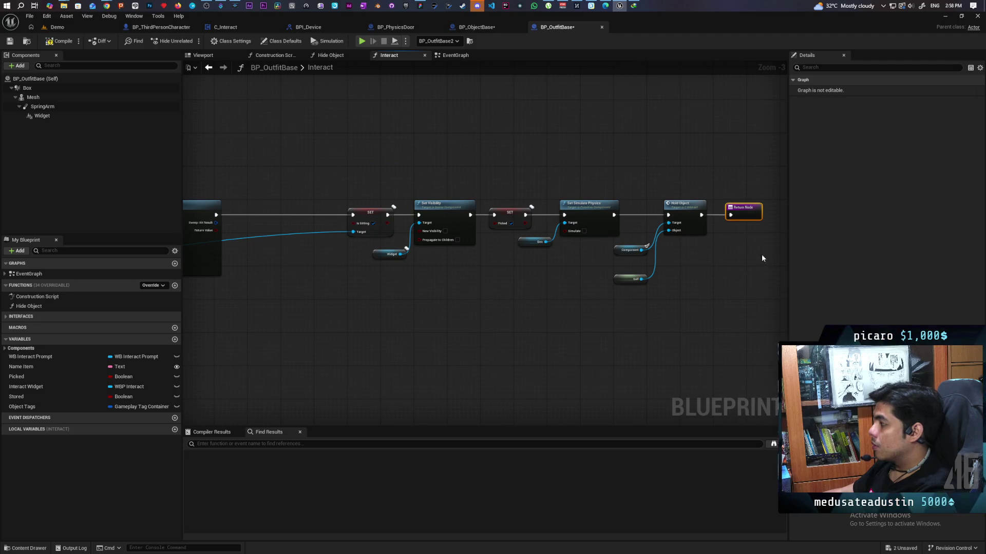
pyautogui.hotkey('ctrl', 'shift', 's')
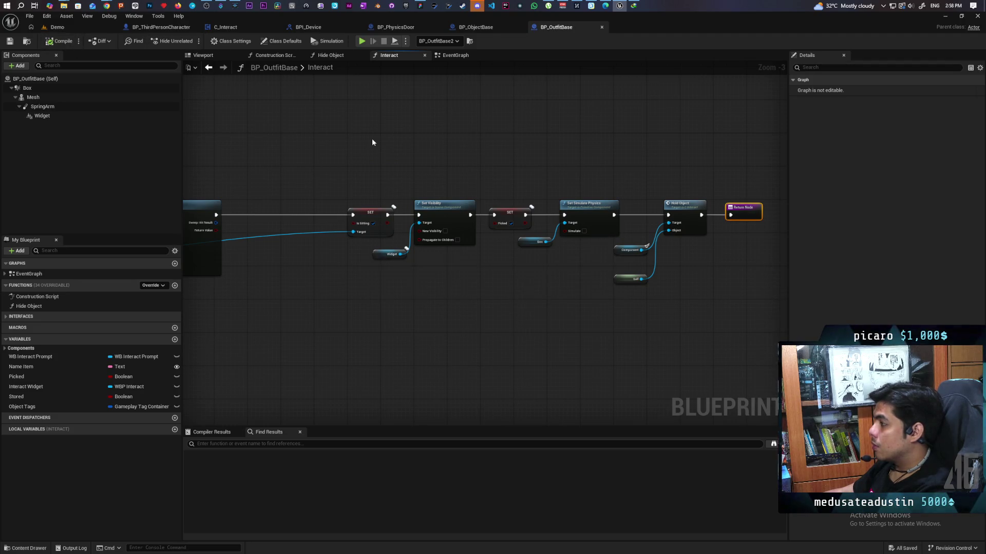
pyautogui.scroll(-3, 372, 139)
pyautogui.scroll(3, 484, 173)
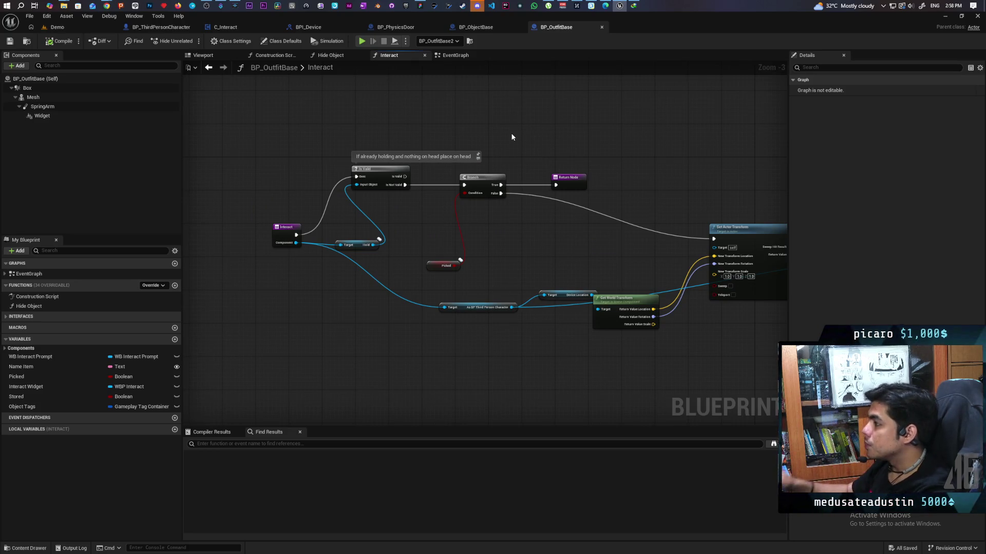
pyautogui.click(75, 27)
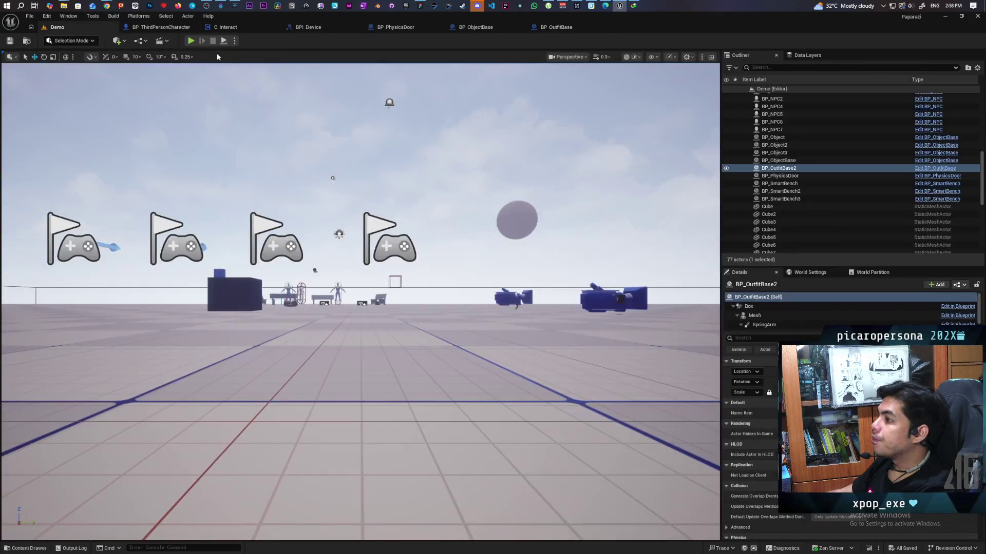
# - Start the three-client play session and put the hat on the character
pyautogui.hotkey('alt', 'p')
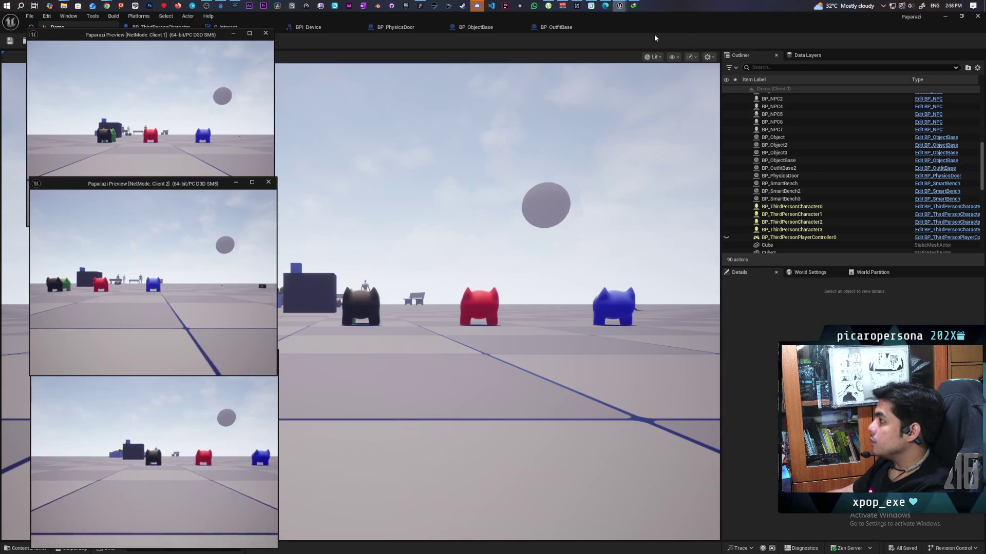
pyautogui.moveTo(654, 34)
pyautogui.mouseDown()
pyautogui.moveTo(717, 54)
pyautogui.moveTo(657, 48)
pyautogui.mouseUp()
pyautogui.click(436, 246)
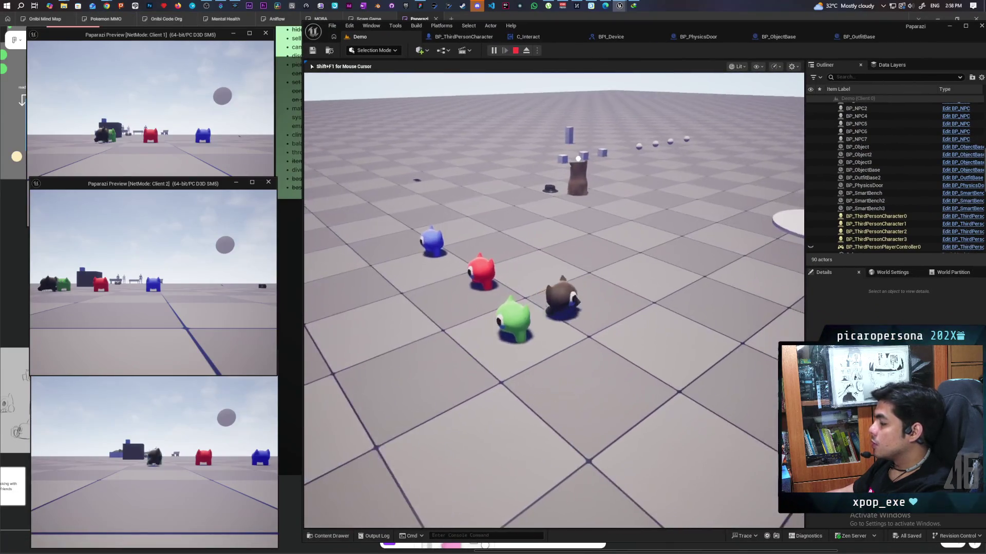
pyautogui.press('w')
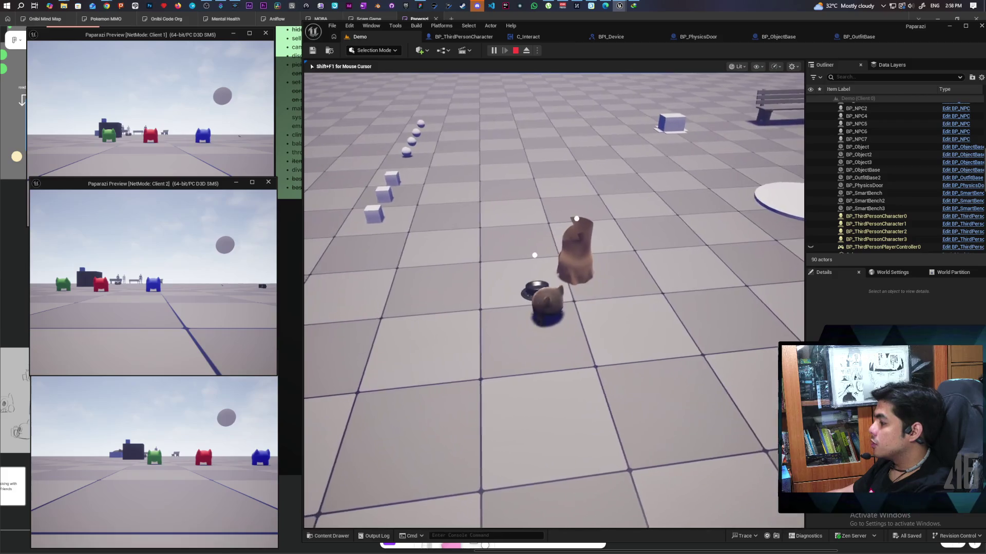
pyautogui.press('w')
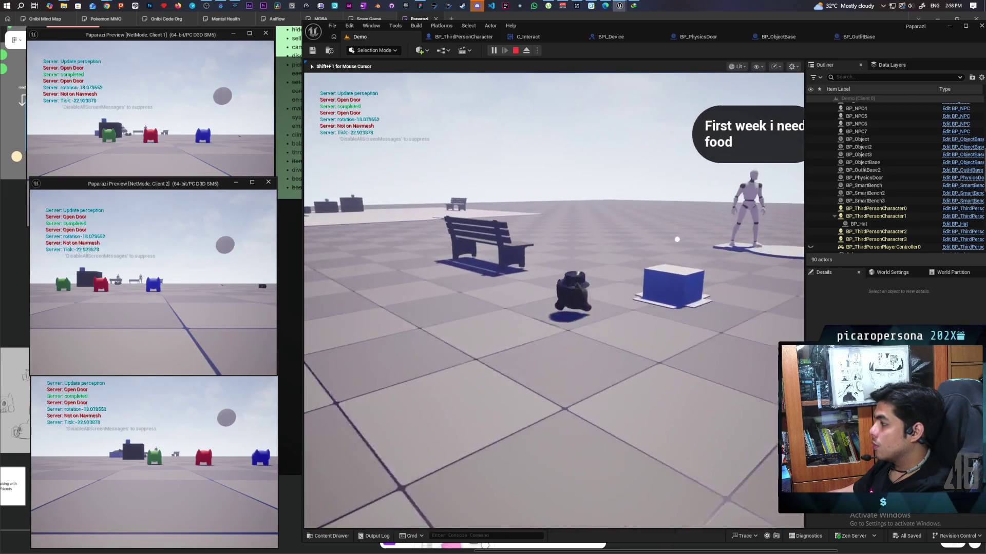
# - Pick up the blue cardboard box, carry it, then drop it
pyautogui.press('w')
pyautogui.press('e')
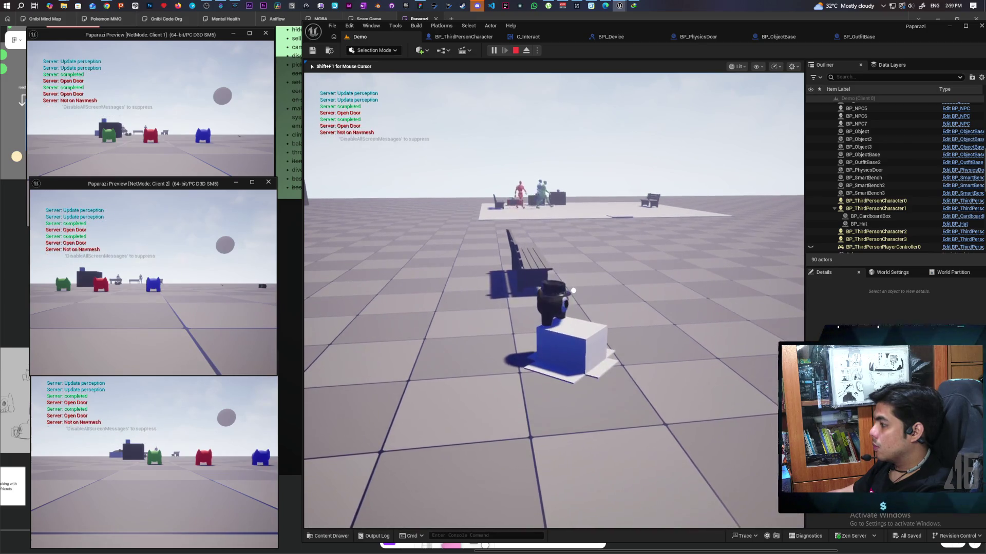
pyautogui.press('e')
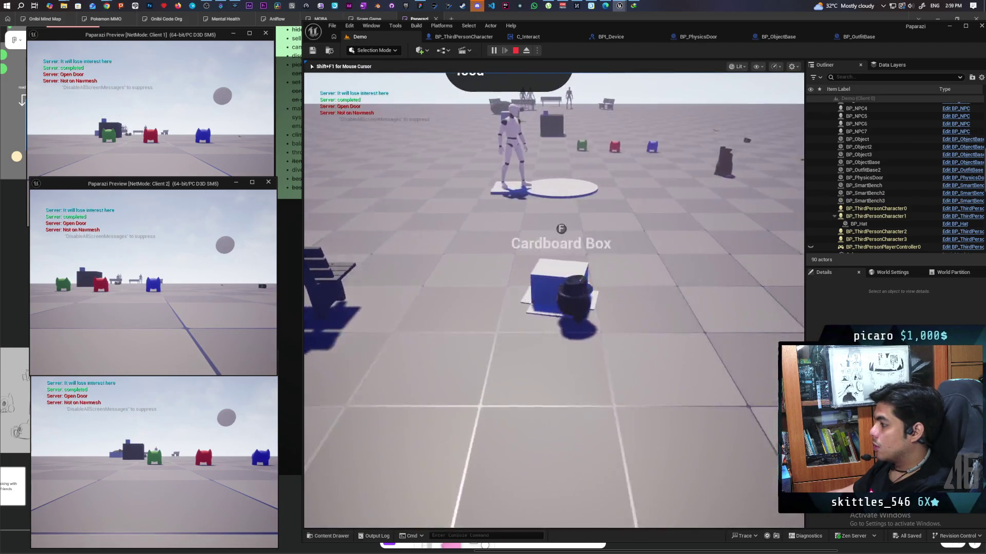
pyautogui.press('w')
# - Put on the brown outfit, then walk and dive while wearing it
pyautogui.press('w')
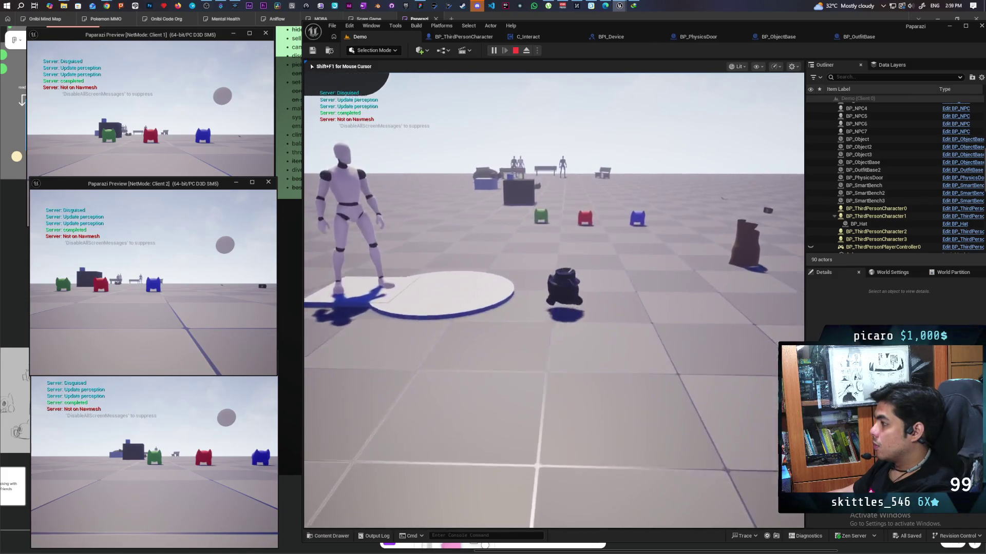
pyautogui.press('e')
pyautogui.press('w')
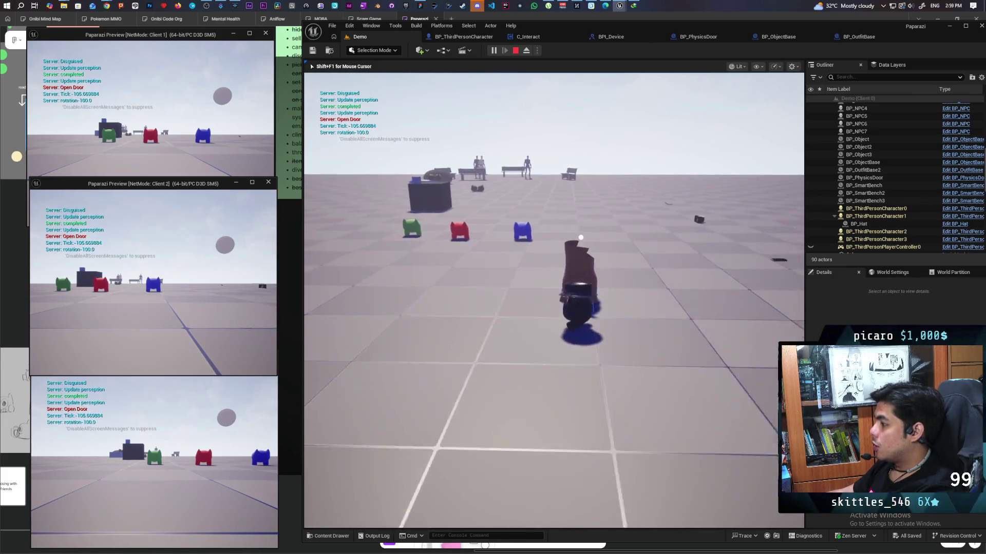
pyautogui.press('f')
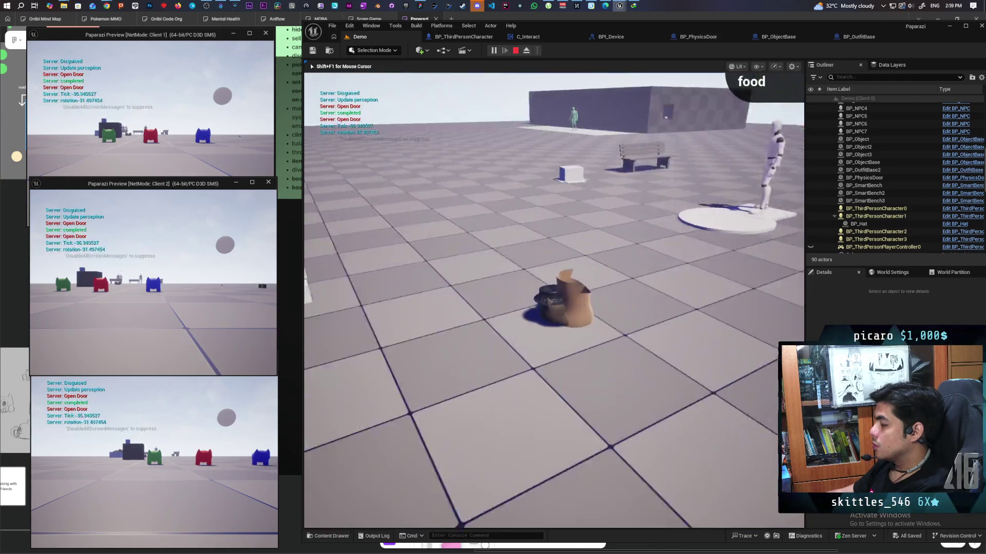
pyautogui.press('s')
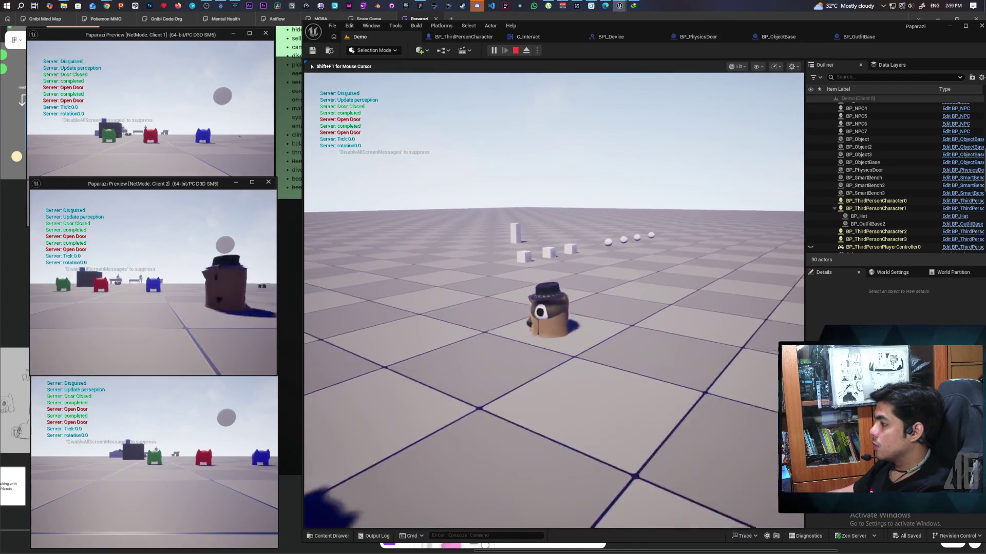
pyautogui.press('w')
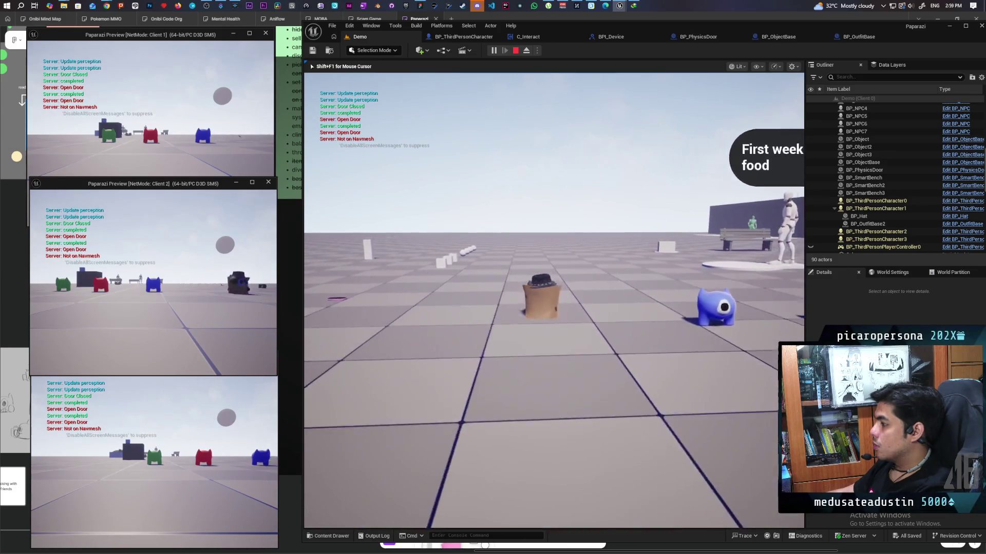
pyautogui.press('space')
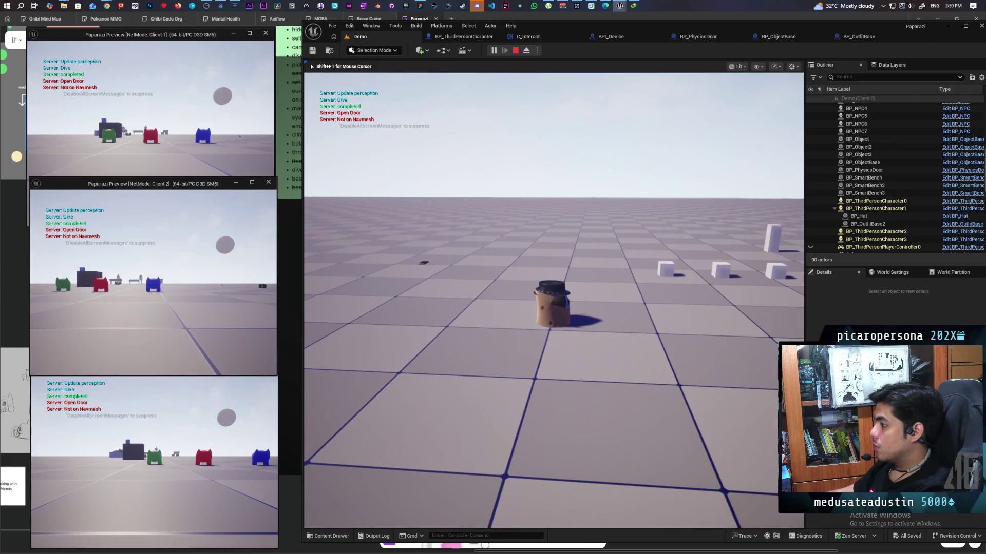
# - Walk toward the cubes, then take off and drop the brown outfit
pyautogui.press('w')
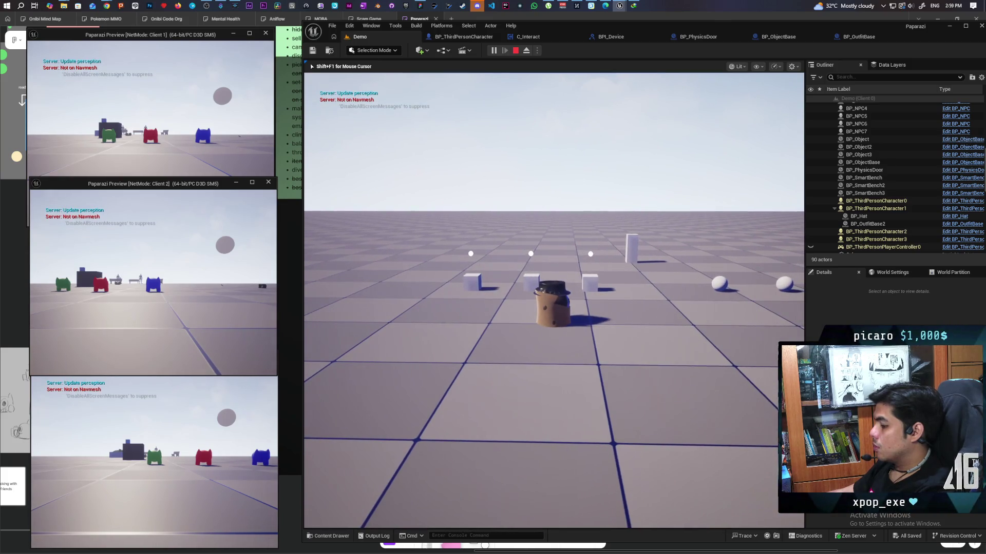
pyautogui.press('s')
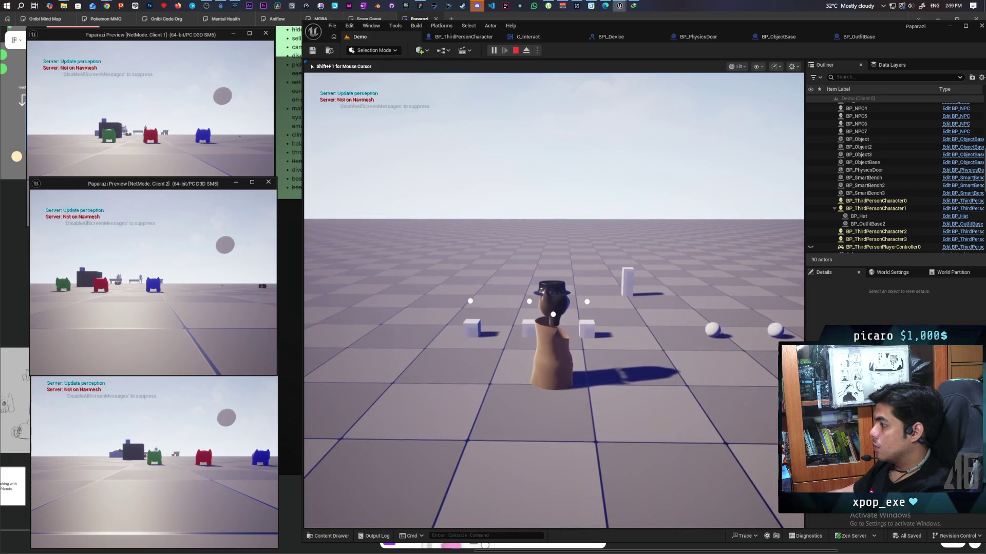
pyautogui.press('e')
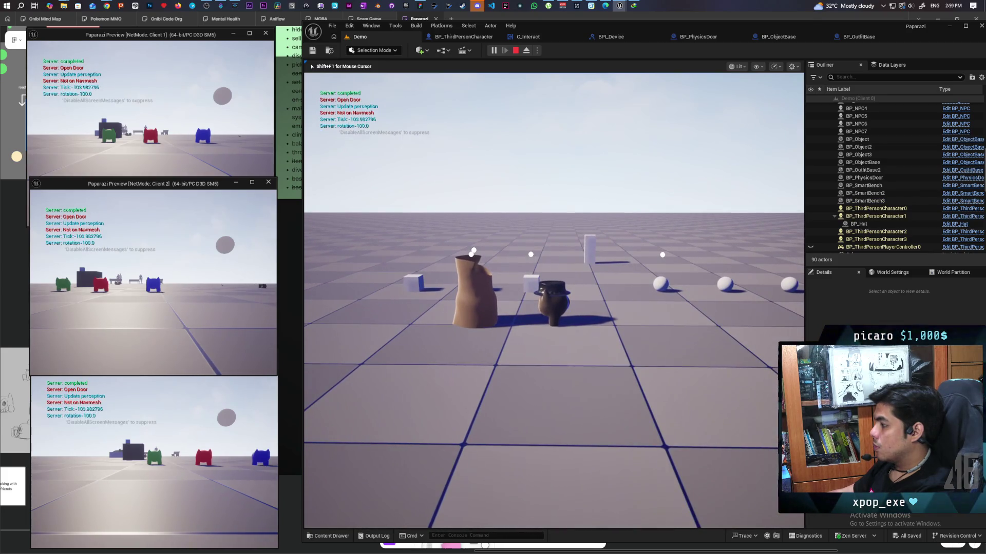
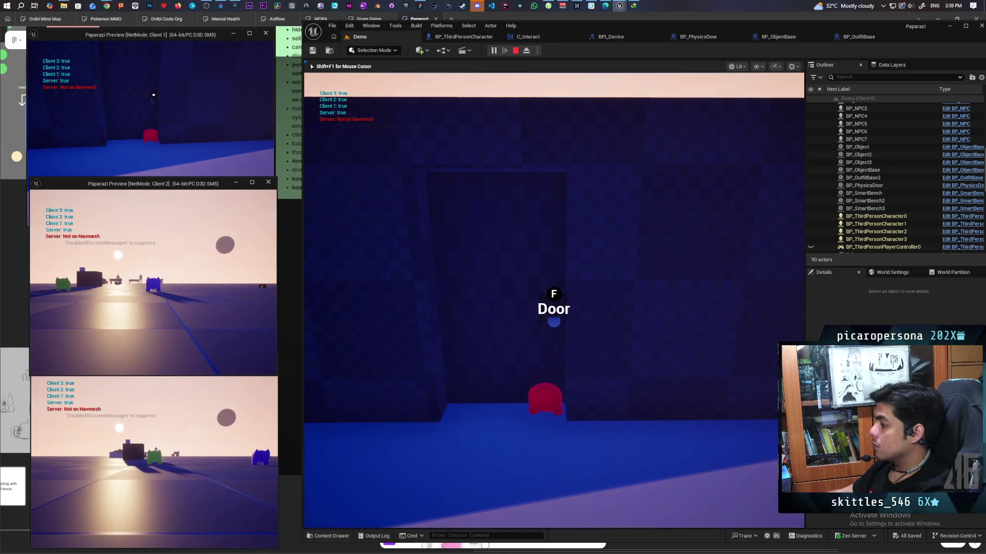
# - On Client 1, open the door, walk through it and close it again
pyautogui.hotkey('alt', 'Tab')
pyautogui.click(166, 133)
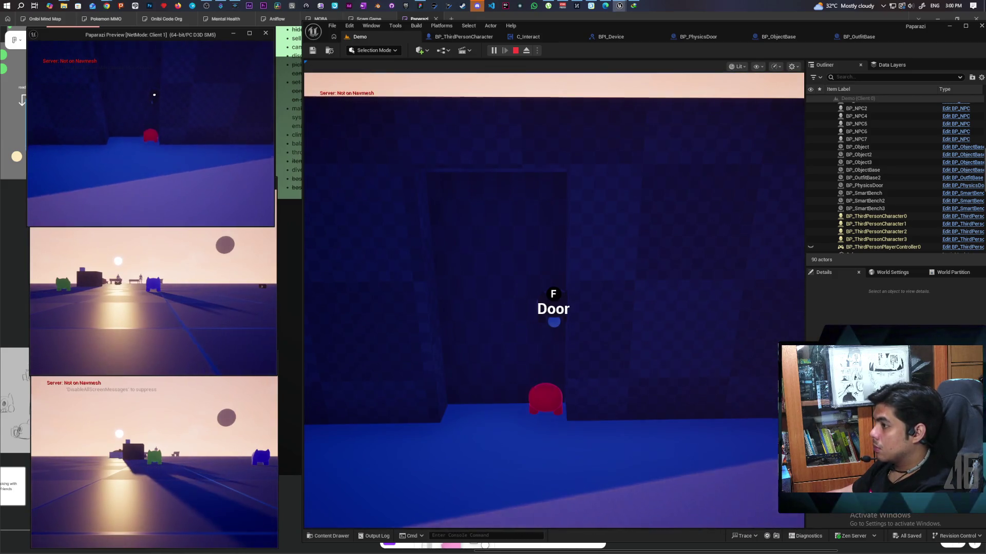
pyautogui.press('f')
pyautogui.press('w')
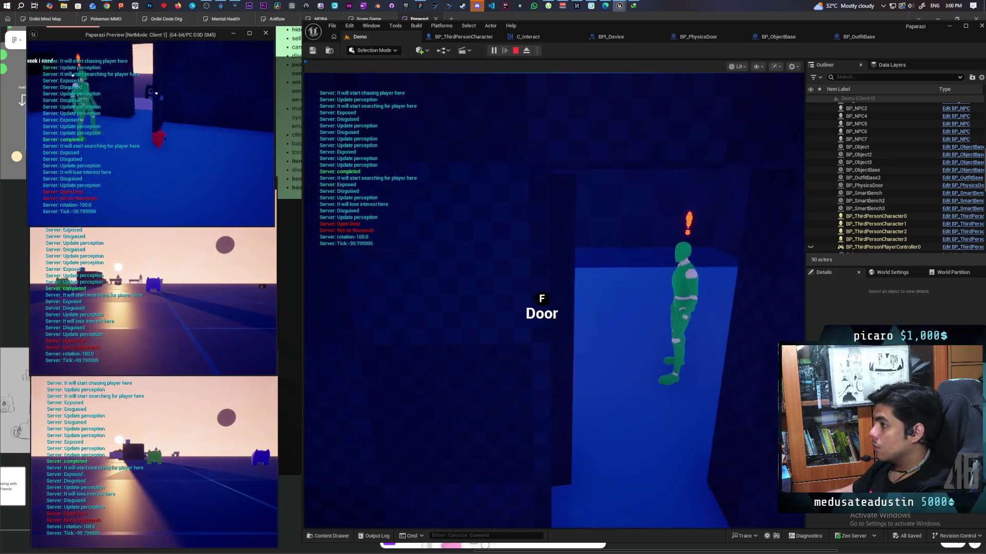
pyautogui.press('f')
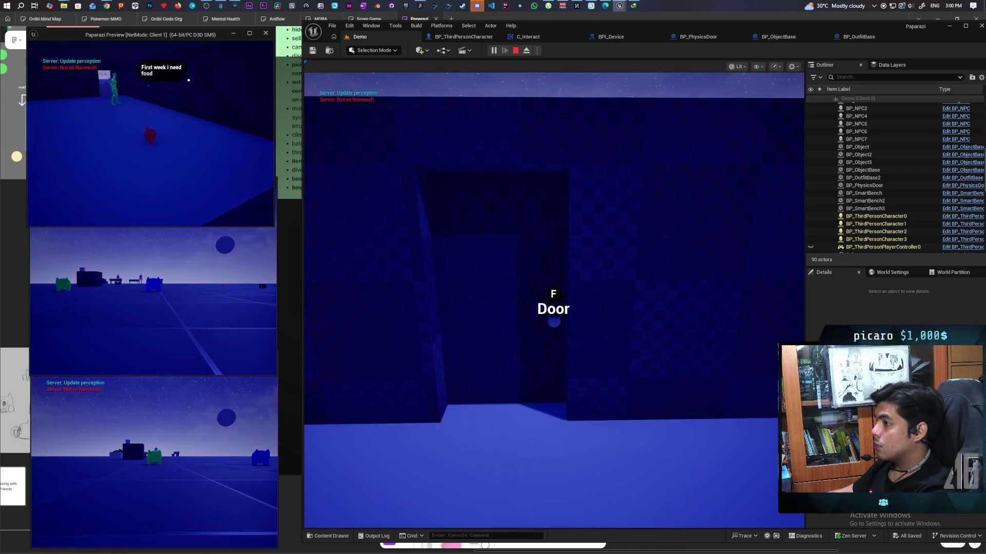
# - Reopen the door, walk into the dark room, close it behind you, and stop the play session
pyautogui.press('f')
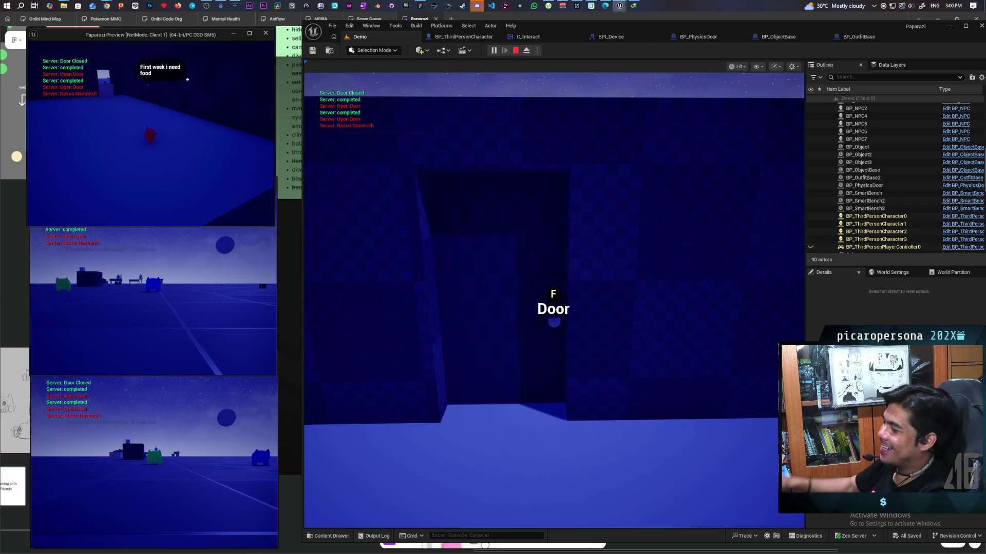
pyautogui.press('e')
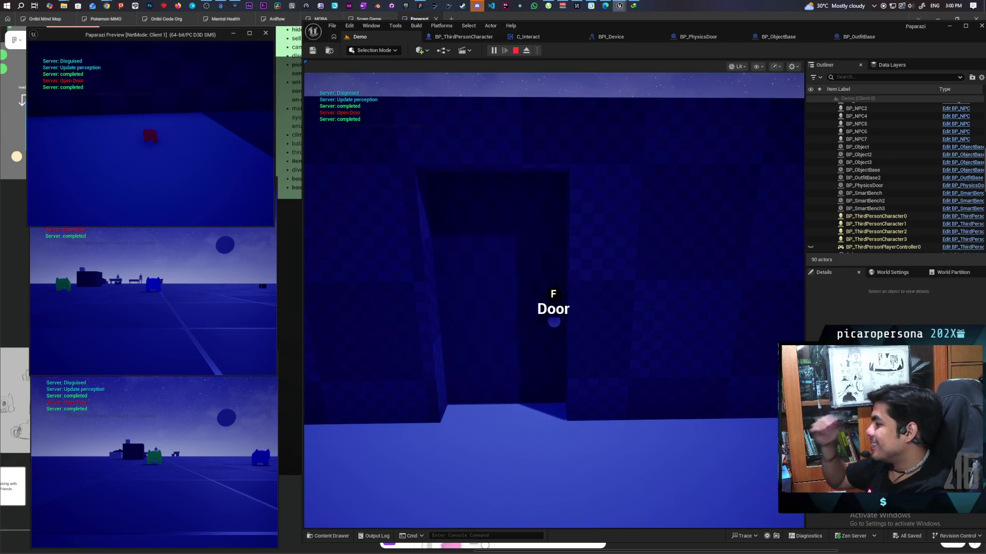
pyautogui.press('w')
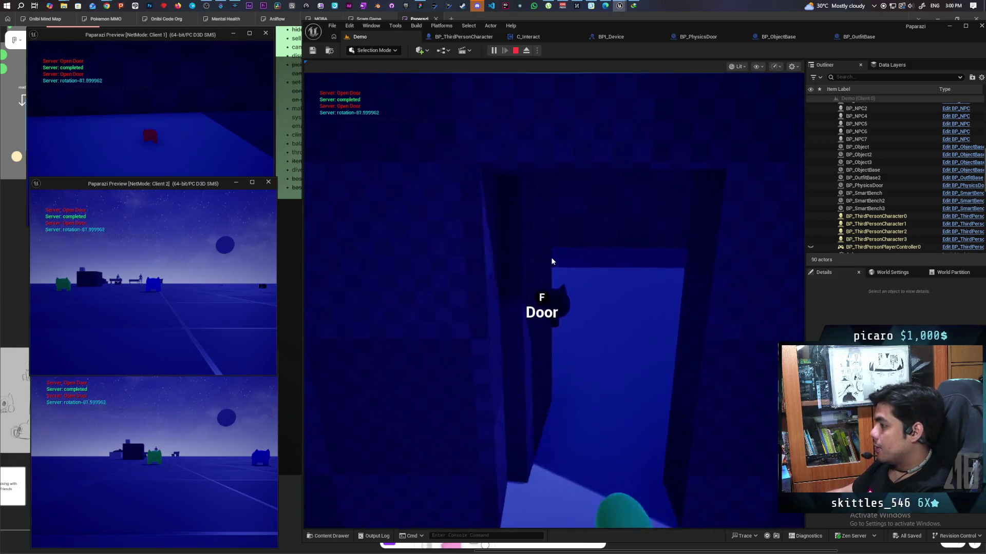
pyautogui.press('w')
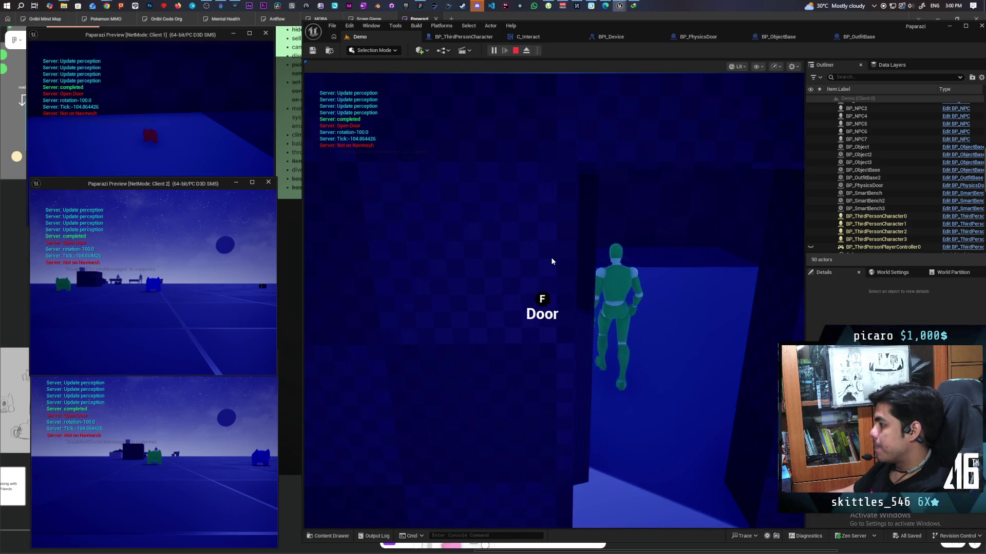
pyautogui.press('f')
pyautogui.click(552, 258)
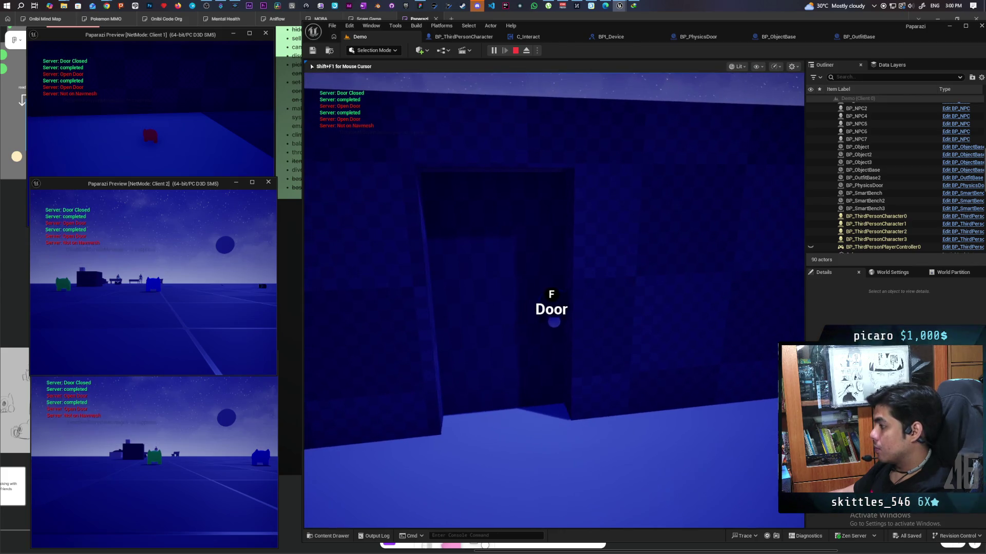
pyautogui.press('s')
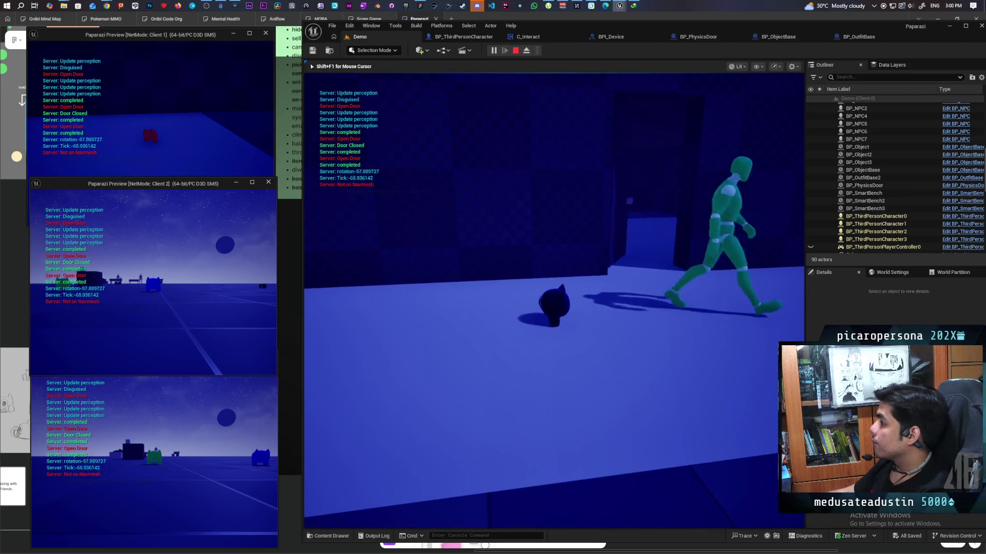
pyautogui.hotkey('shift', 'F1')
pyautogui.press('Escape')
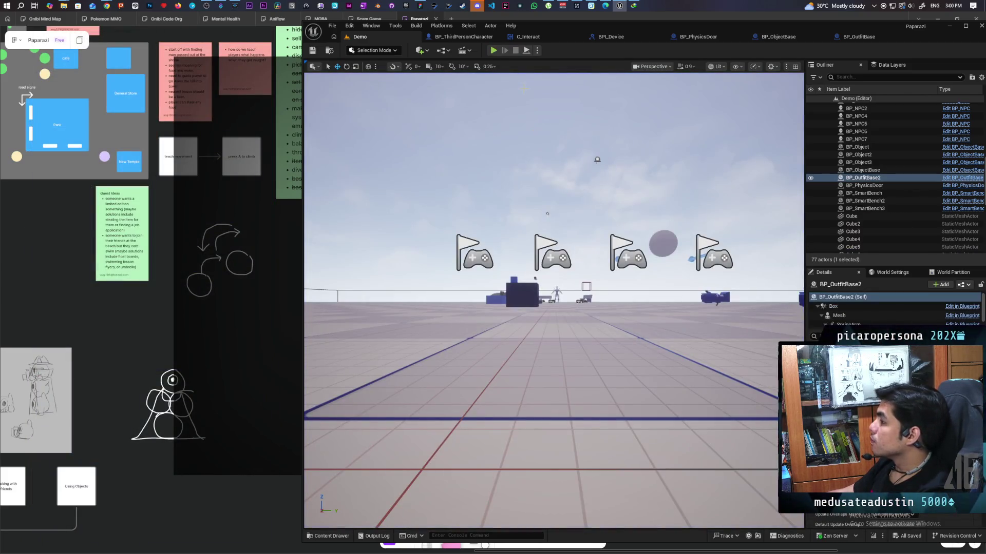
# - Shift the Is Valid node in the Interact comment group of C_Interact further left
pyautogui.scroll(-3, 539, 242)
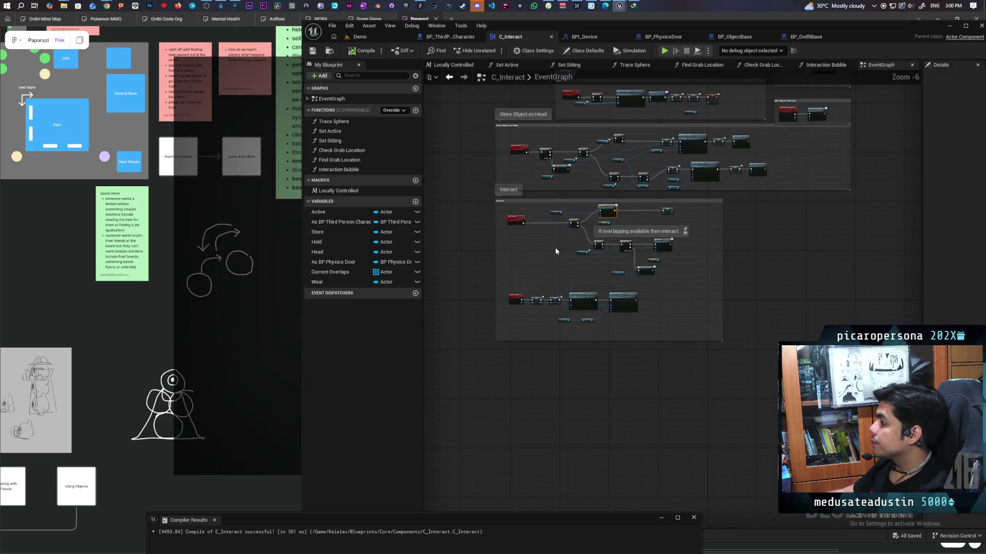
pyautogui.scroll(4, 555, 252)
pyautogui.scroll(2, 531, 283)
pyautogui.scroll(-2, 529, 284)
pyautogui.moveTo(527, 284); pyautogui.dragTo(613, 279)
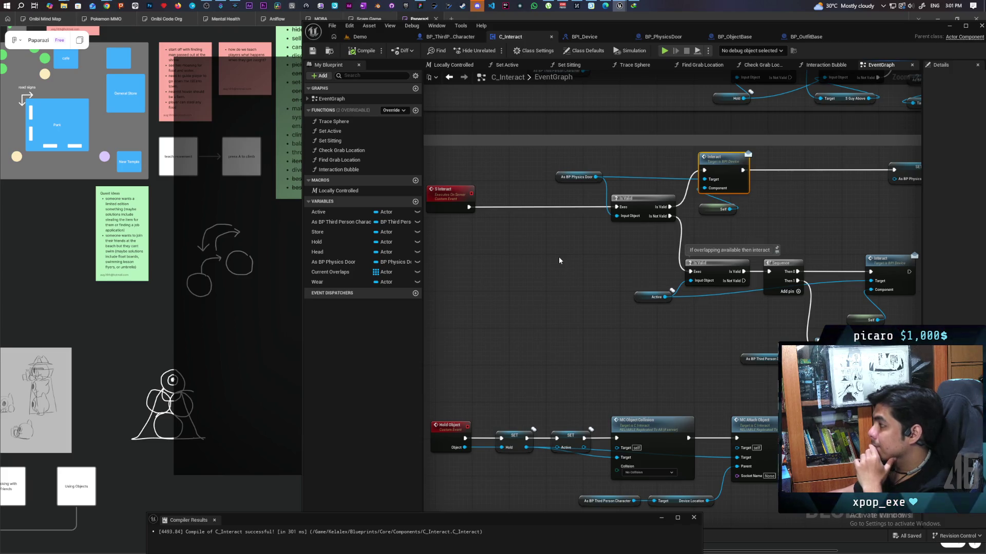
pyautogui.scroll(1, 558, 256)
pyautogui.moveTo(558, 257); pyautogui.dragTo(531, 327)
pyautogui.scroll(1, 534, 324)
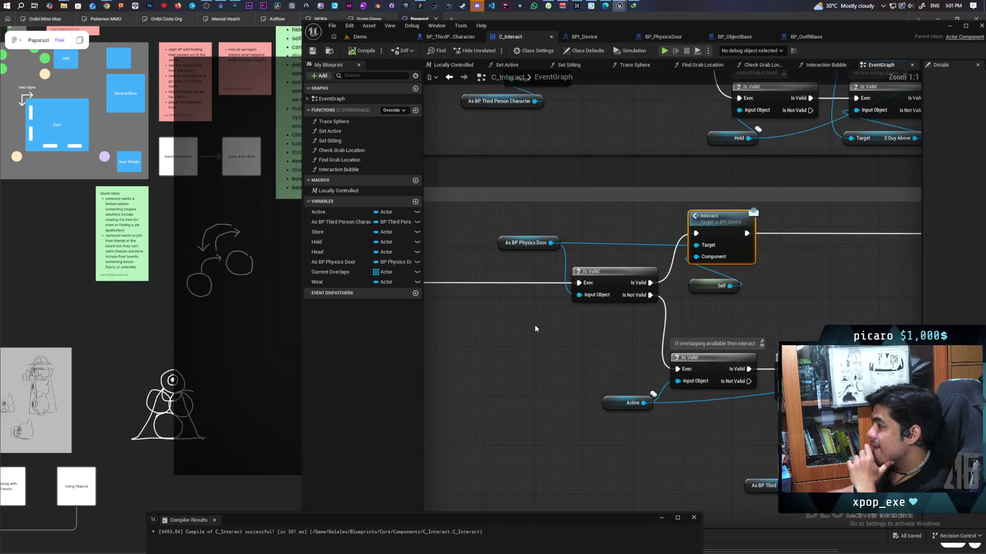
pyautogui.scroll(-2, 534, 325)
pyautogui.moveTo(676, 296)
pyautogui.mouseDown()
pyautogui.moveTo(630, 296)
pyautogui.moveTo(602, 269)
pyautogui.moveTo(564, 343)
pyautogui.moveTo(614, 348)
pyautogui.moveTo(567, 340)
pyautogui.mouseUp()
pyautogui.click(622, 278)
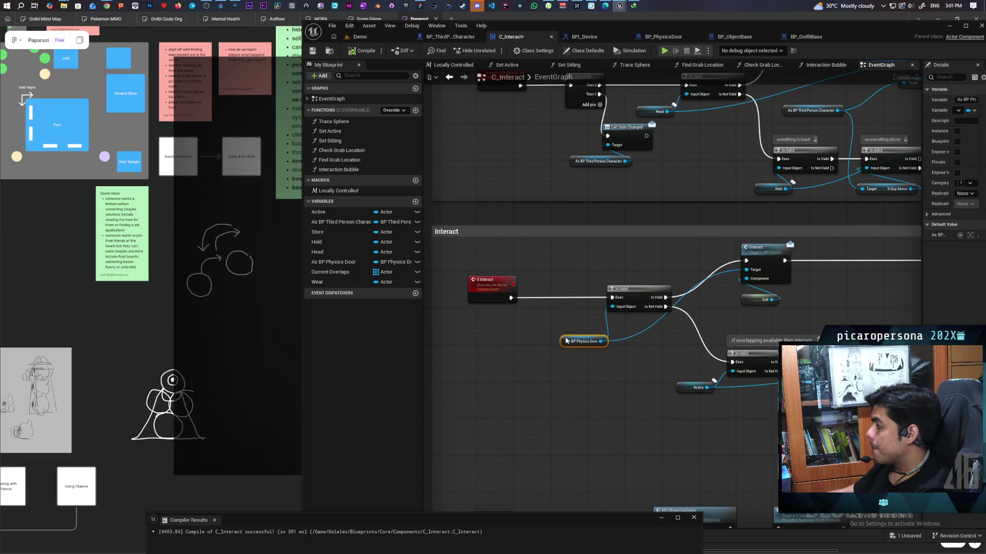
pyautogui.click(620, 290)
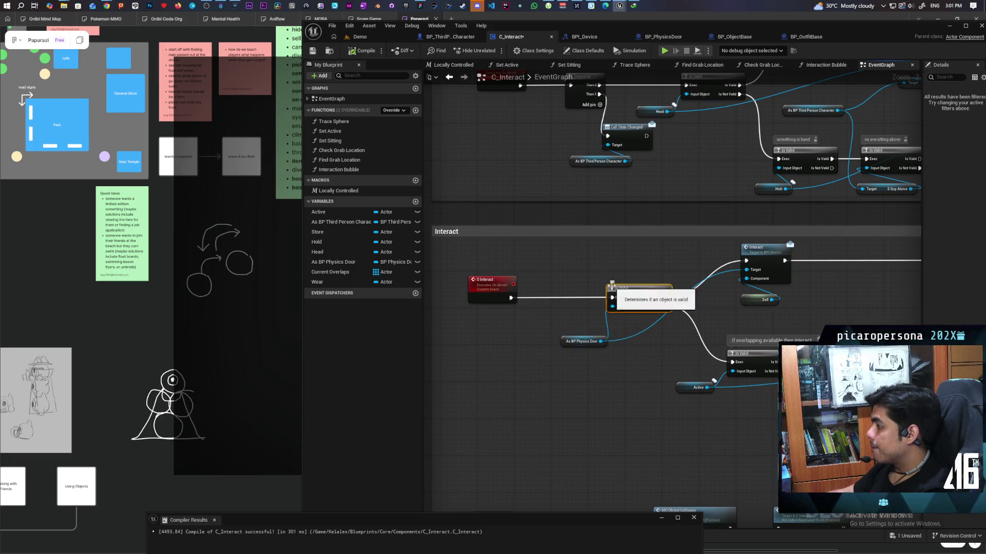
# - Comment the Is Valid node: no way yet to detect a player wanting to detach from the door
pyautogui.write("for now we don't have a way to tell i")
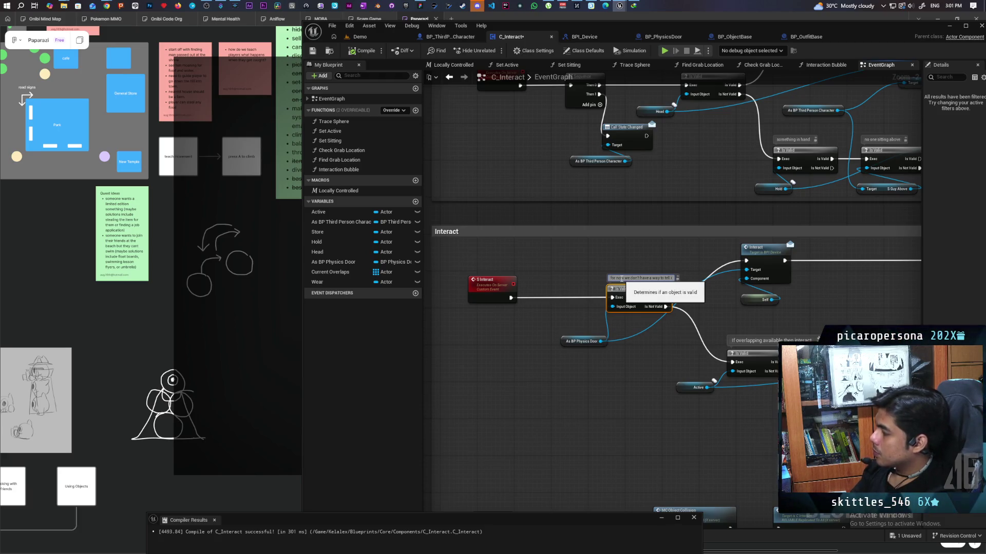
pyautogui.press('BackSpace')
pyautogui.write('when player')
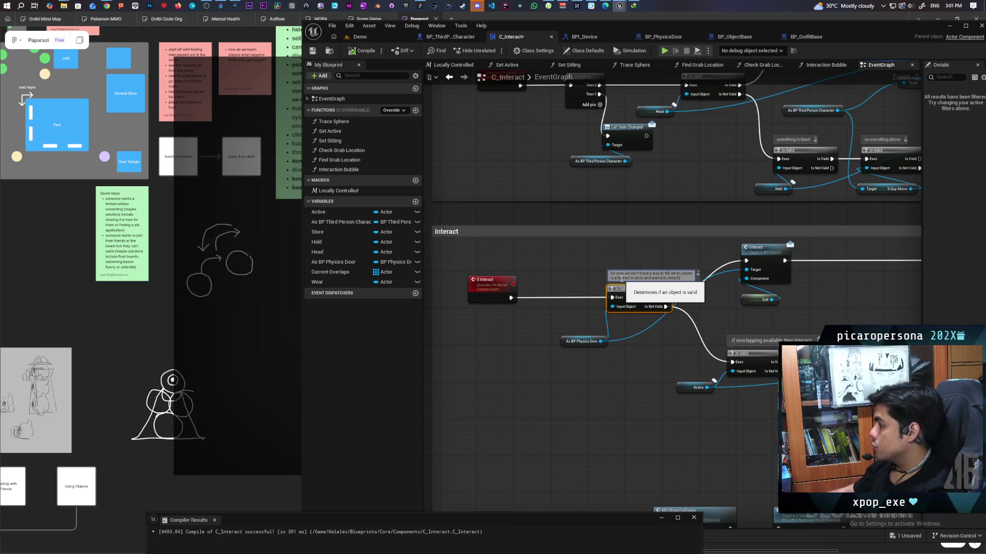
# - Finish the Is Valid node comment and save the C_Interact blueprint
pyautogui.click(579, 257)
pyautogui.moveTo(579, 257); pyautogui.dragTo(434, 241)
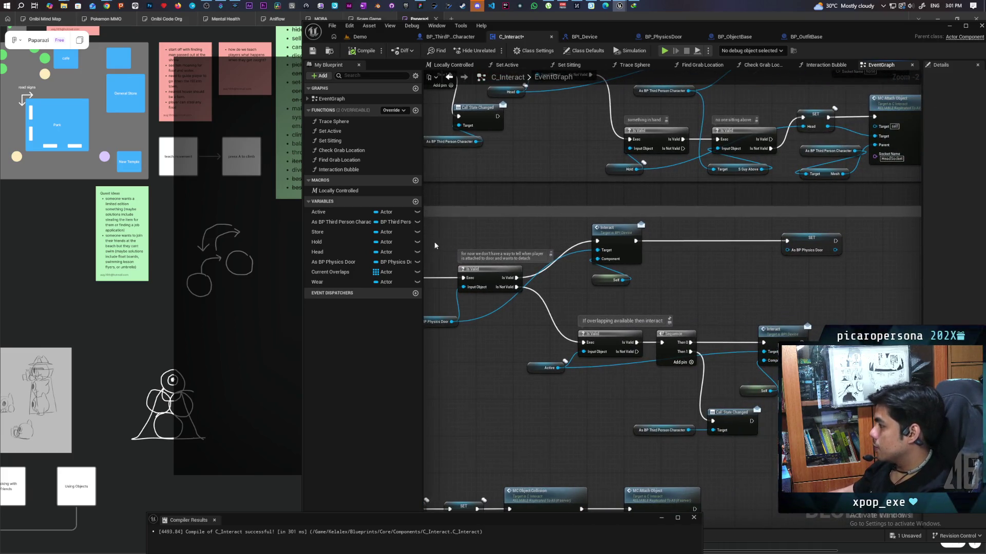
pyautogui.moveTo(552, 397)
pyautogui.mouseDown()
pyautogui.moveTo(567, 413)
pyautogui.moveTo(543, 405)
pyautogui.moveTo(547, 423)
pyautogui.mouseUp()
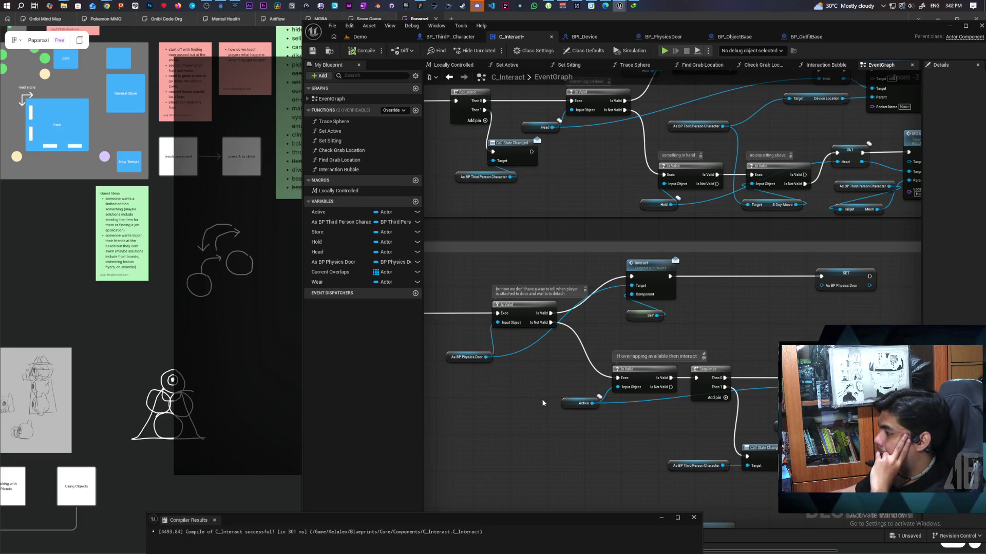
pyautogui.scroll(-2, 542, 403)
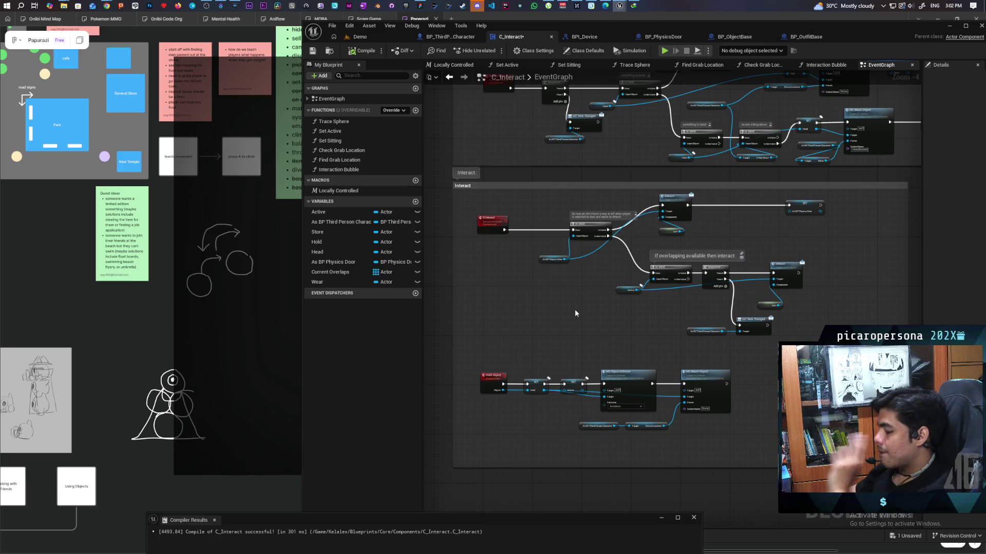
pyautogui.hotkey('ctrl', 's')
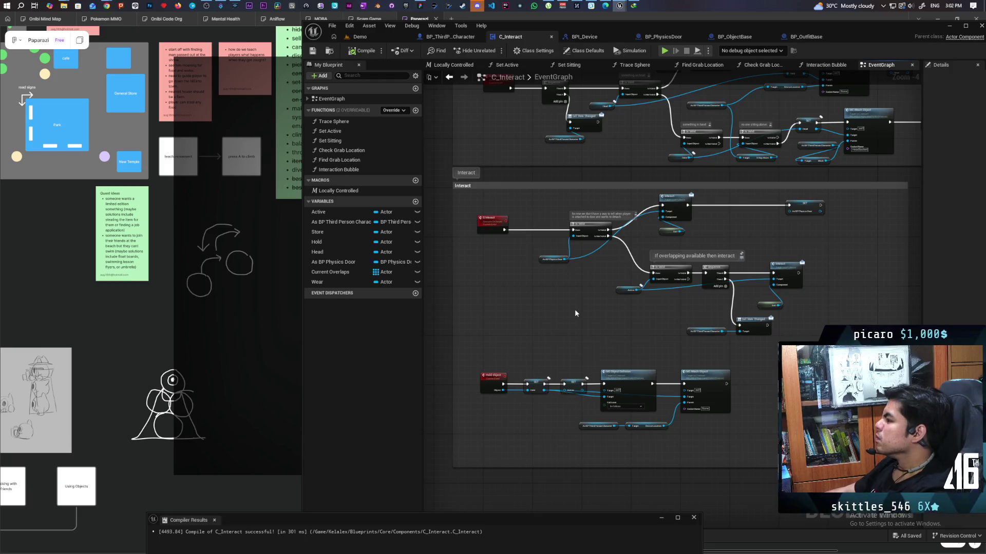
# - Widen the comment bubble so the note fits and bring up GitHub Desktop's 9 pending changes
pyautogui.scroll(-8, 574, 309)
pyautogui.scroll(12, 546, 339)
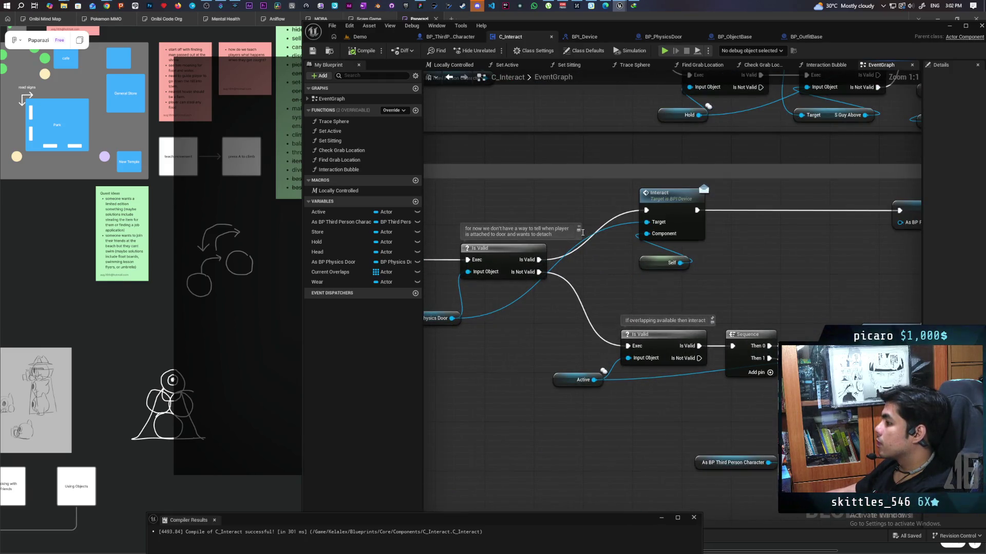
pyautogui.moveTo(578, 226)
pyautogui.mouseDown()
pyautogui.moveTo(670, 236)
pyautogui.moveTo(648, 237)
pyautogui.mouseUp()
pyautogui.scroll(-5, 592, 315)
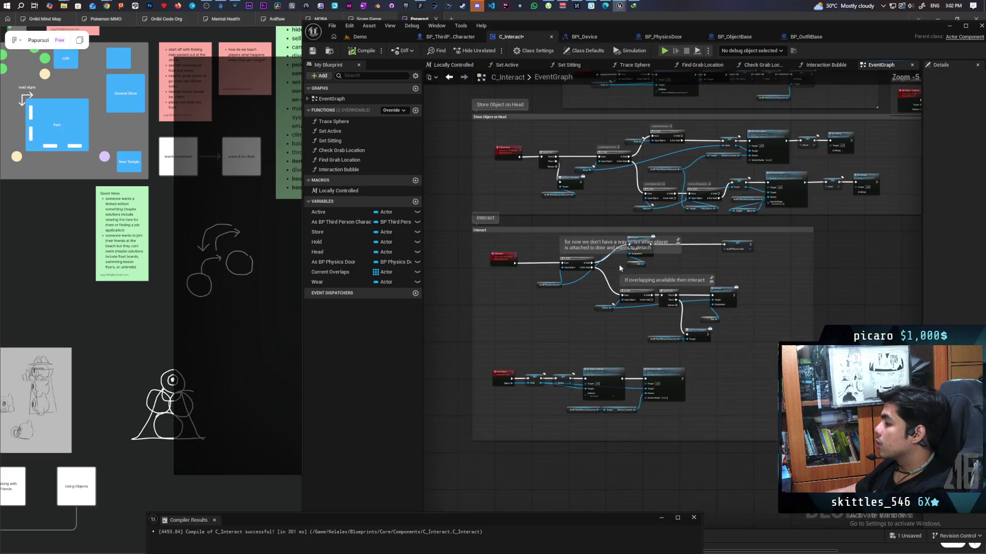
pyautogui.scroll(-3, 592, 317)
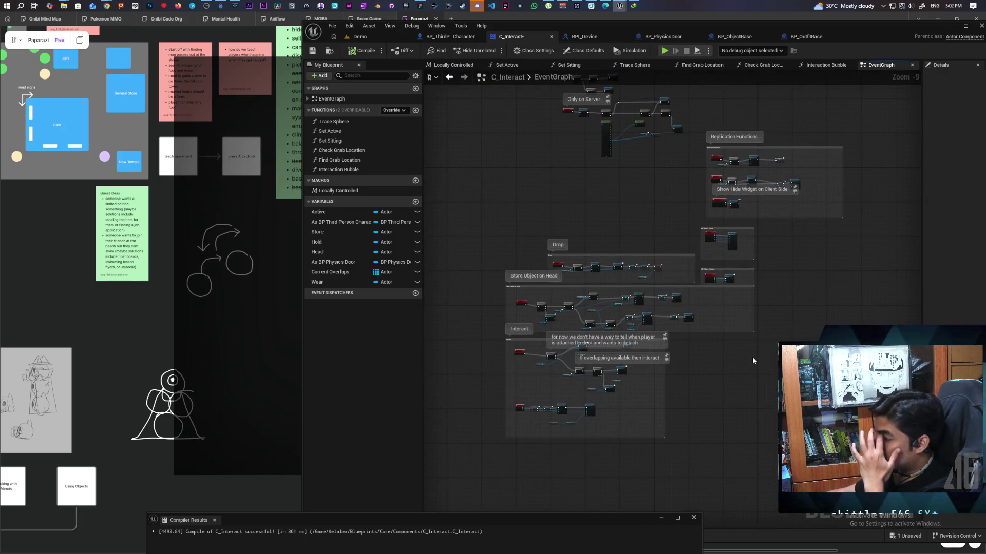
pyautogui.moveTo(753, 318)
pyautogui.mouseDown()
pyautogui.moveTo(750, 441)
pyautogui.moveTo(763, 244)
pyautogui.moveTo(809, 252)
pyautogui.mouseUp()
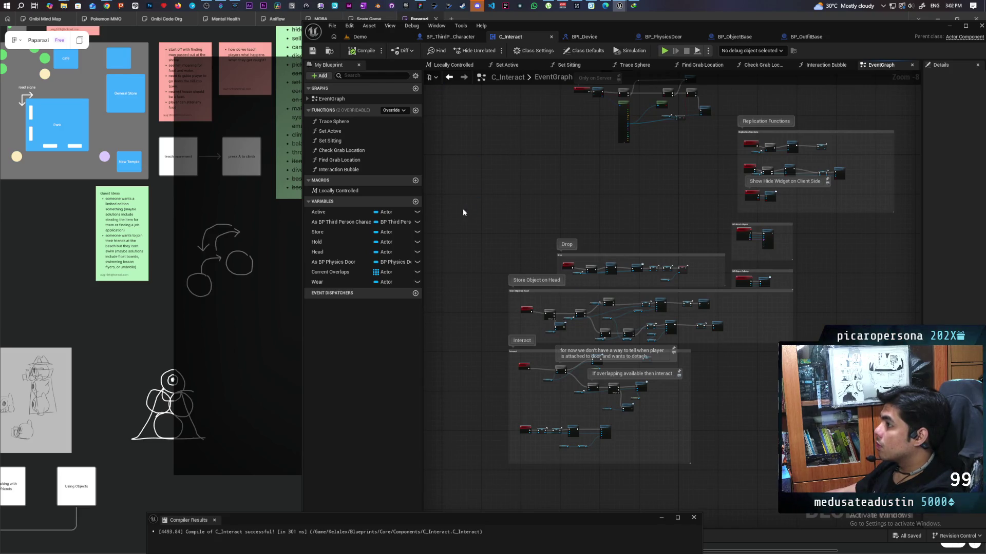
pyautogui.hotkey('alt', 'Tab')
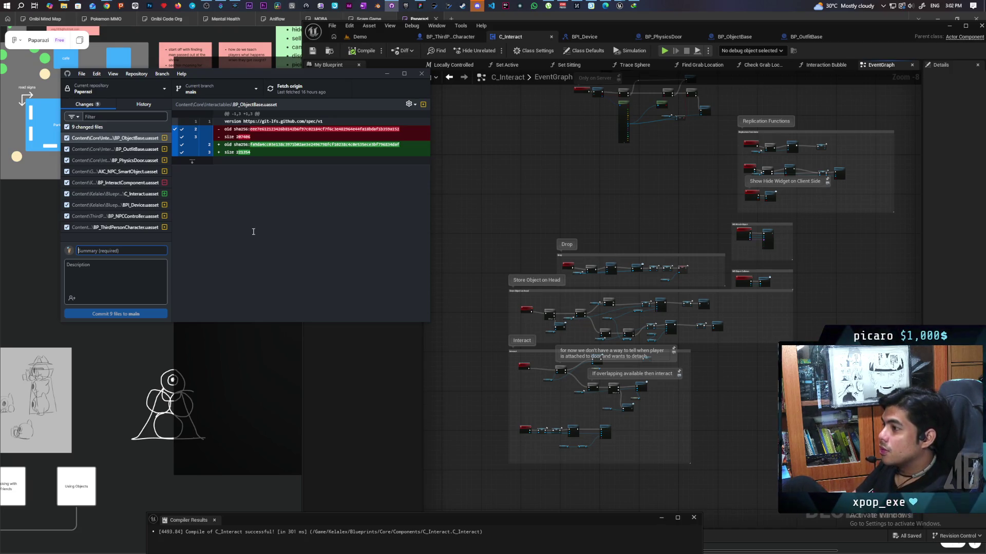
# - Commit the 9 files to main as 'refactored interact' and push to origin
pyautogui.write('refa')
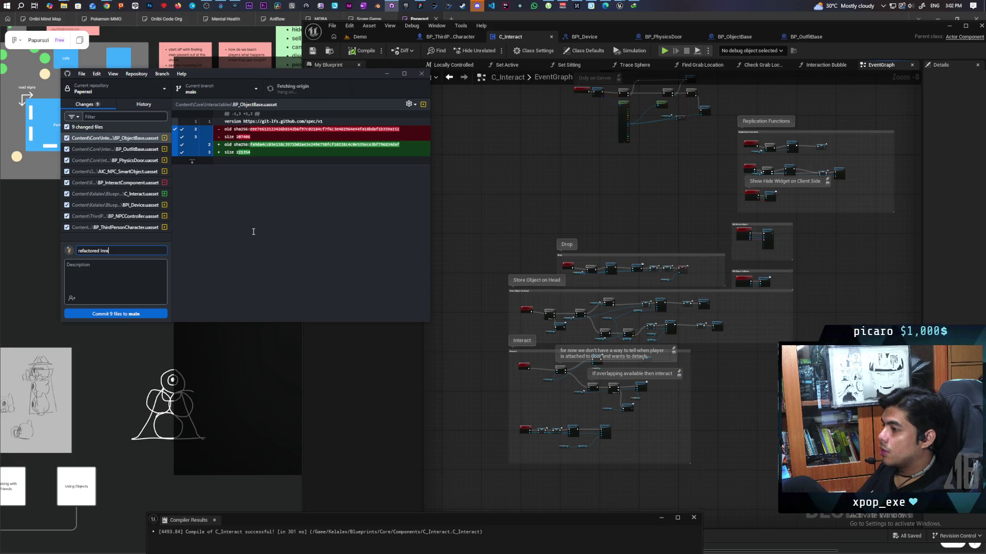
pyautogui.write('ct')
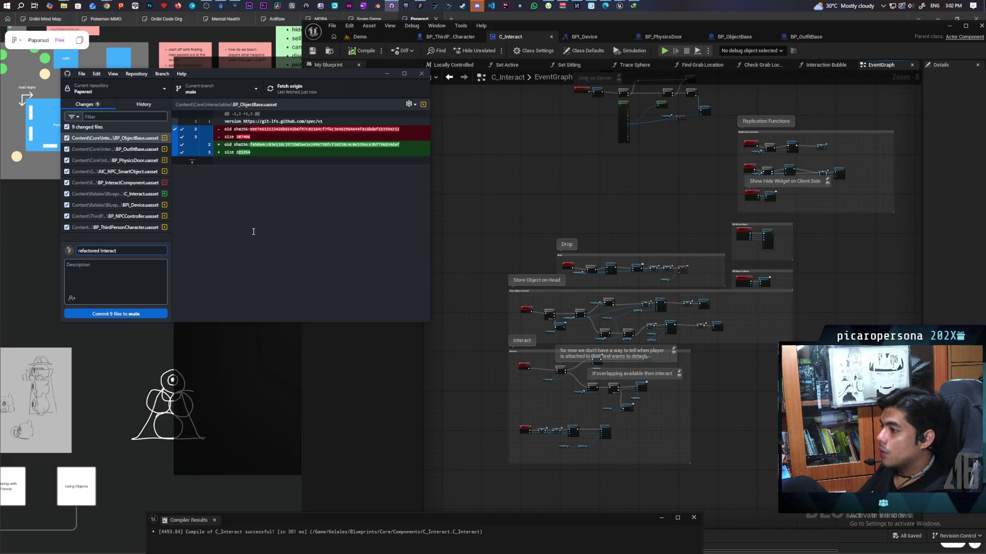
pyautogui.click(155, 312)
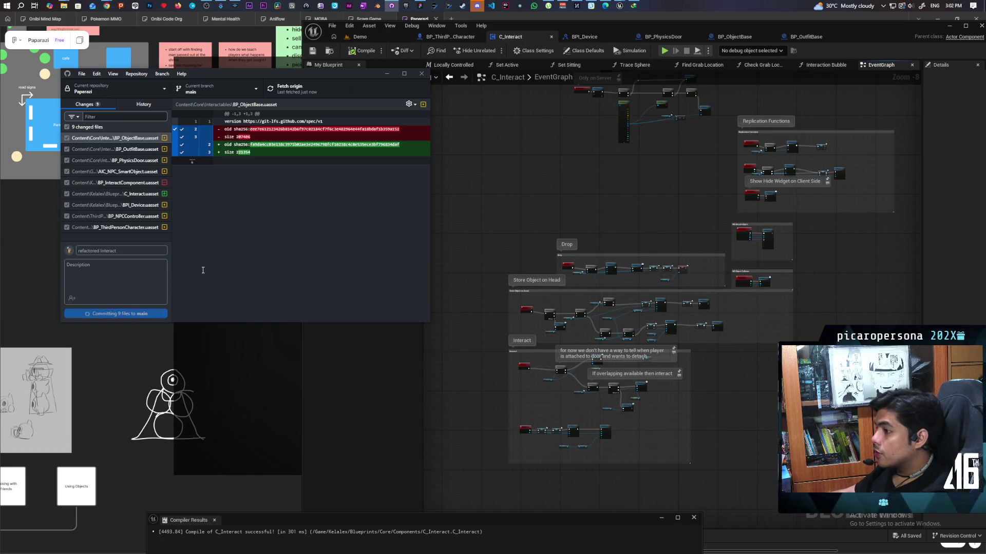
pyautogui.hotkey('ctrl', 'p')
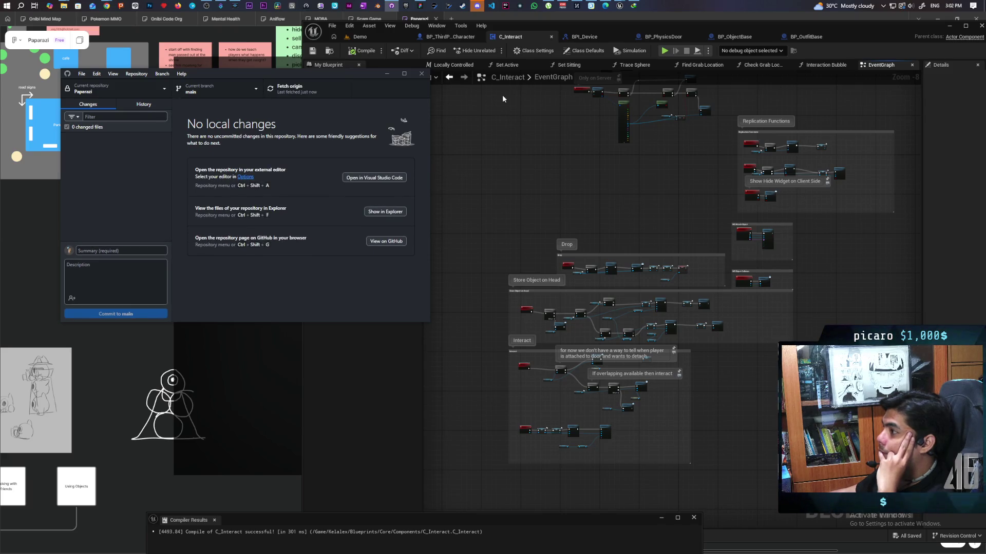
pyautogui.moveTo(617, 195)
pyautogui.mouseDown()
pyautogui.moveTo(568, 312)
pyautogui.moveTo(608, 314)
pyautogui.mouseUp()
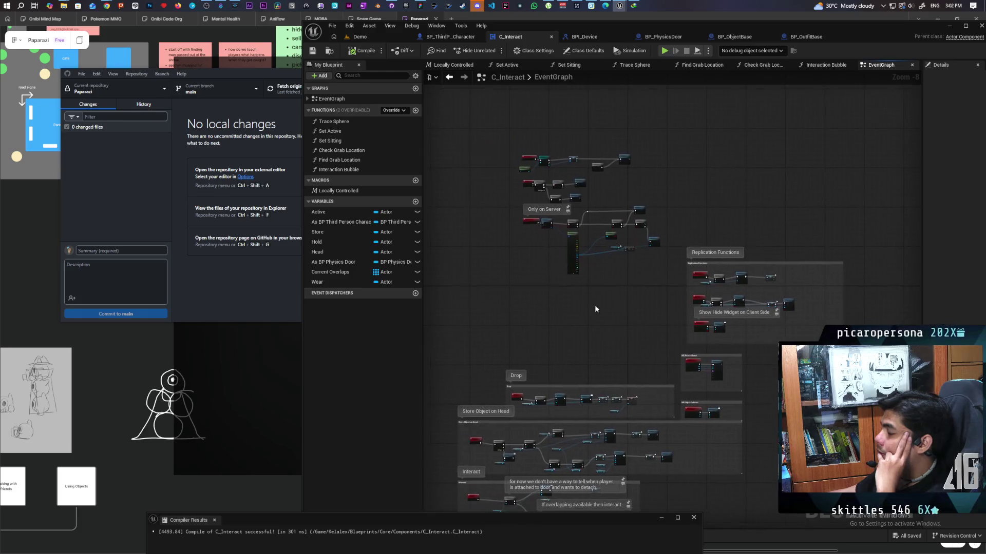
pyautogui.scroll(4, 551, 211)
pyautogui.moveTo(550, 212)
pyautogui.mouseDown()
pyautogui.moveTo(553, 342)
pyautogui.moveTo(693, 297)
pyautogui.moveTo(531, 275)
pyautogui.moveTo(560, 137)
pyautogui.moveTo(549, 172)
pyautogui.moveTo(774, 110)
pyautogui.moveTo(496, 183)
pyautogui.moveTo(495, 136)
pyautogui.moveTo(498, 154)
pyautogui.mouseUp()
pyautogui.scroll(-2, 774, 109)
pyautogui.scroll(2, 496, 184)
pyautogui.scroll(-1, 569, 183)
pyautogui.scroll(2, 506, 177)
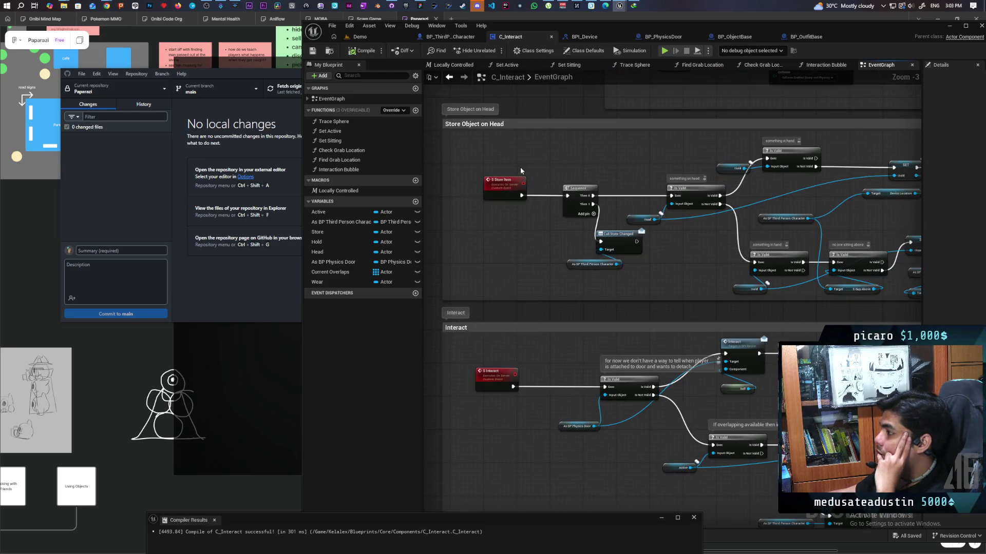
pyautogui.scroll(-2, 521, 170)
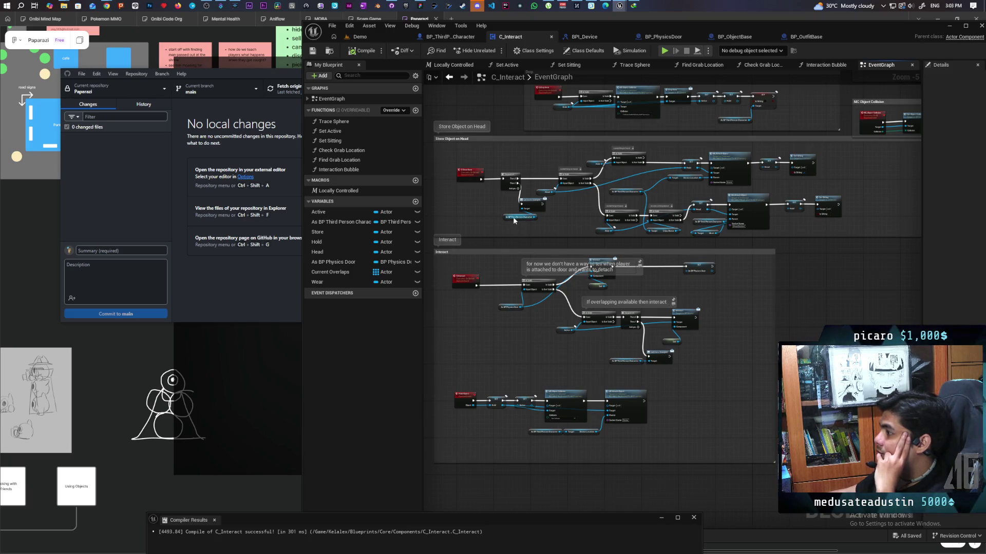
pyautogui.scroll(1, 617, 223)
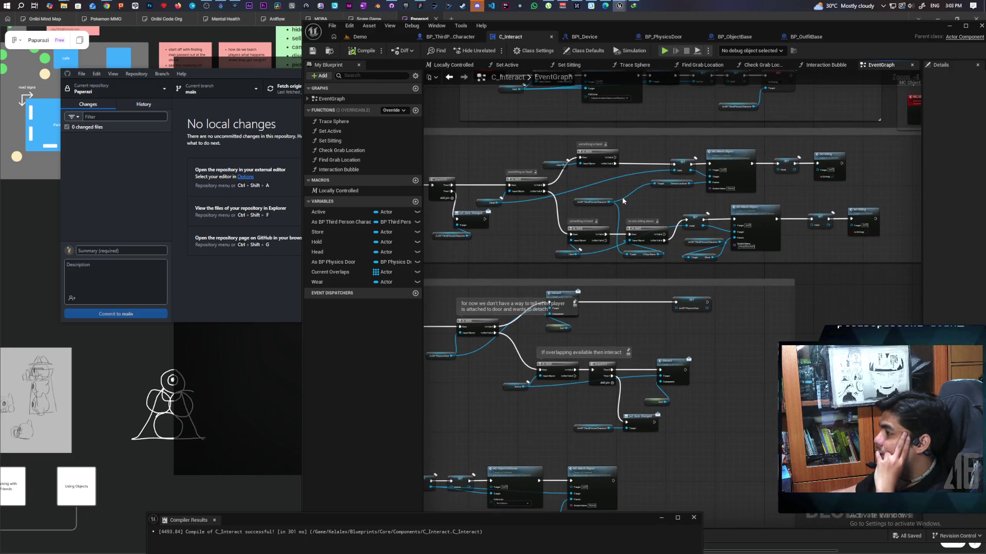
pyautogui.scroll(1, 648, 199)
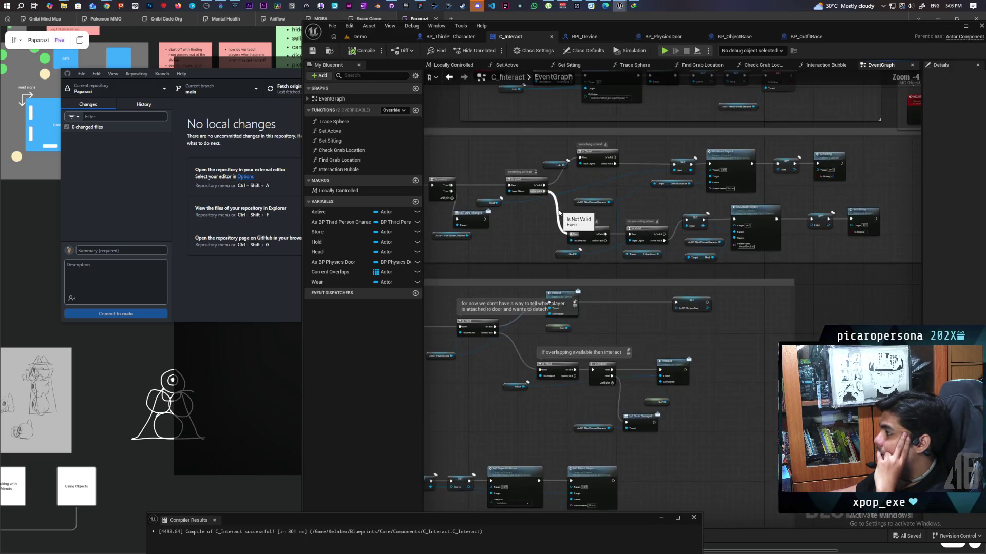
pyautogui.moveTo(616, 207); pyautogui.dragTo(748, 194)
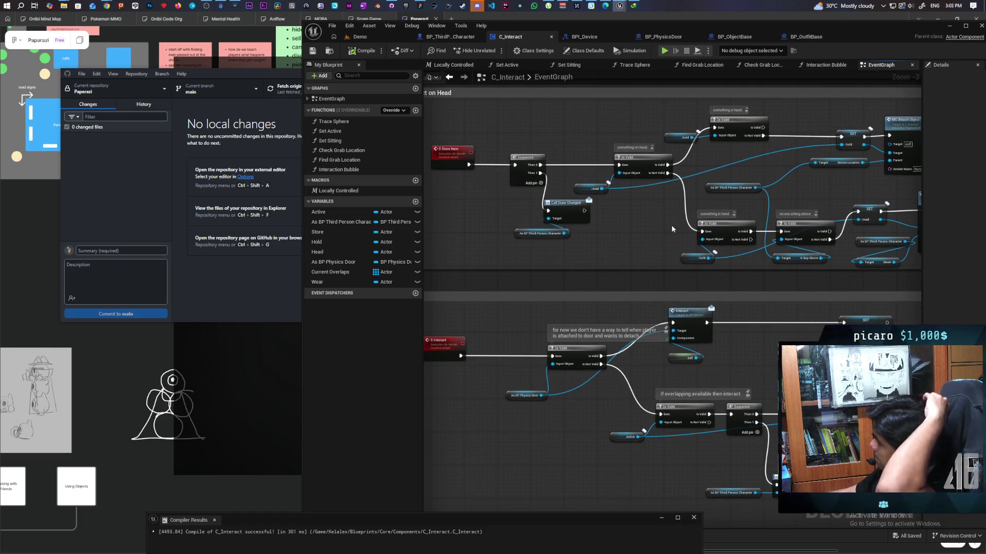
pyautogui.moveTo(673, 229)
pyautogui.mouseDown()
pyautogui.moveTo(434, 220)
pyautogui.moveTo(590, 218)
pyautogui.moveTo(709, 248)
pyautogui.mouseUp()
pyautogui.click(561, 205)
# - Replace the Sequence node by wiring Store Item into Is Valid, and both Set Sitting outputs into Call State Changed
pyautogui.press('Delete')
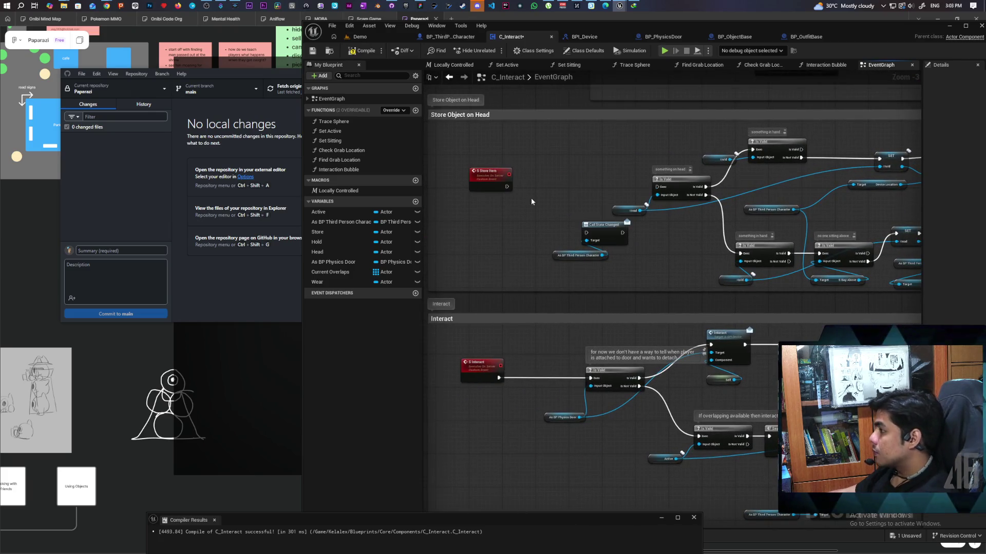
pyautogui.moveTo(507, 186)
pyautogui.mouseDown()
pyautogui.moveTo(653, 193)
pyautogui.moveTo(685, 217)
pyautogui.mouseUp()
pyautogui.moveTo(490, 182); pyautogui.dragTo(601, 182)
pyautogui.moveTo(552, 223)
pyautogui.mouseDown()
pyautogui.moveTo(749, 324)
pyautogui.moveTo(965, 236)
pyautogui.moveTo(713, 184)
pyautogui.mouseUp()
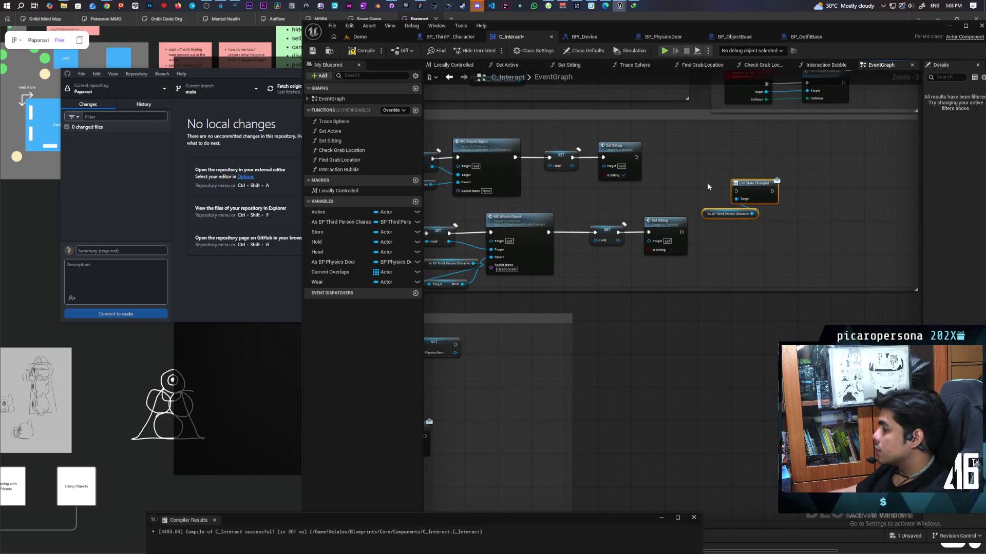
pyautogui.moveTo(636, 157); pyautogui.dragTo(736, 191)
pyautogui.moveTo(682, 232)
pyautogui.mouseDown()
pyautogui.moveTo(736, 191)
pyautogui.moveTo(657, 199)
pyautogui.mouseUp()
pyautogui.click(719, 230)
pyautogui.moveTo(756, 198); pyautogui.dragTo(758, 189)
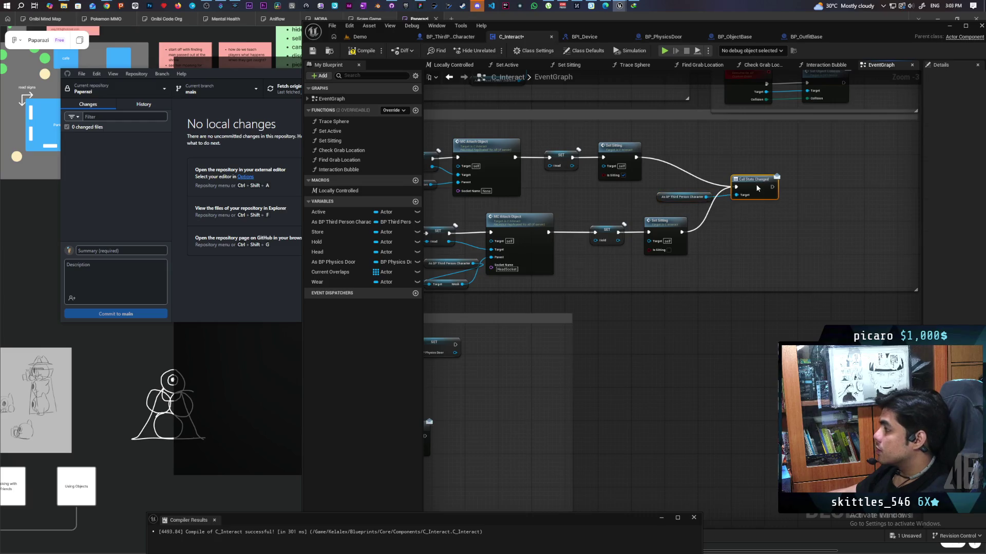
# - Select the Hold Object event node in the lower chain and open its context actions
pyautogui.scroll(-1, 746, 245)
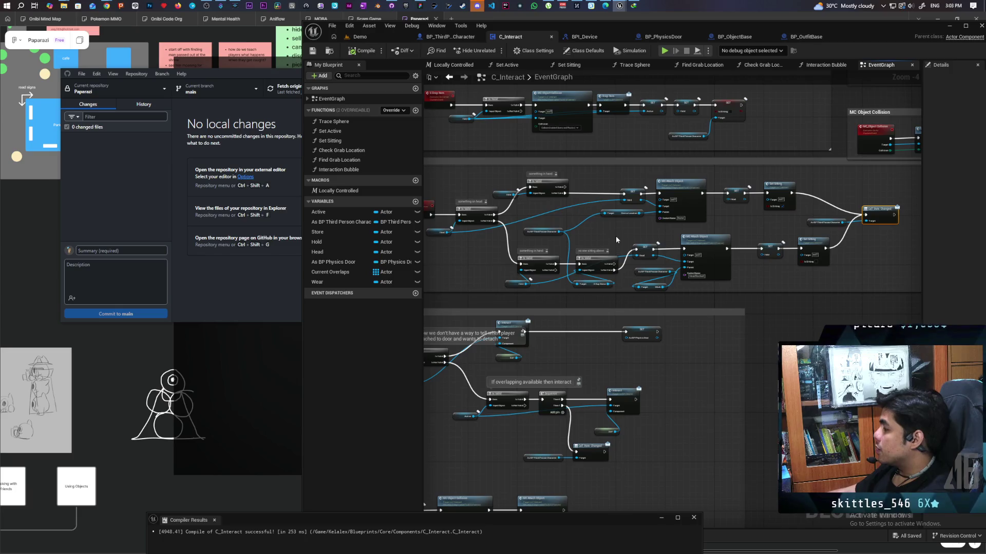
pyautogui.scroll(-1, 692, 227)
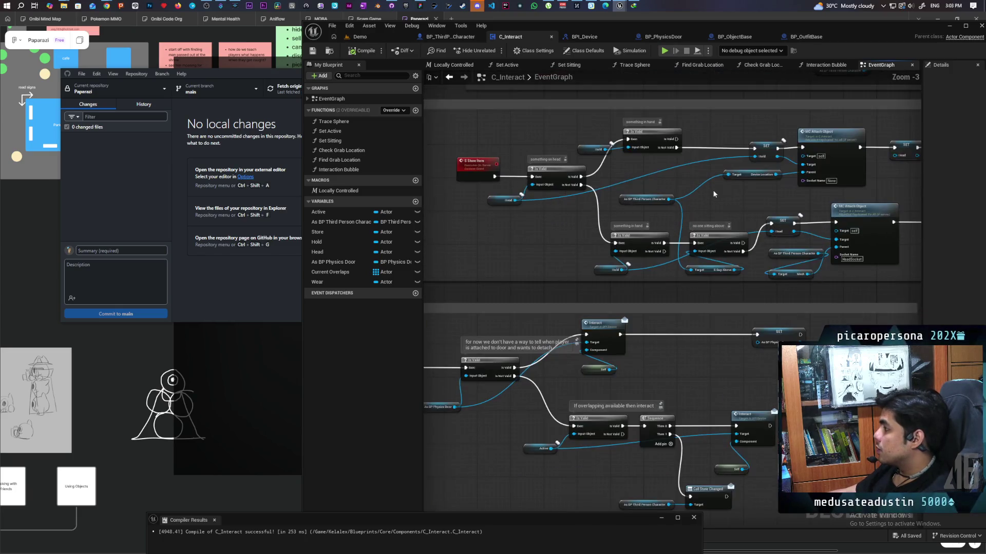
pyautogui.scroll(1, 712, 189)
pyautogui.scroll(2, 683, 224)
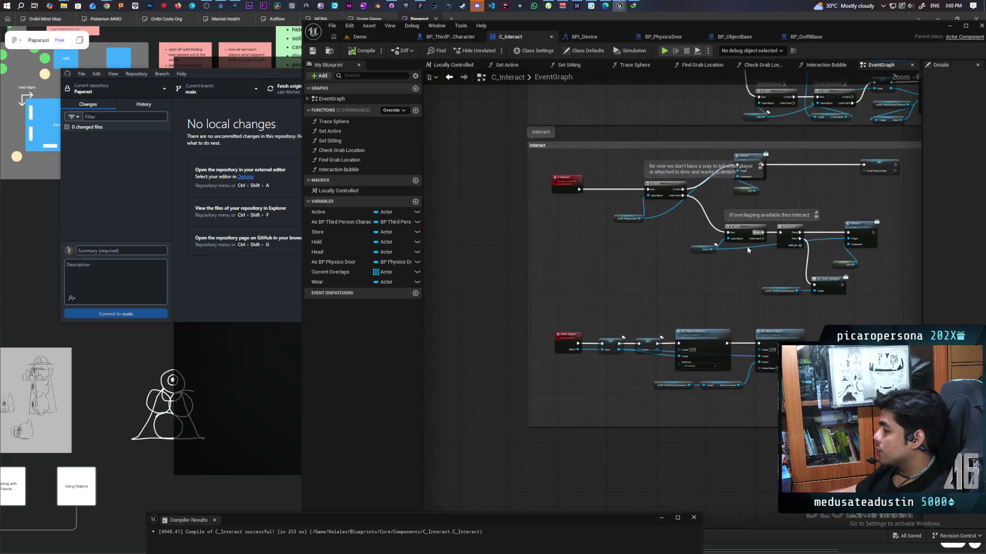
pyautogui.moveTo(666, 281)
pyautogui.mouseDown()
pyautogui.moveTo(627, 270)
pyautogui.moveTo(584, 313)
pyautogui.moveTo(619, 283)
pyautogui.mouseUp()
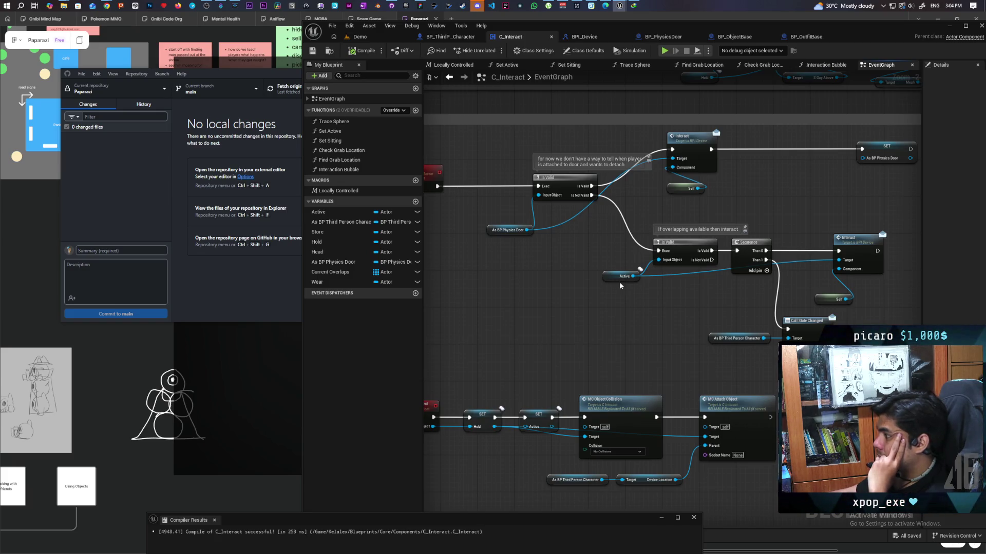
pyautogui.scroll(-1, 619, 282)
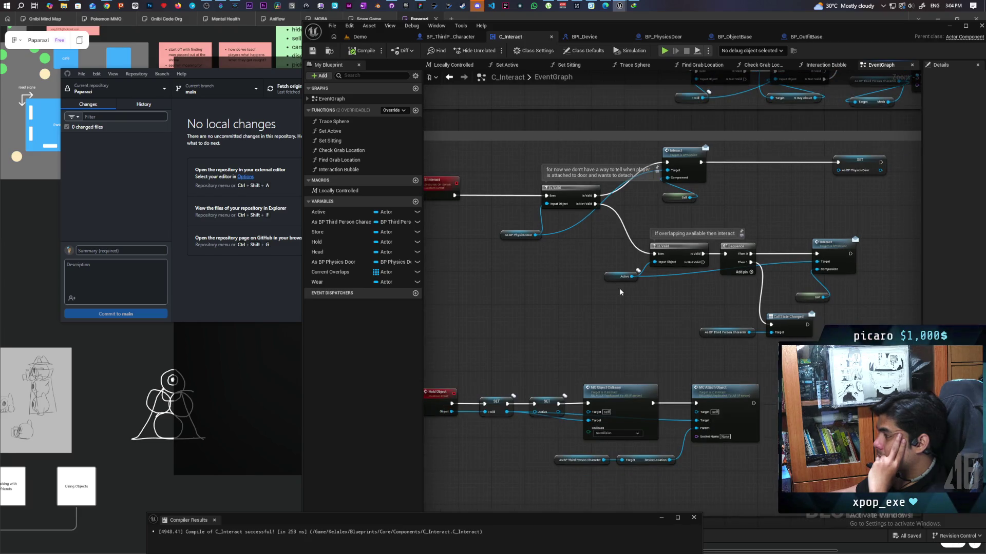
pyautogui.moveTo(619, 292)
pyautogui.mouseDown()
pyautogui.moveTo(636, 343)
pyautogui.moveTo(831, 327)
pyautogui.moveTo(882, 256)
pyautogui.mouseUp()
pyautogui.moveTo(630, 337); pyautogui.dragTo(681, 272)
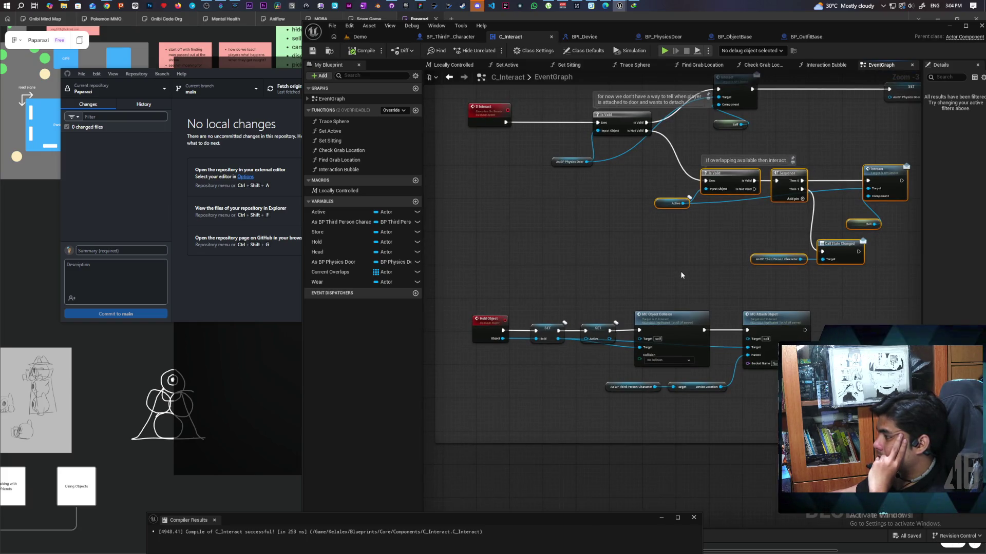
pyautogui.scroll(-1, 679, 269)
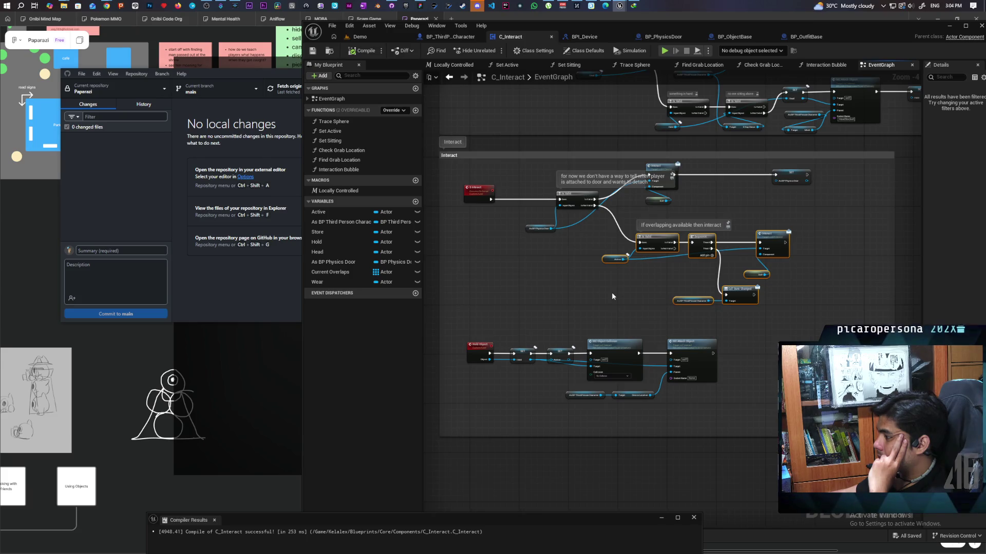
pyautogui.click(479, 348)
pyautogui.rightClick(478, 348)
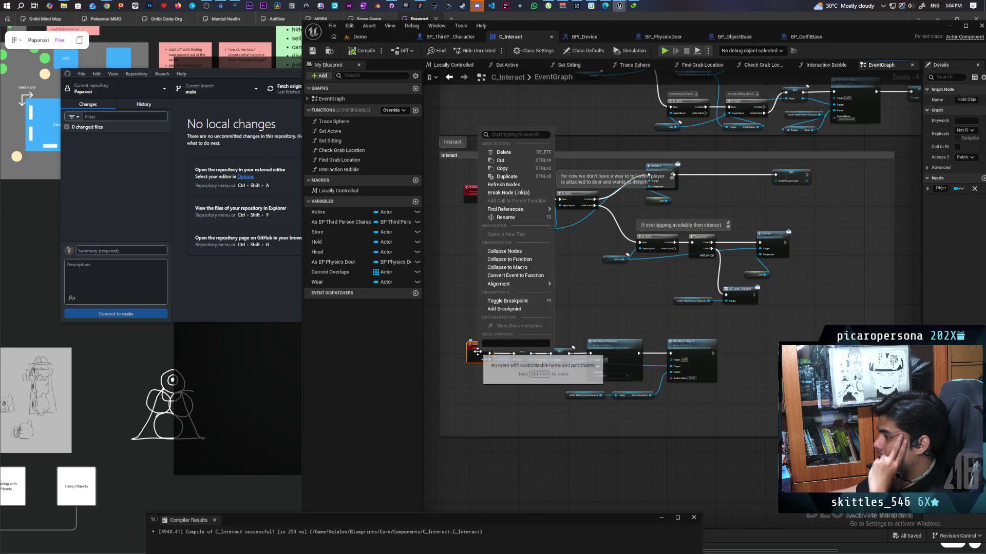
# - Collapse only the Hold Object node into a function, then undo it
pyautogui.click(538, 260)
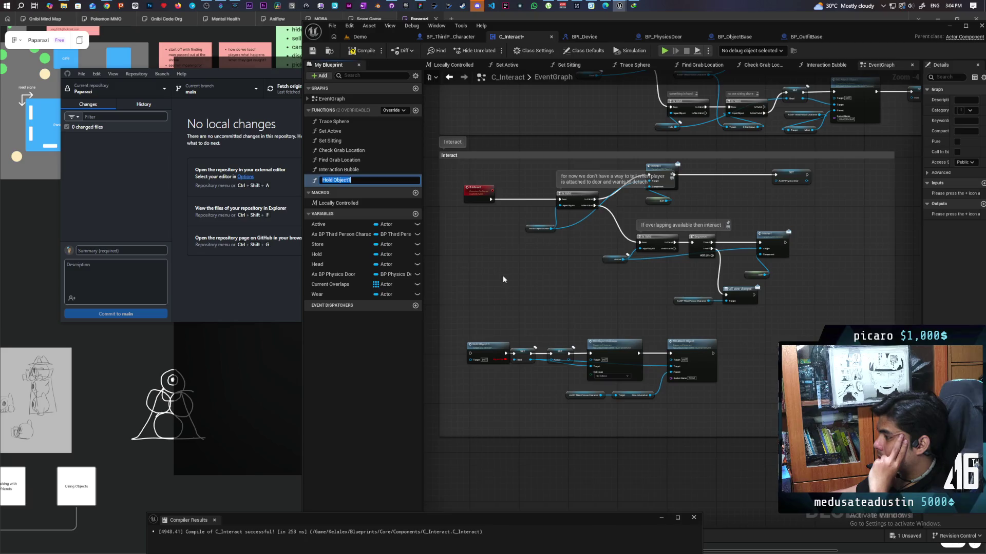
pyautogui.press('Return')
pyautogui.doubleClick(337, 179)
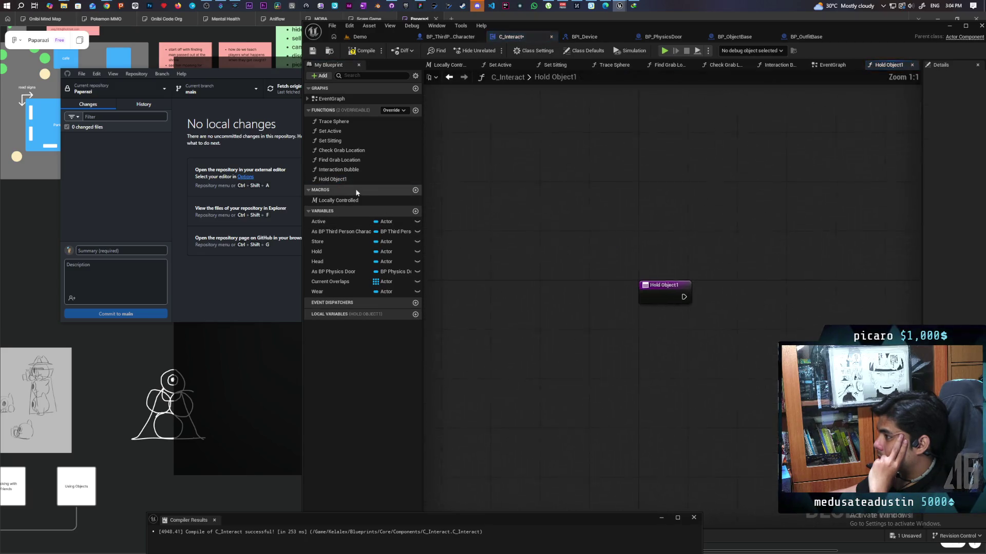
pyautogui.click(448, 78)
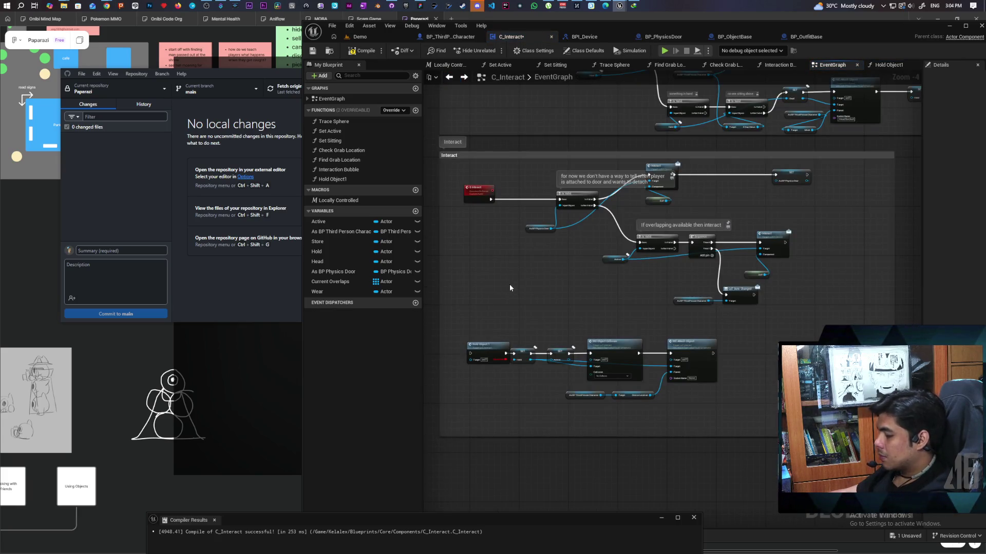
pyautogui.hotkey('ctrl', 'z')
# - Collapse the Hold Object event and its chained nodes into a Hold Object1 function and compile
pyautogui.moveTo(466, 318)
pyautogui.mouseDown()
pyautogui.moveTo(512, 371)
pyautogui.moveTo(728, 411)
pyautogui.mouseUp()
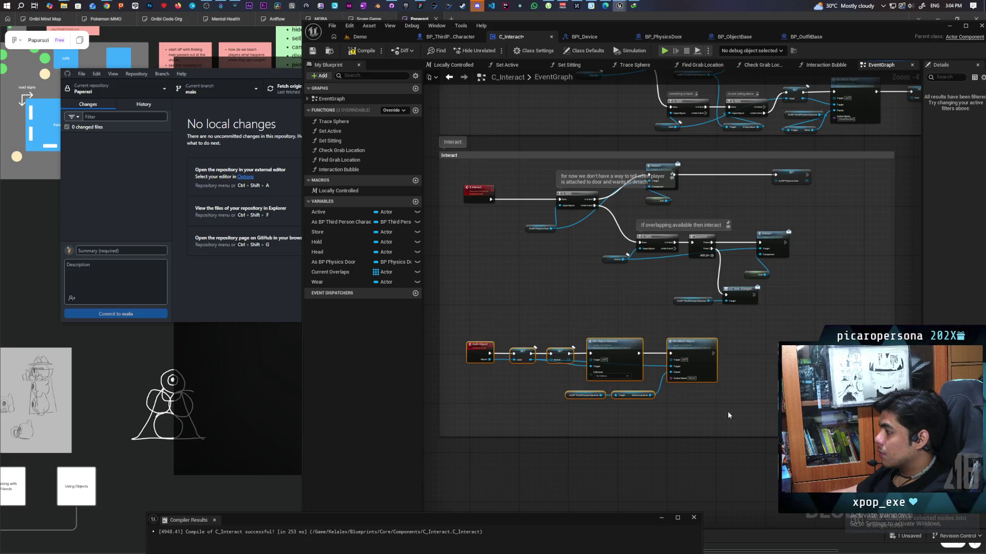
pyautogui.rightClick(482, 353)
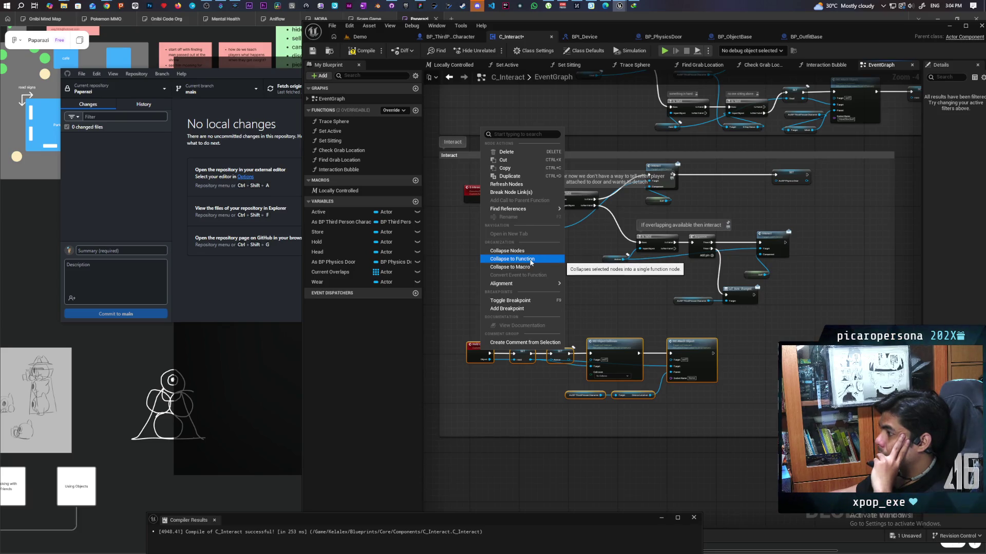
pyautogui.click(532, 259)
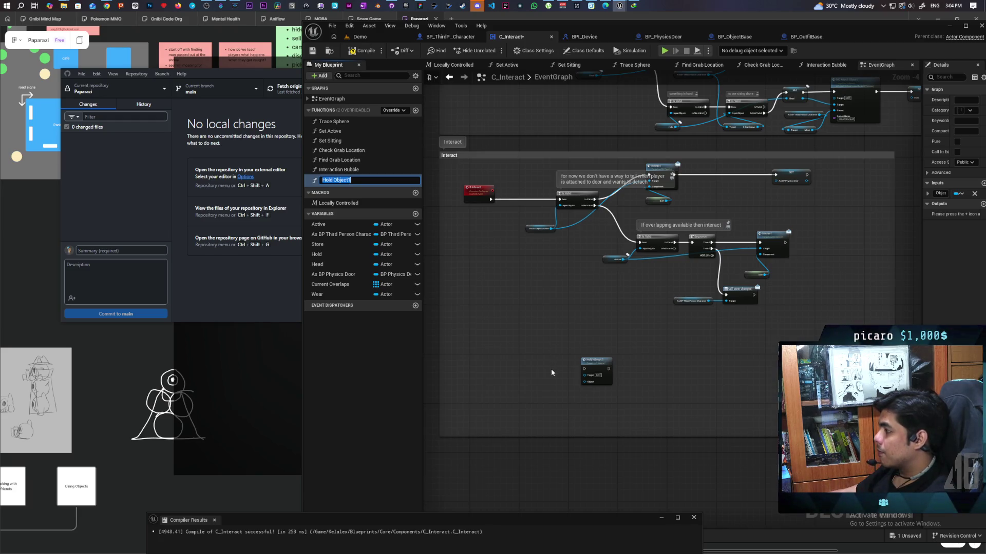
pyautogui.press('Return')
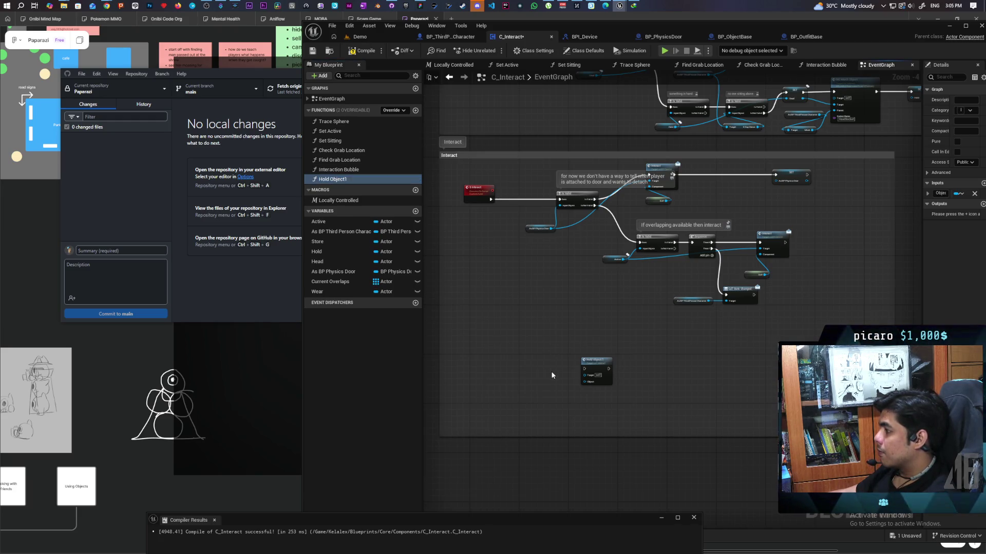
pyautogui.doubleClick(595, 369)
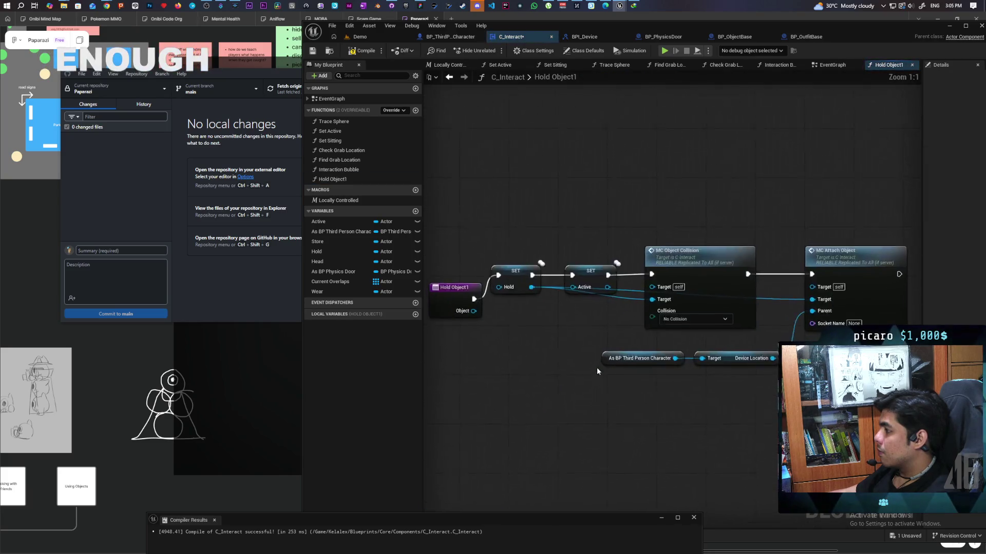
pyautogui.moveTo(453, 290)
pyautogui.mouseDown()
pyautogui.moveTo(433, 267)
pyautogui.moveTo(504, 281)
pyautogui.mouseUp()
pyautogui.press('F7')
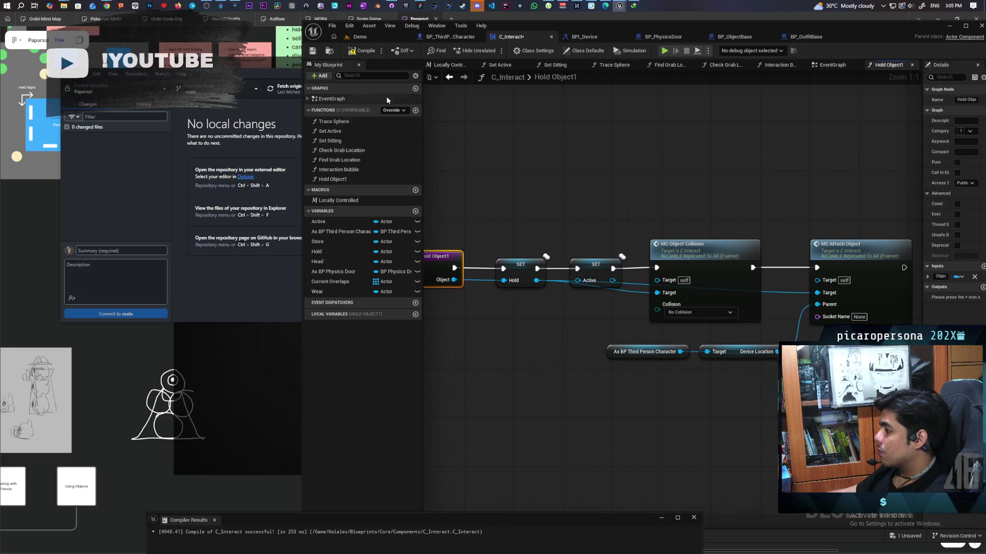
pyautogui.click(448, 77)
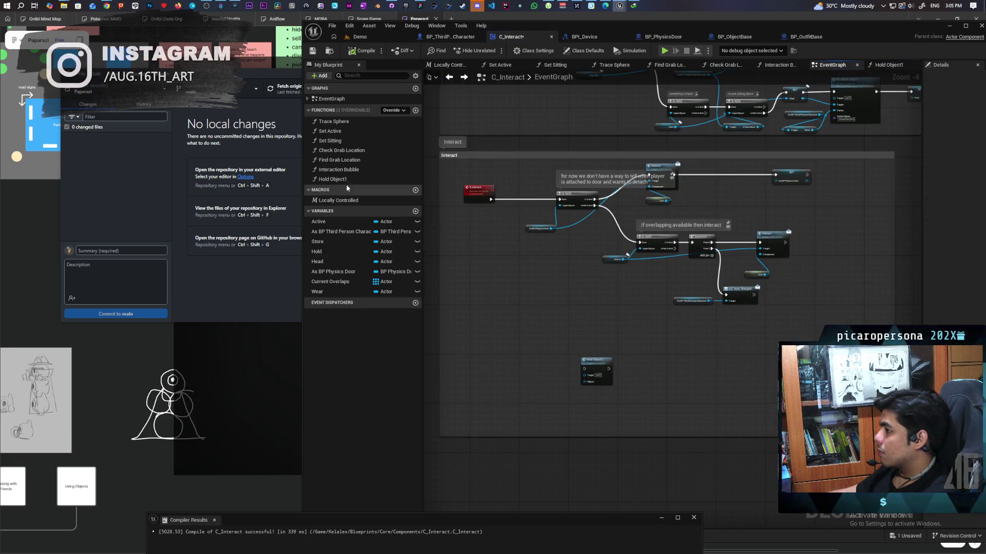
# - Delete the Hold Object1 call node, rename the function to Hold Object, and save
pyautogui.moveTo(565, 334); pyautogui.dragTo(626, 389)
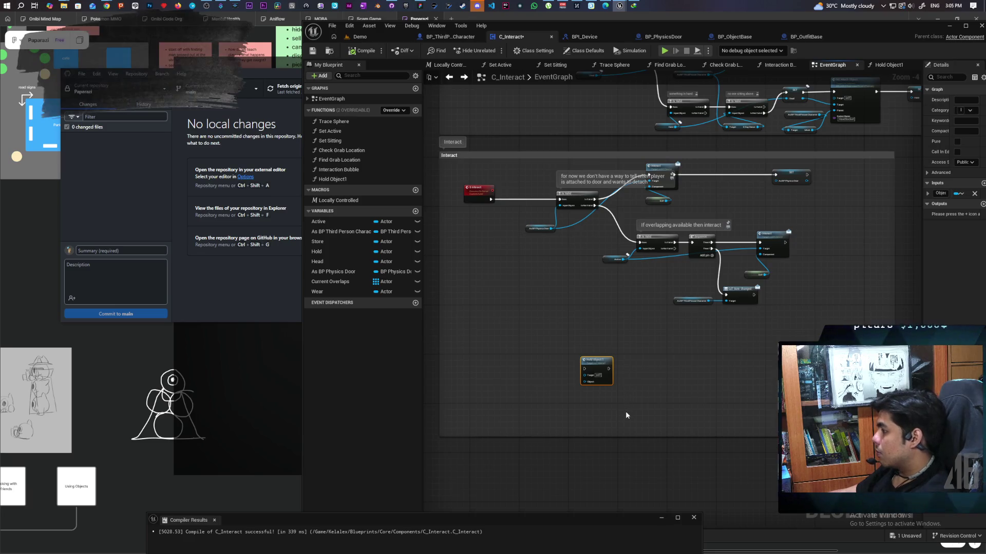
pyautogui.press('Delete')
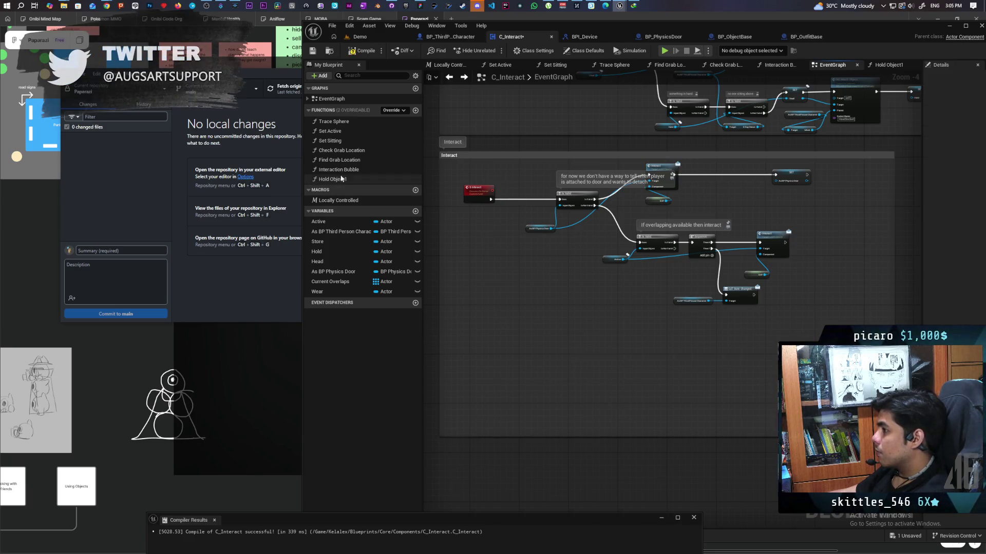
pyautogui.press('F2')
pyautogui.press('End')
pyautogui.press('BackSpace')
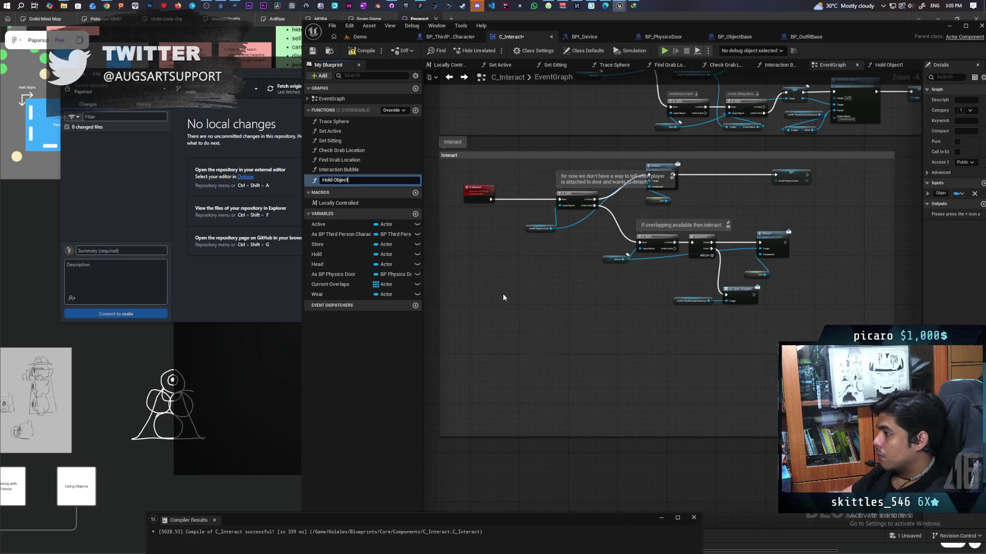
pyautogui.press('Return')
pyautogui.hotkey('ctrl', 's')
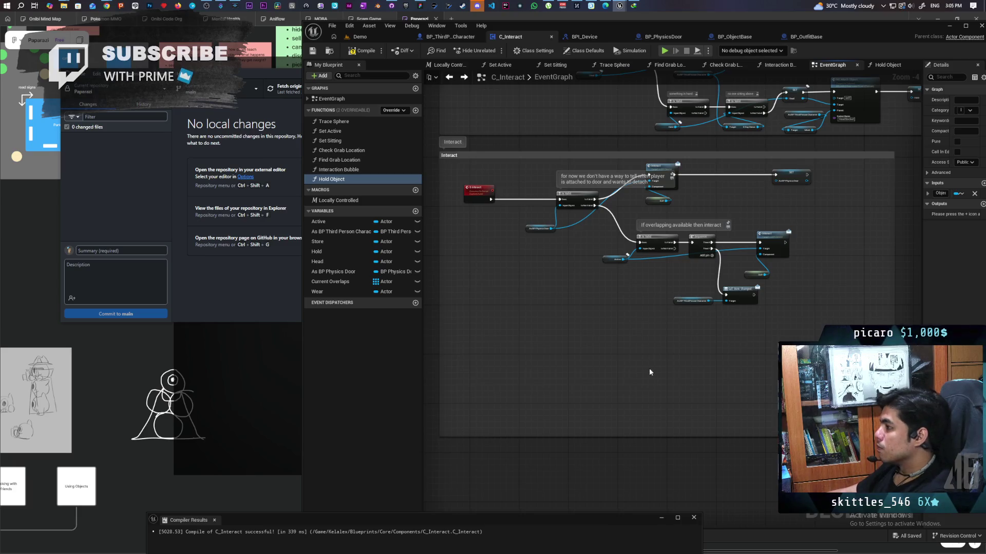
pyautogui.moveTo(657, 324)
pyautogui.mouseDown()
pyautogui.moveTo(607, 365)
pyautogui.moveTo(644, 359)
pyautogui.mouseUp()
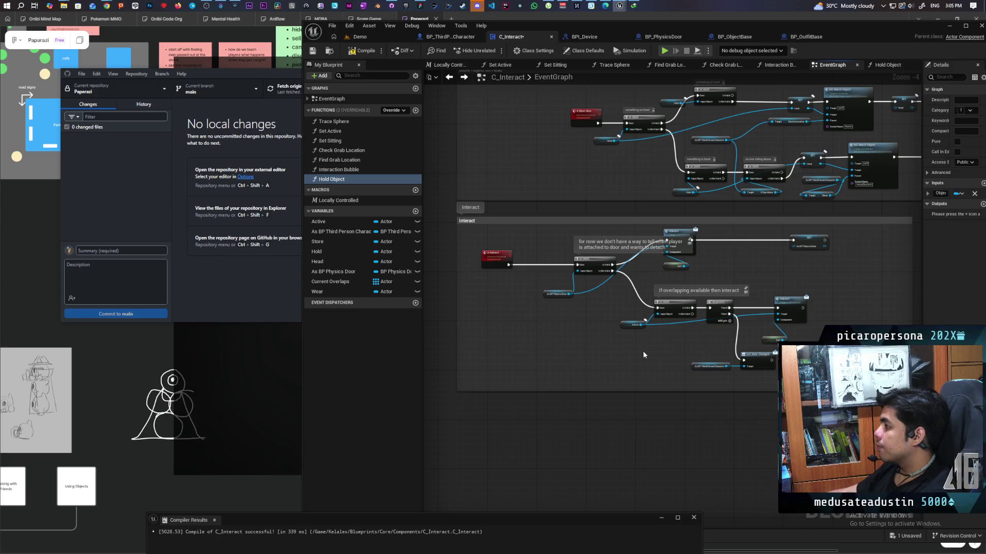
# - Refresh the erroring Hold Object node in BP_OutfitBase's Interact graph and compile it
pyautogui.click(805, 37)
pyautogui.scroll(-3, 764, 135)
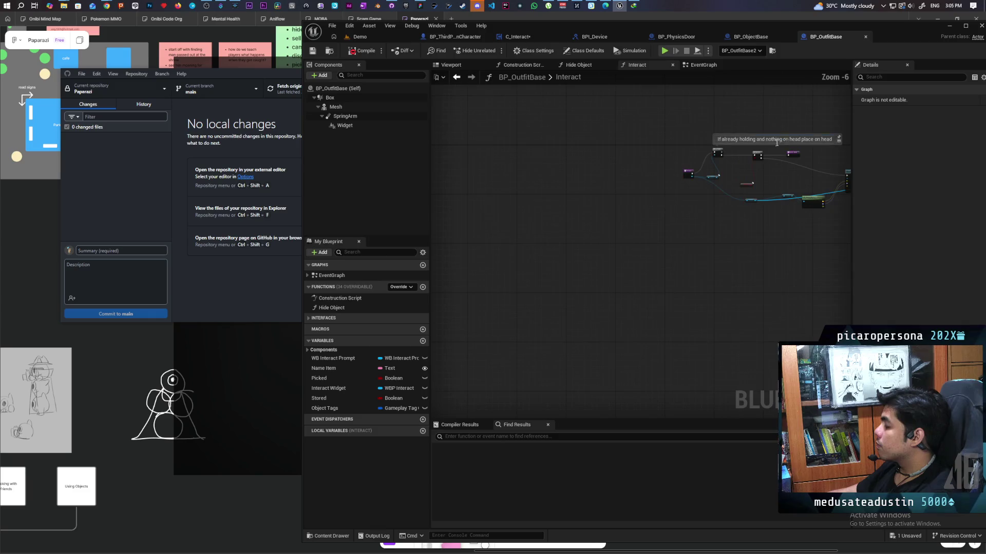
pyautogui.moveTo(706, 159); pyautogui.dragTo(475, 152)
pyautogui.scroll(5, 575, 184)
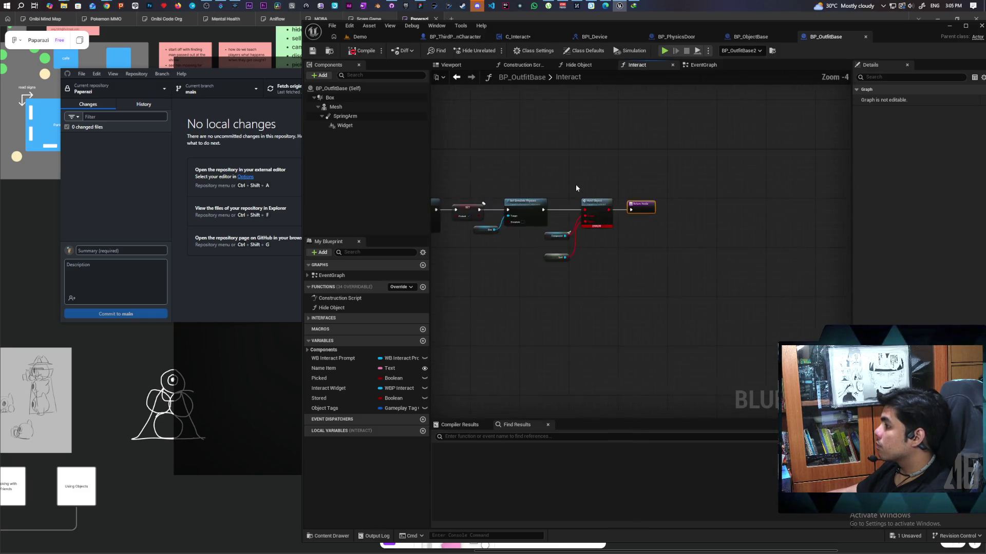
pyautogui.rightClick(658, 184)
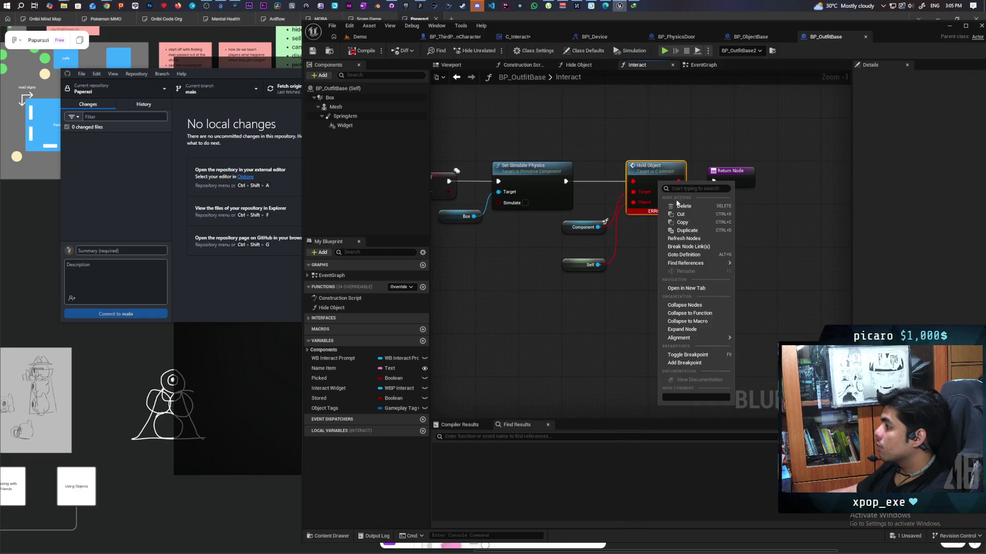
pyautogui.click(692, 239)
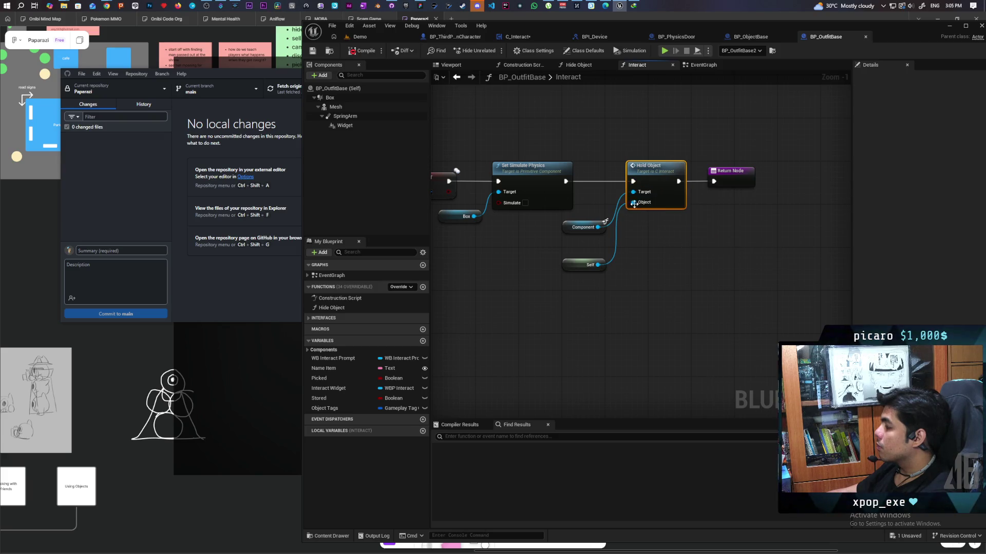
pyautogui.click(362, 50)
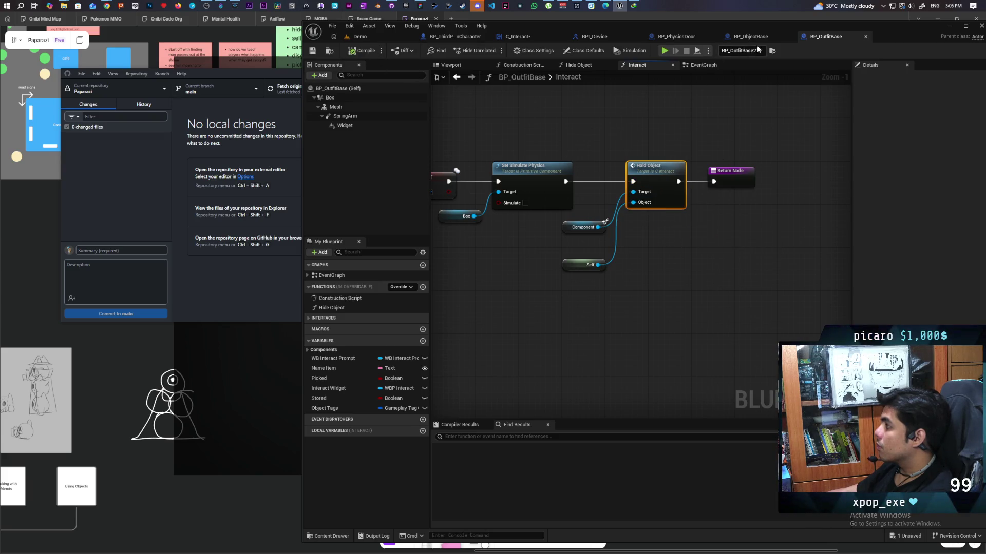
# - Refresh BP_ObjectBase's Hold Object node, compile it, and return to C_Interact's event graph
pyautogui.hotkey('ctrl', 'Tab')
pyautogui.rightClick(717, 176)
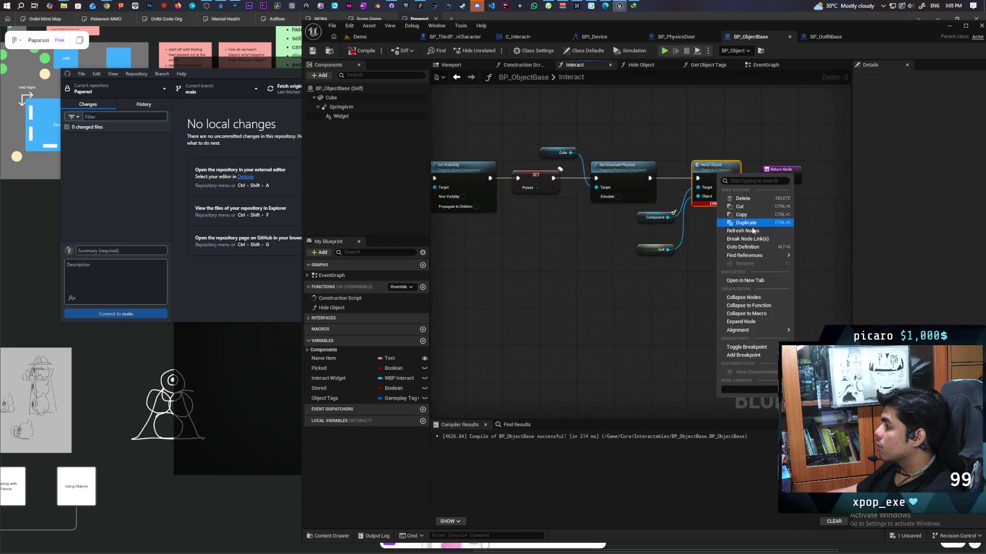
pyautogui.click(752, 228)
pyautogui.click(362, 50)
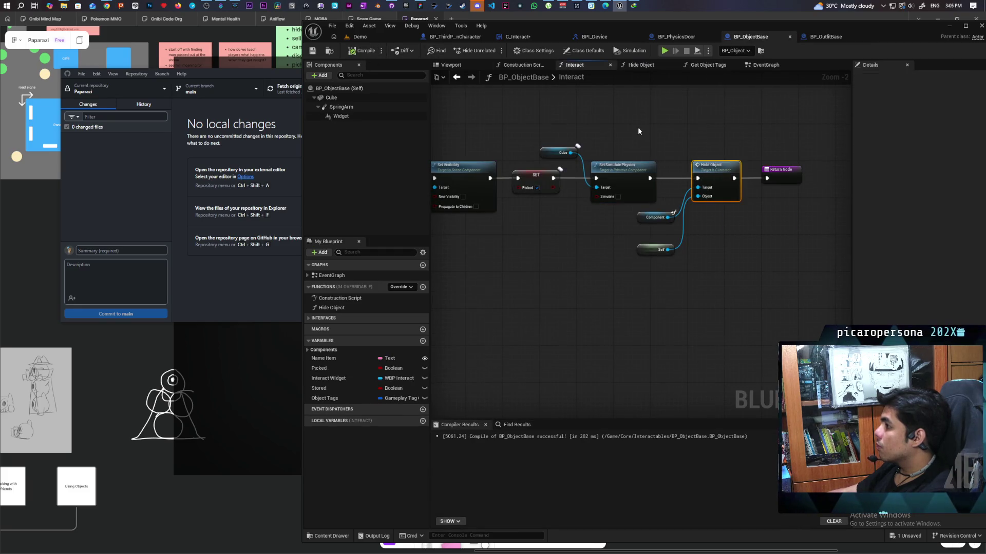
pyautogui.scroll(-3, 638, 154)
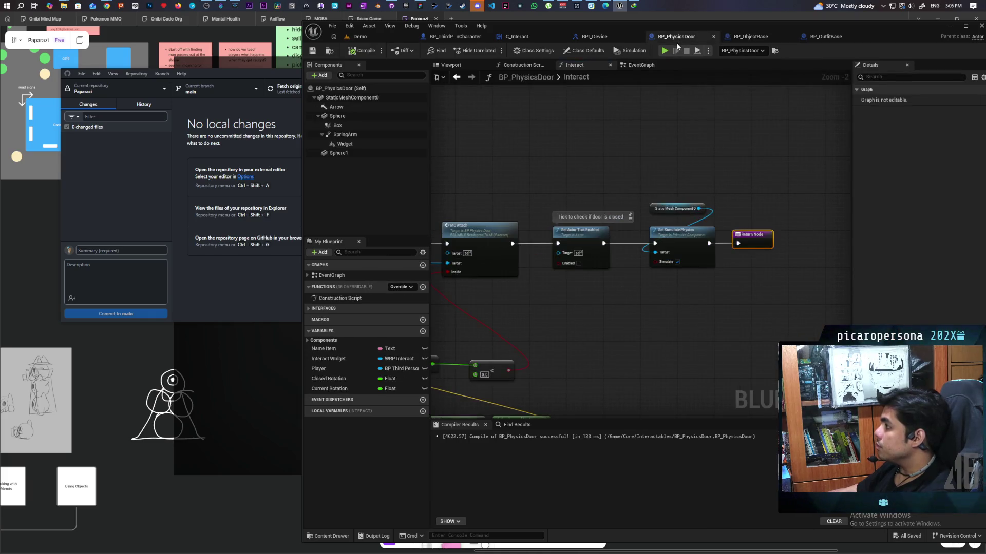
pyautogui.click(595, 37)
pyautogui.click(523, 36)
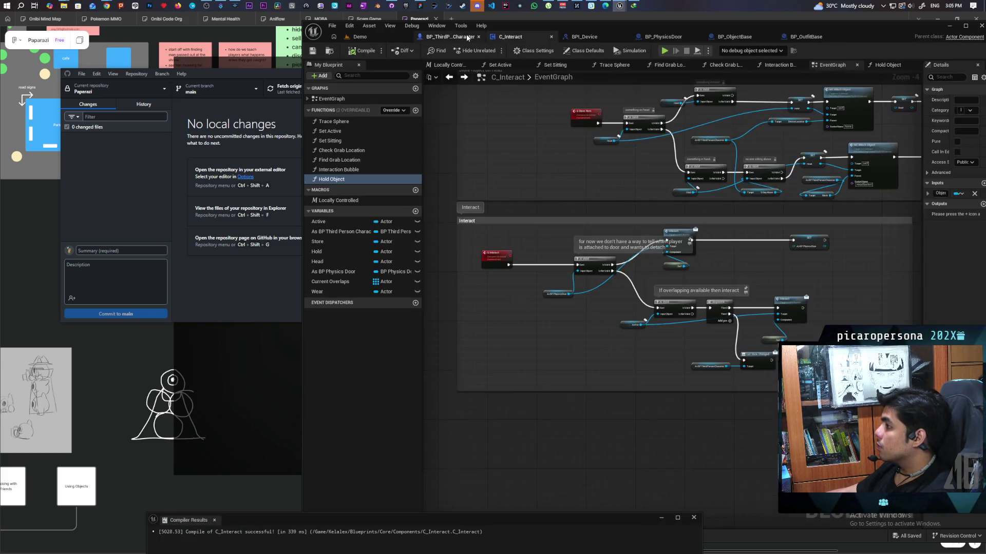
# - Move the MC Object Collision comment box in the Replication Functions area up slightly
pyautogui.scroll(-2, 541, 294)
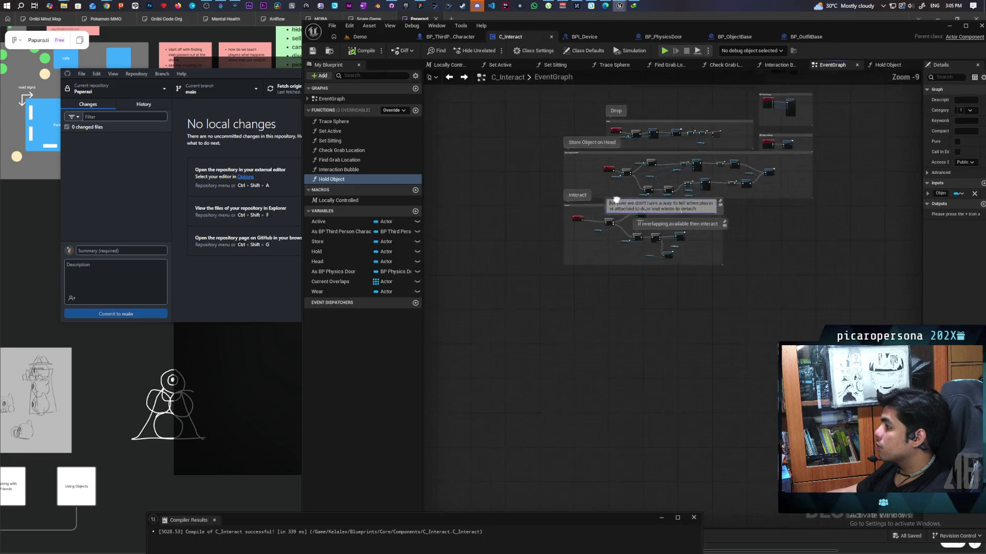
pyautogui.scroll(3, 541, 295)
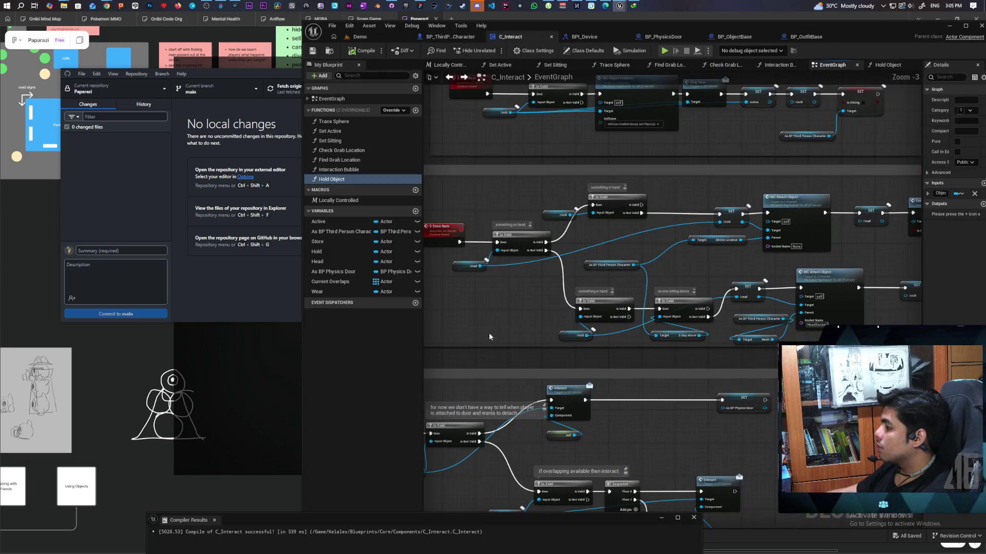
pyautogui.scroll(-1, 488, 332)
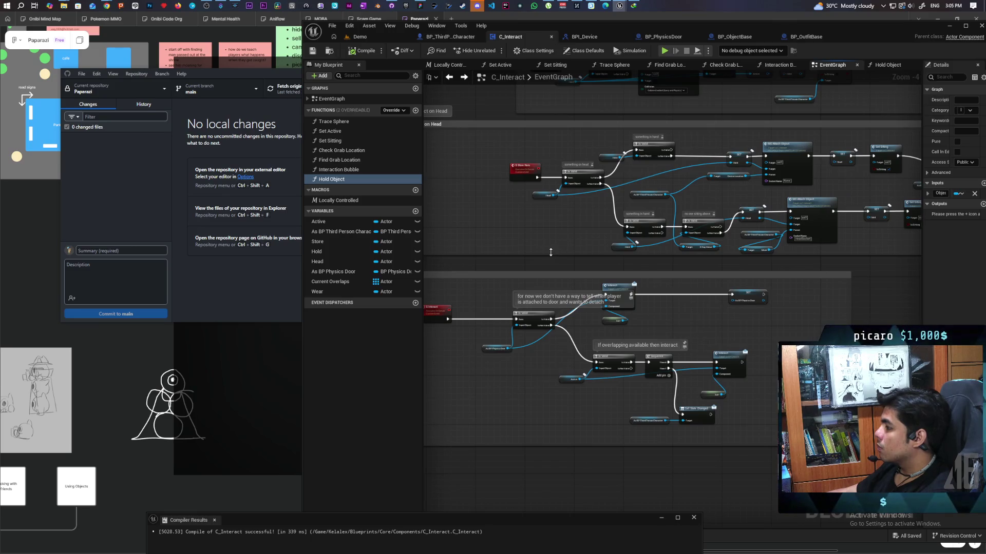
pyautogui.scroll(-3, 551, 252)
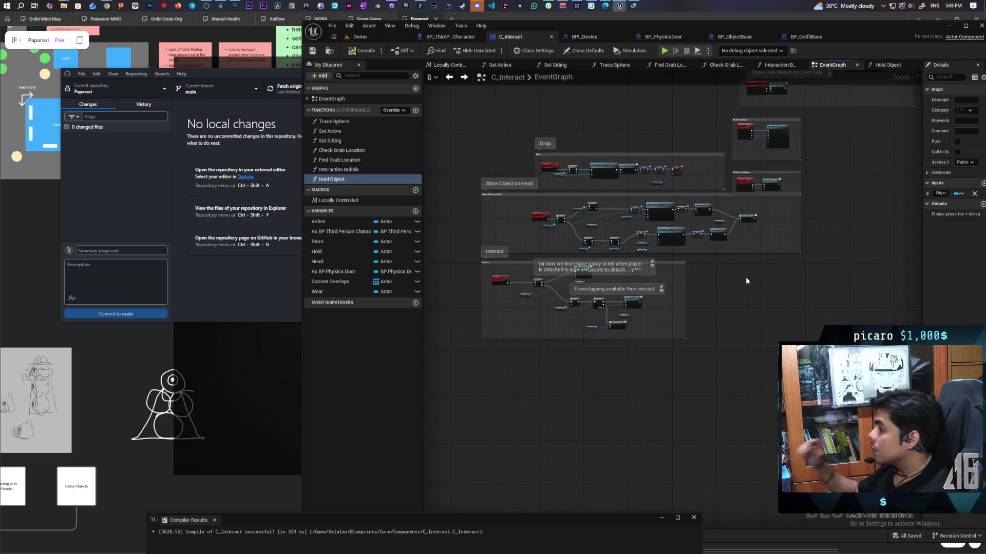
pyautogui.moveTo(746, 281)
pyautogui.mouseDown()
pyautogui.moveTo(714, 417)
pyautogui.moveTo(787, 411)
pyautogui.mouseUp()
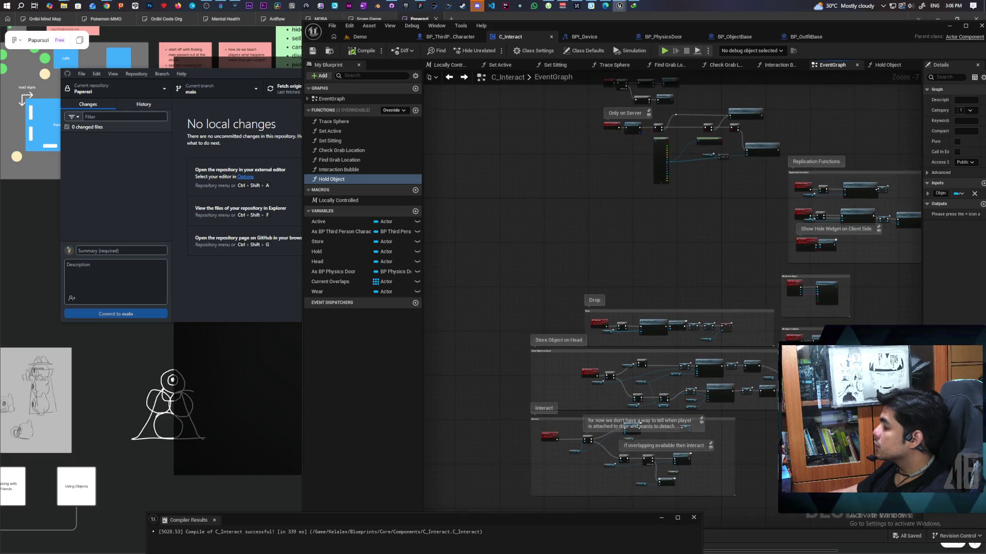
pyautogui.scroll(4, 704, 272)
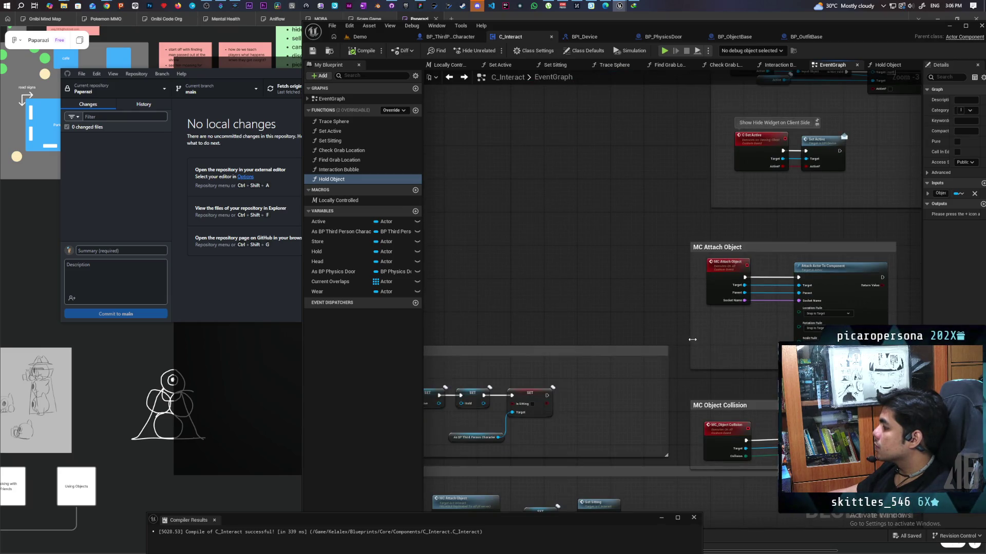
pyautogui.scroll(-1, 692, 338)
pyautogui.moveTo(673, 373); pyautogui.dragTo(671, 362)
# - Turn on Show Bubble for the MC Attach Object and MC Object Collision comments and save C_Interact
pyautogui.click(665, 257)
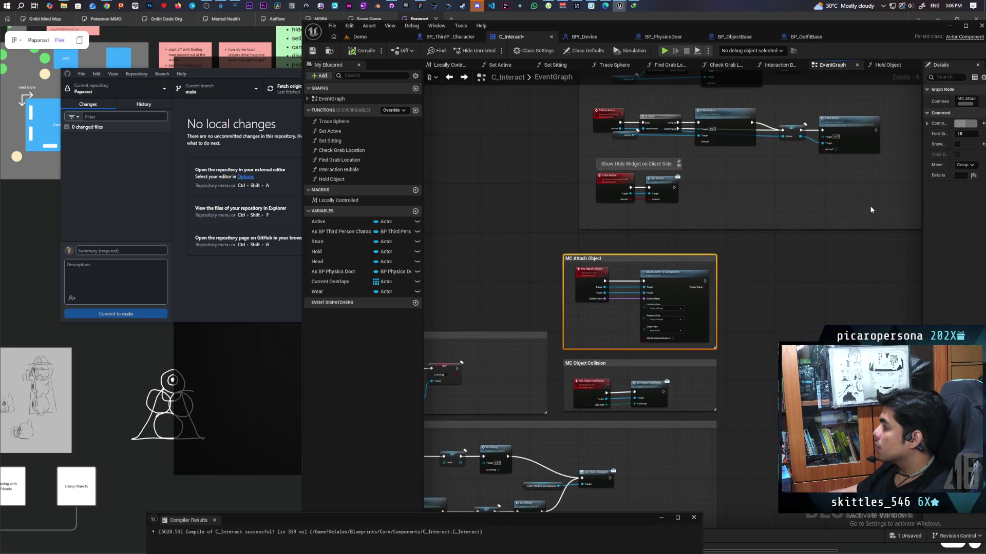
pyautogui.click(957, 144)
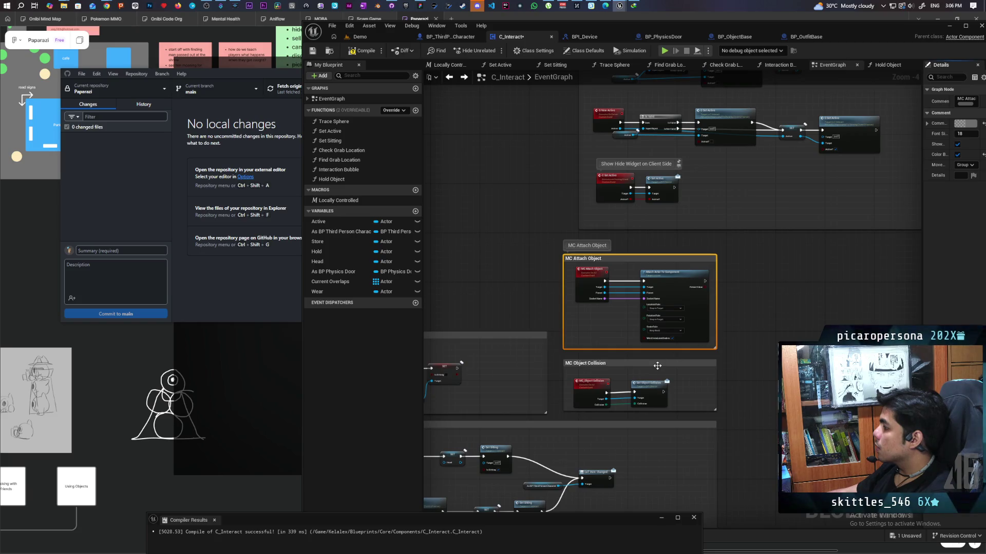
pyautogui.click(657, 365)
pyautogui.click(957, 144)
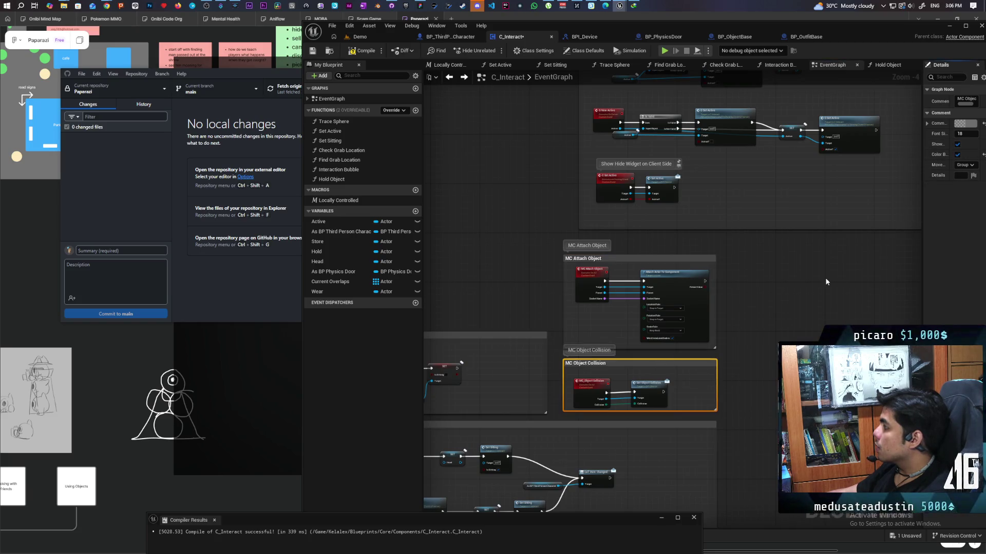
pyautogui.scroll(-5, 827, 276)
pyautogui.hotkey('ctrl', 's')
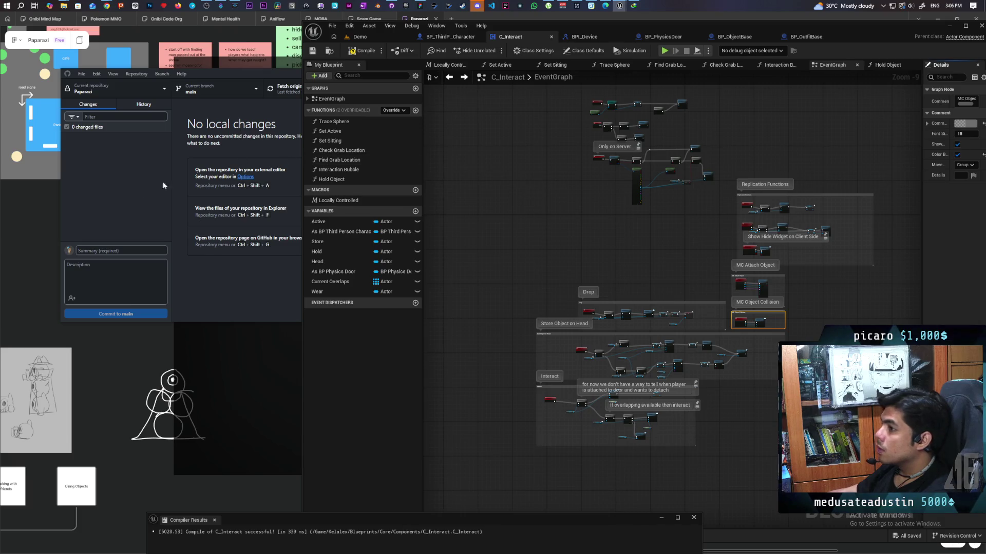
pyautogui.click(178, 178)
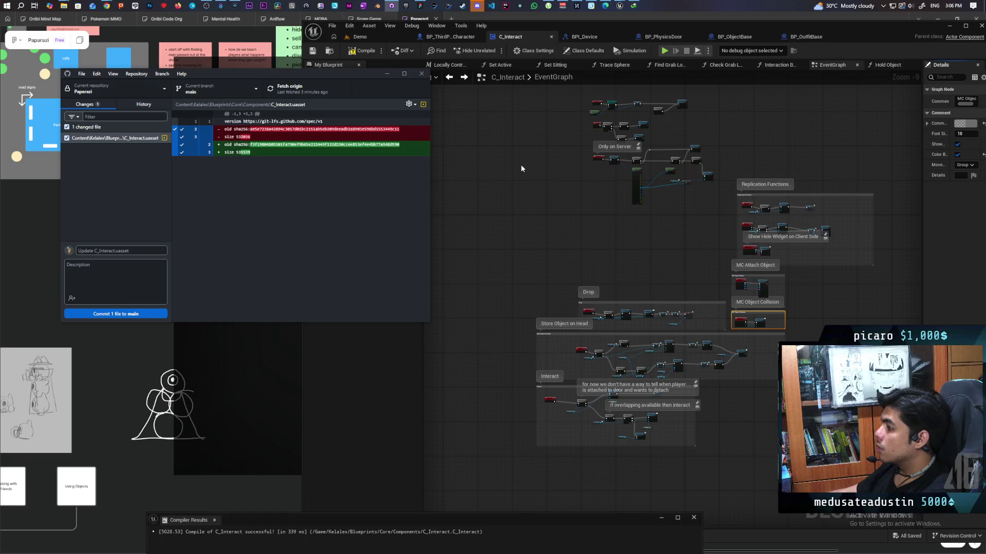
# - Commit and push the C_Interact.uasset change to origin, then recompile C_Interact in Unreal
pyautogui.click(115, 314)
pyautogui.click(284, 89)
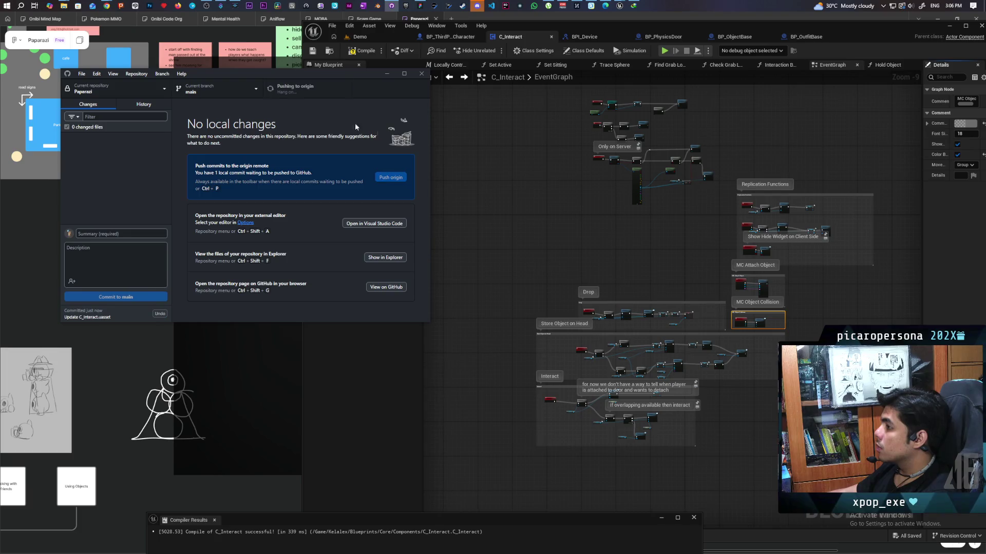
pyautogui.click(494, 148)
pyautogui.click(494, 149)
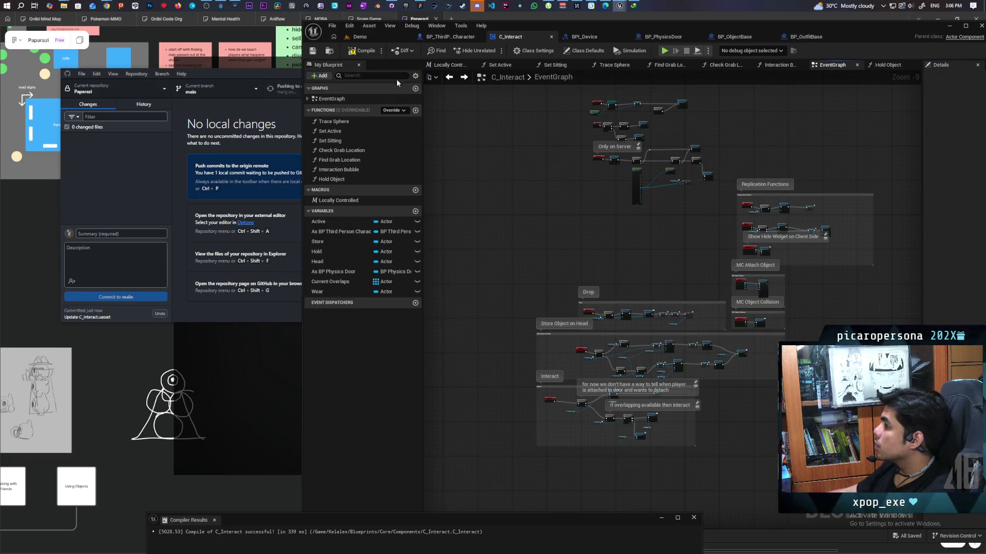
pyautogui.click(362, 51)
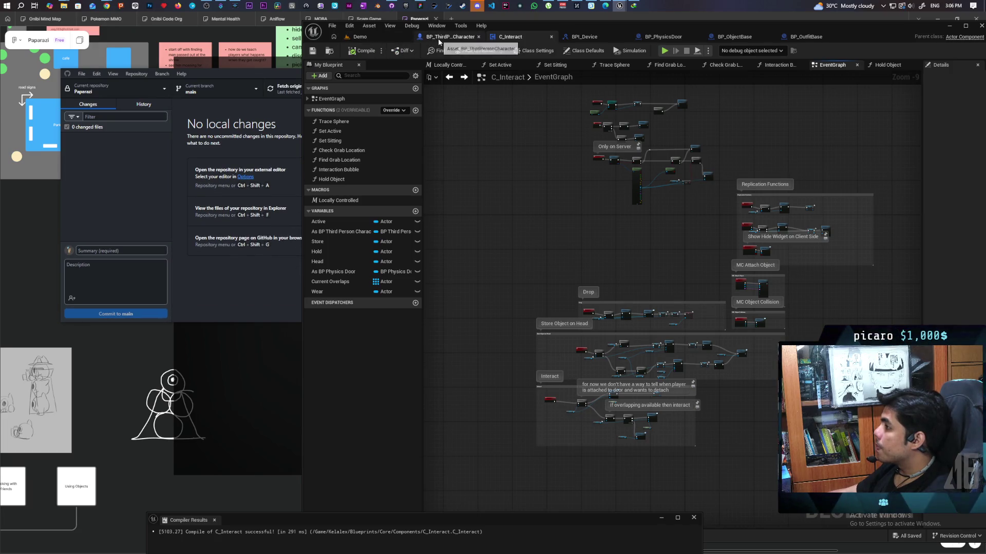
pyautogui.click(153, 496)
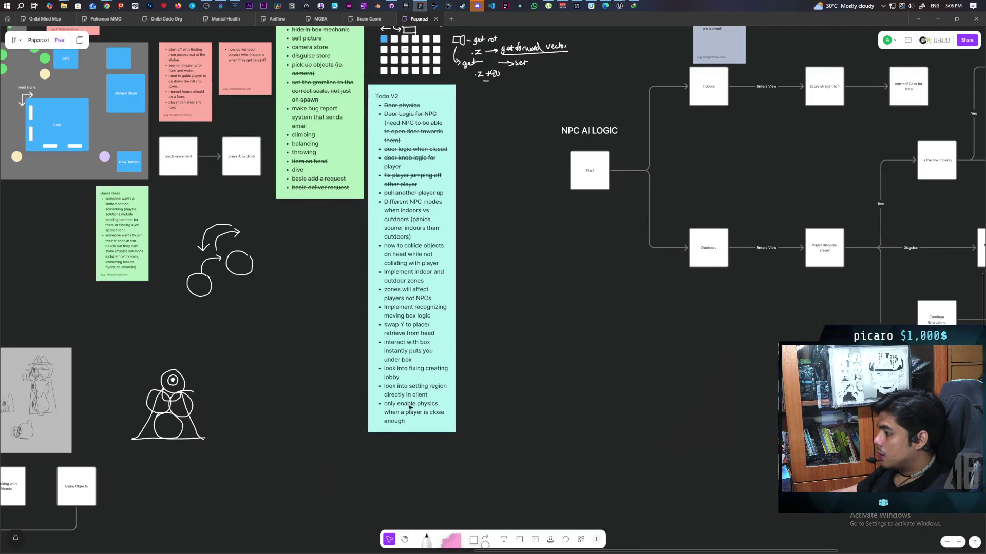
# - Strike through 'swap Y to place/retrieve from head' in Todo V2, then return to Unreal
pyautogui.tripleClick(402, 331)
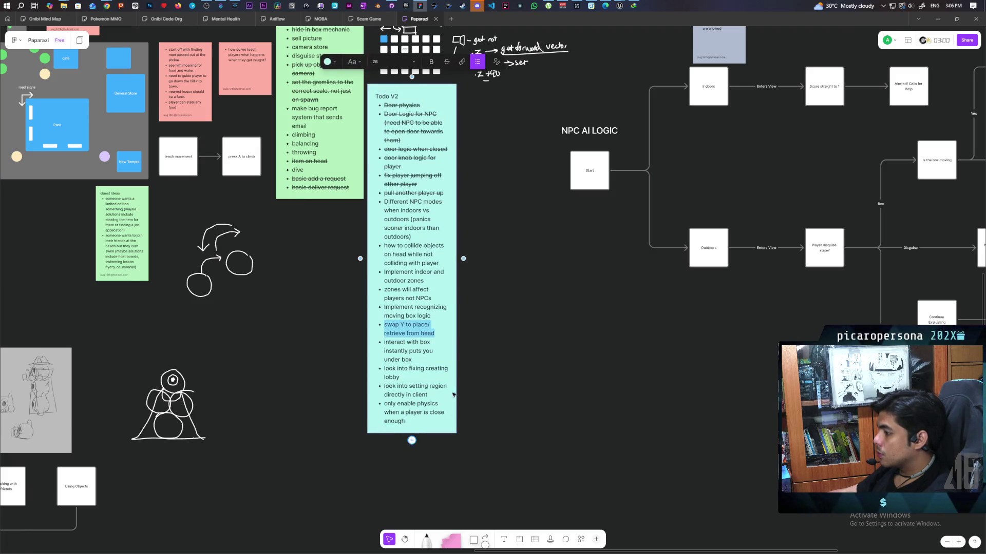
pyautogui.click(446, 61)
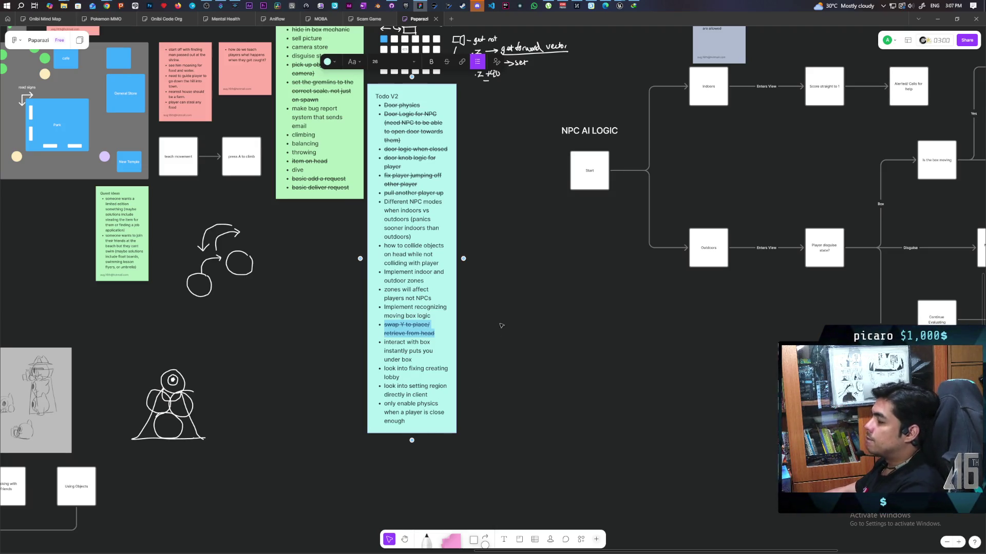
pyautogui.moveTo(620, 8)
pyautogui.click(577, 50)
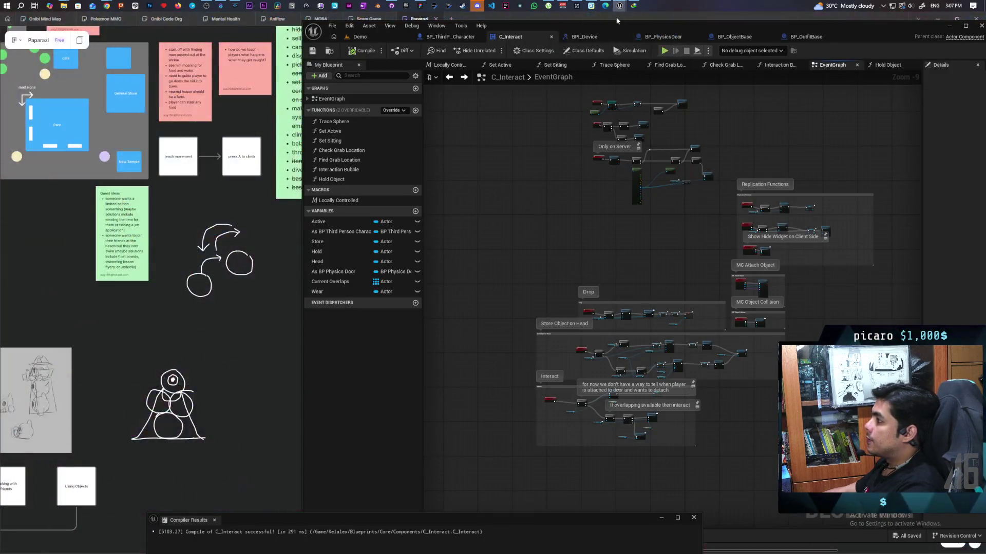
# - Close the compiler results and switch to BP_ThirdPersonCharacter's event graph
pyautogui.click(695, 518)
pyautogui.moveTo(596, 272)
pyautogui.mouseDown()
pyautogui.moveTo(505, 374)
pyautogui.moveTo(523, 253)
pyautogui.moveTo(544, 240)
pyautogui.mouseUp()
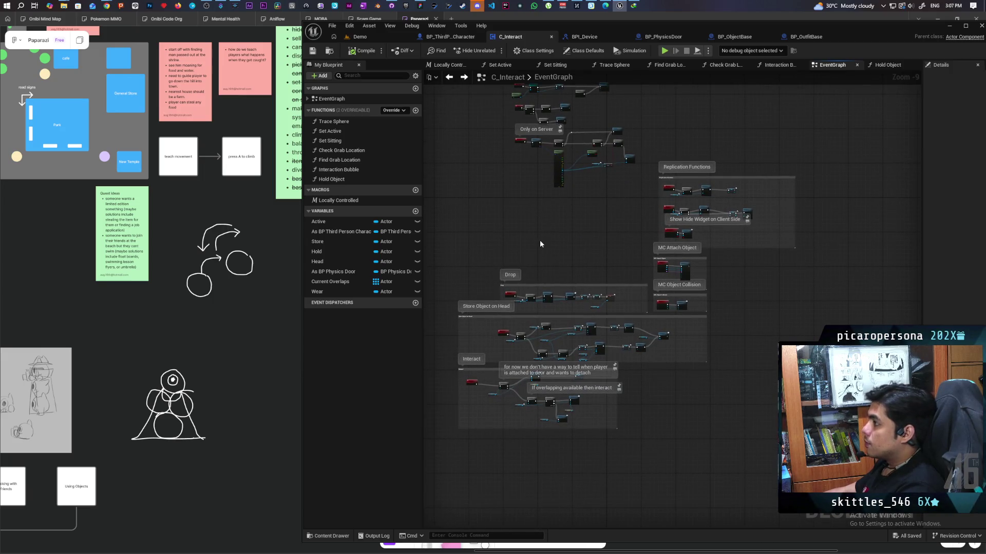
pyautogui.click(457, 37)
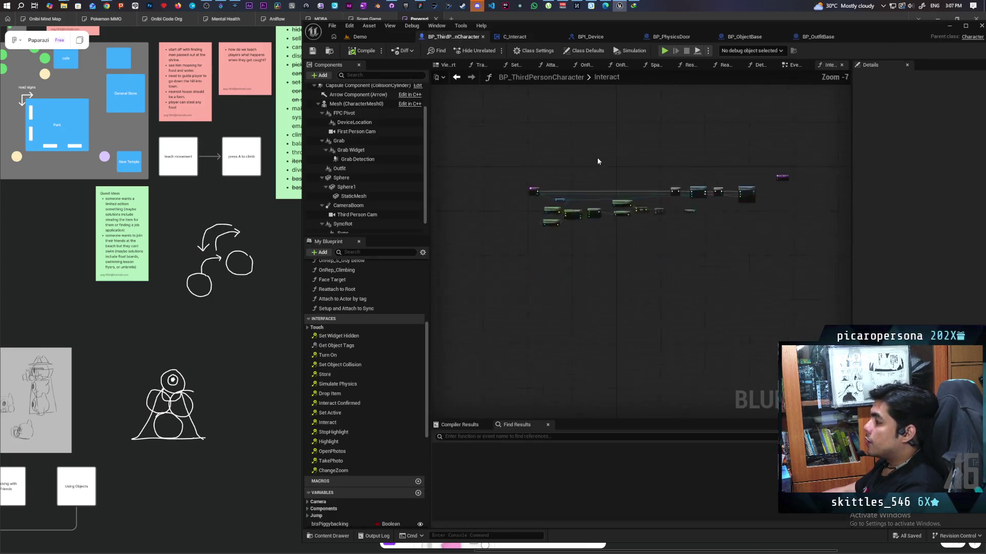
pyautogui.click(794, 65)
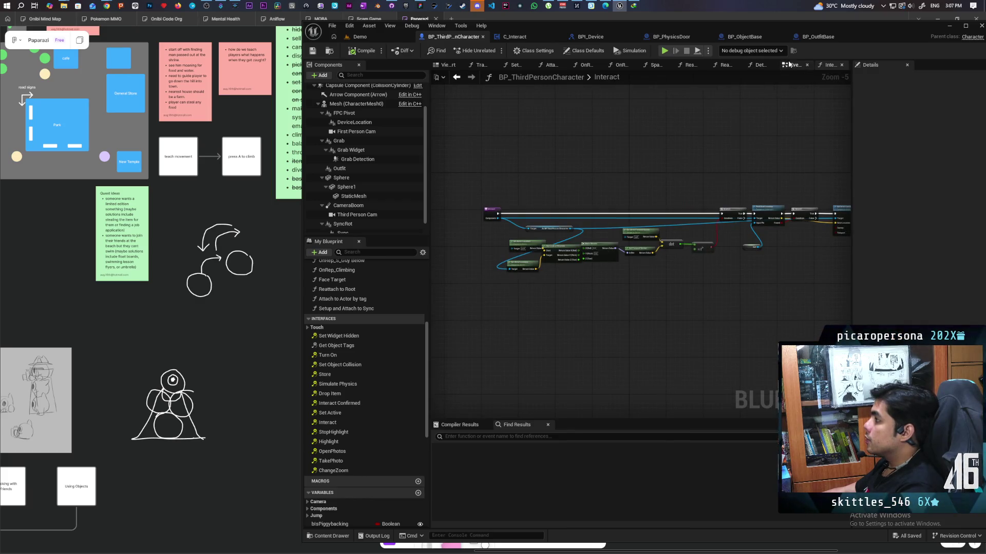
pyautogui.scroll(-4, 631, 185)
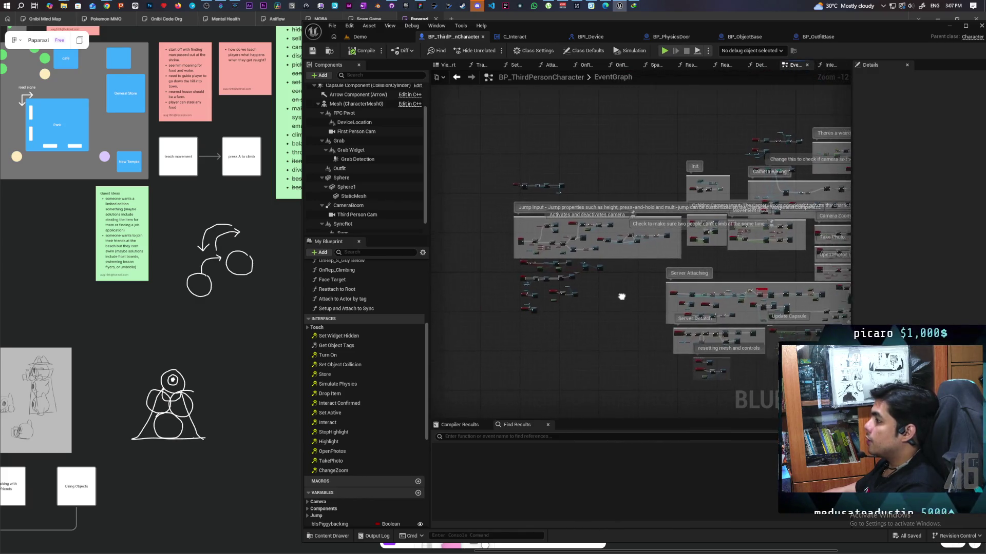
# - Bring the MC Set Interact Widget Visibility nodes into view and open the event's context menu
pyautogui.moveTo(448, 281)
pyautogui.mouseDown()
pyautogui.moveTo(716, 258)
pyautogui.moveTo(640, 330)
pyautogui.moveTo(529, 245)
pyautogui.moveTo(630, 258)
pyautogui.mouseUp()
pyautogui.scroll(8, 631, 258)
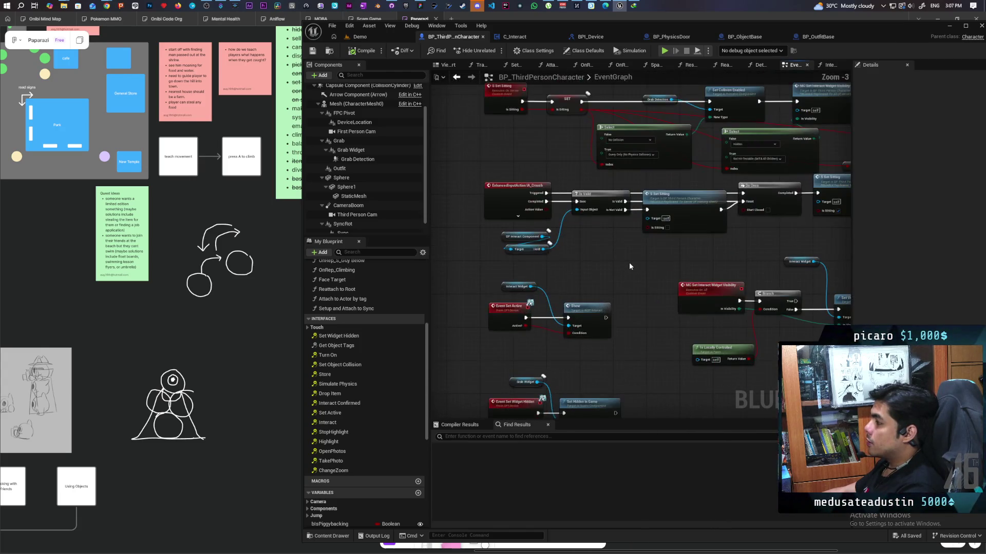
pyautogui.scroll(1, 625, 266)
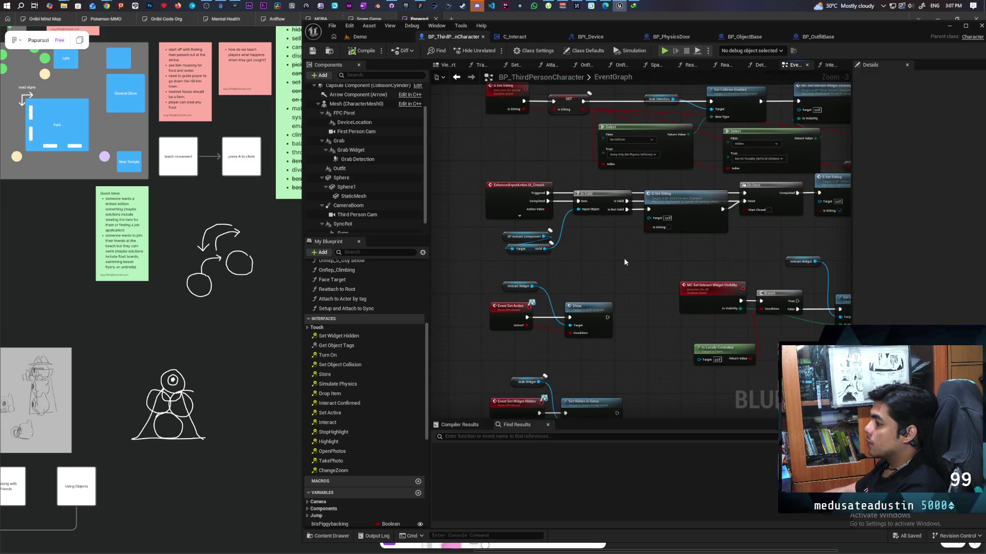
pyautogui.scroll(-1, 624, 261)
pyautogui.scroll(1, 624, 263)
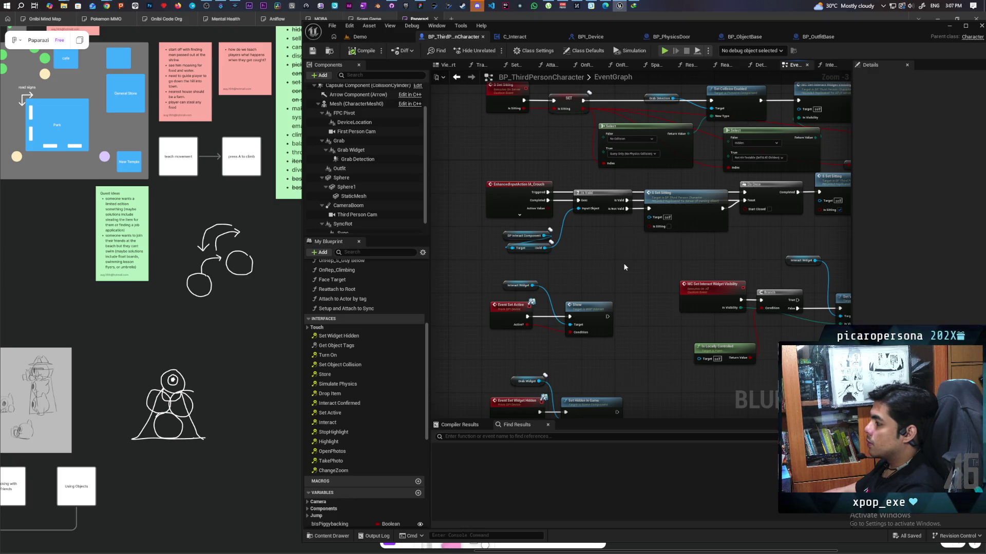
pyautogui.moveTo(624, 263)
pyautogui.mouseDown()
pyautogui.moveTo(590, 216)
pyautogui.moveTo(631, 216)
pyautogui.moveTo(589, 221)
pyautogui.mouseUp()
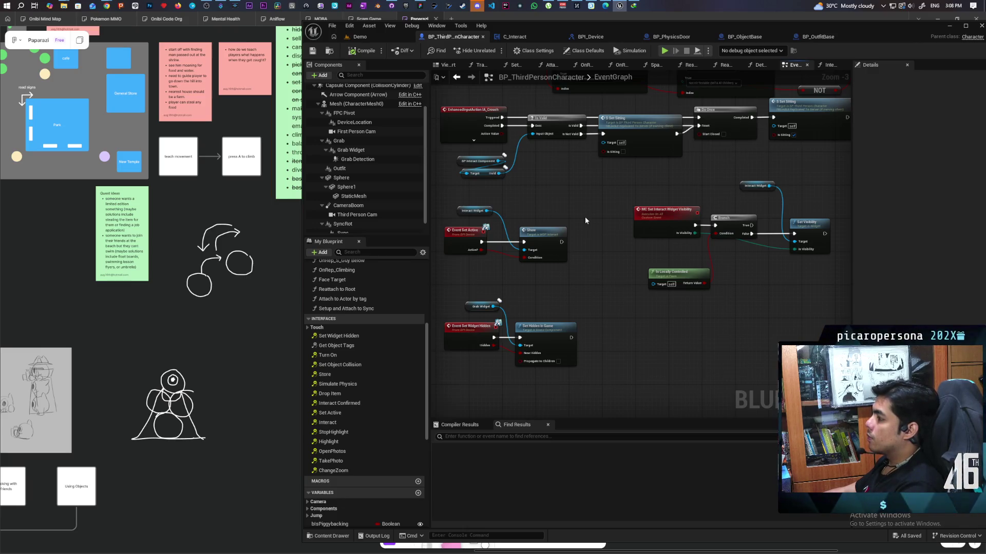
pyautogui.scroll(-2, 581, 220)
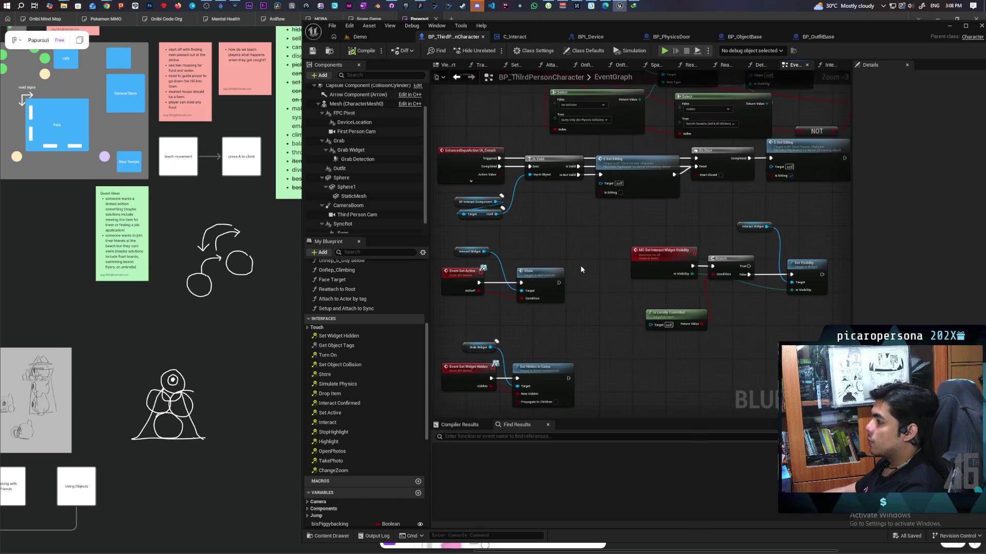
pyautogui.scroll(1, 583, 260)
pyautogui.rightClick(632, 272)
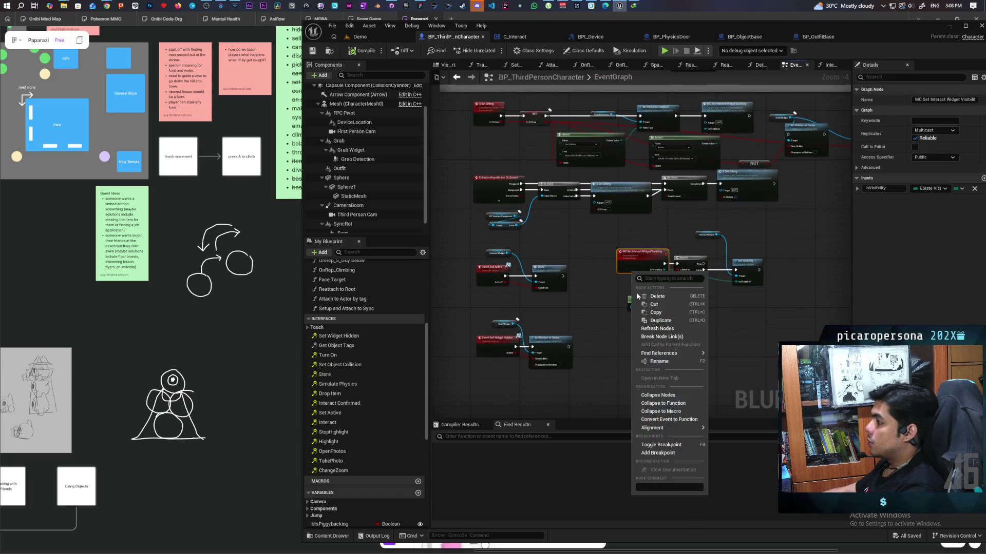
# - Find references to MC Set Interact Widget Visibility and jump to its call site
pyautogui.moveTo(683, 353)
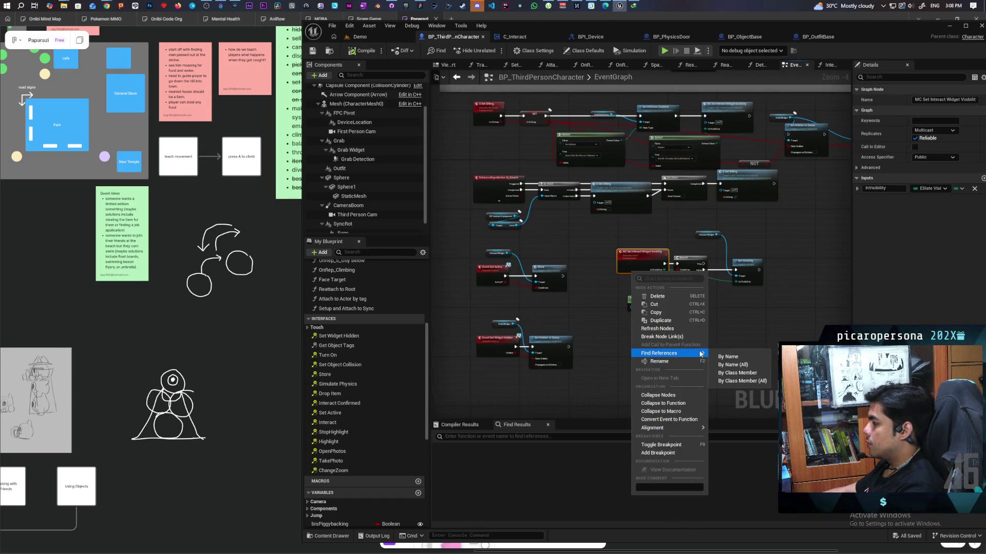
pyautogui.click(742, 373)
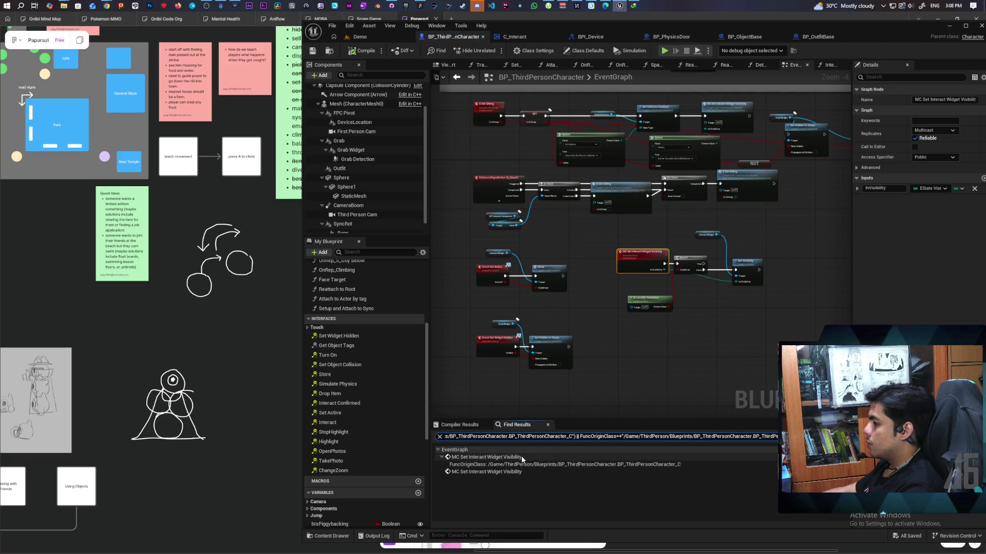
pyautogui.click(499, 473)
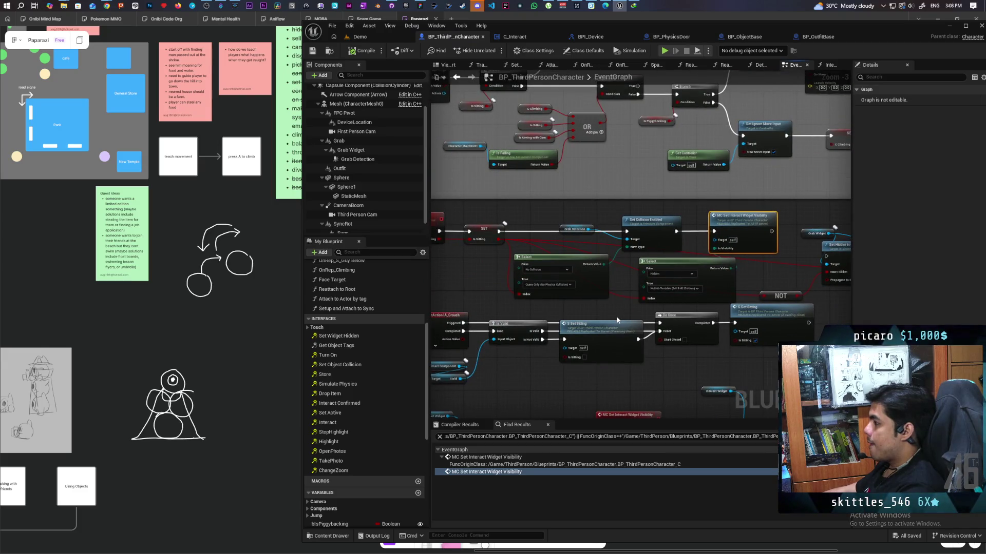
# - Delete the Grab Widget, Set Hidden in Game and Set Visibility nodes after the call
pyautogui.moveTo(617, 319); pyautogui.dragTo(459, 259)
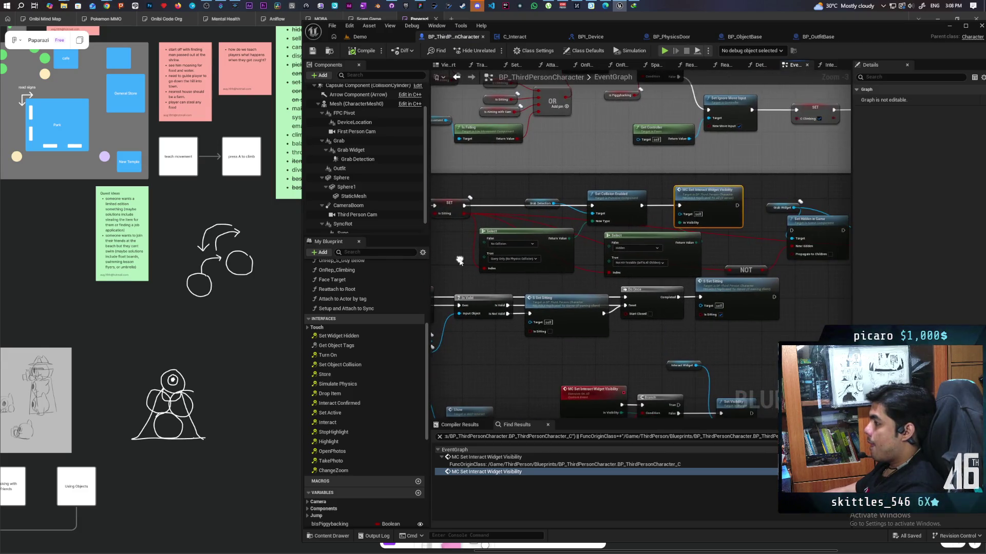
pyautogui.scroll(-2, 532, 293)
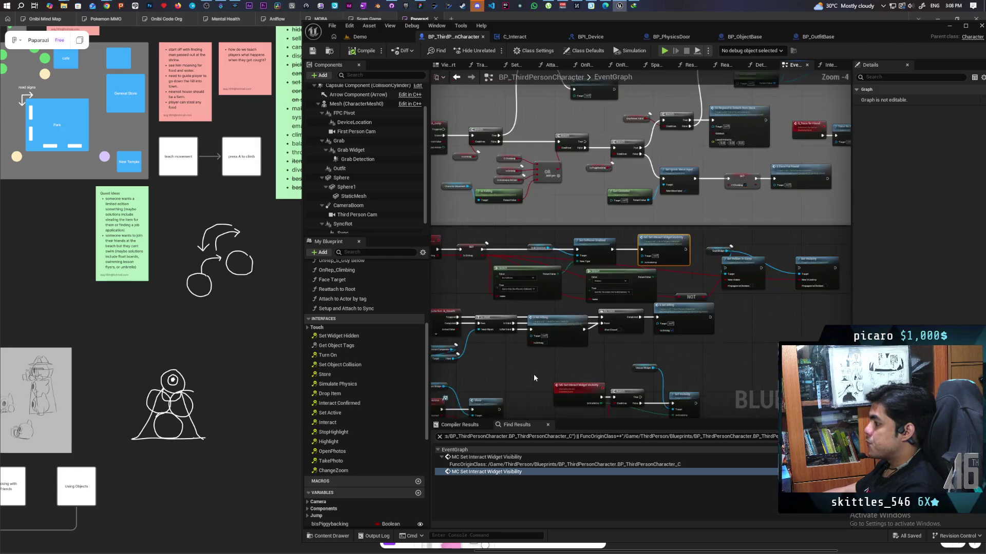
pyautogui.scroll(2, 533, 285)
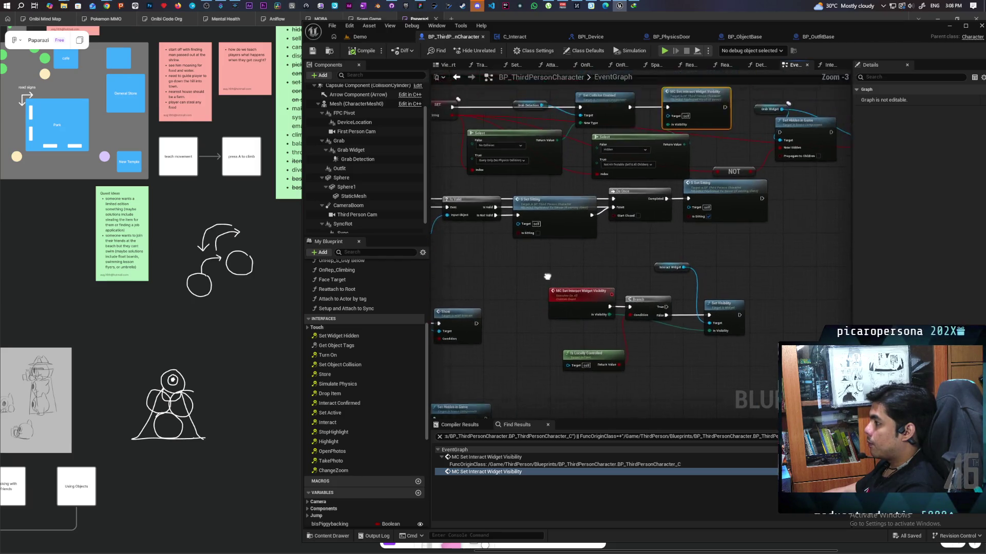
pyautogui.moveTo(538, 321); pyautogui.dragTo(537, 321)
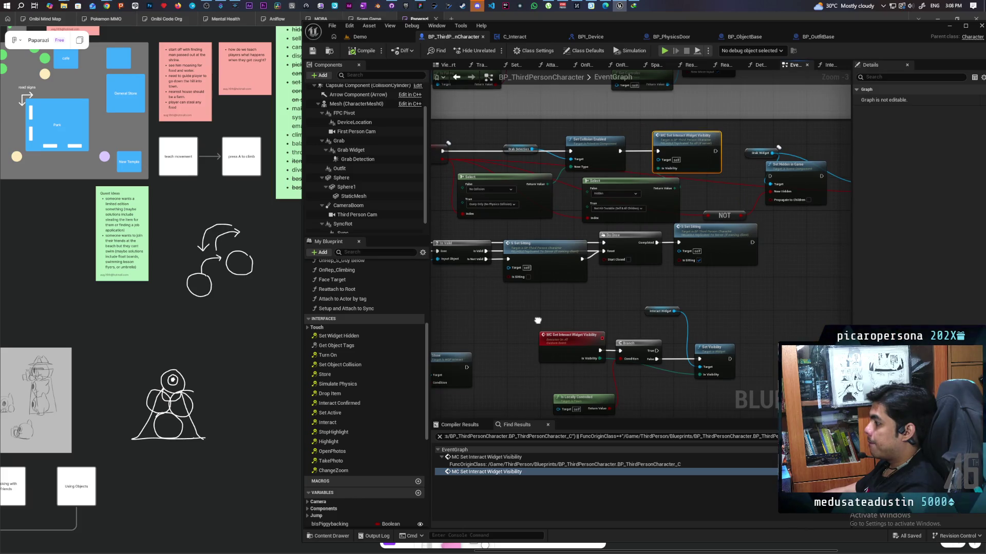
pyautogui.scroll(1, 537, 329)
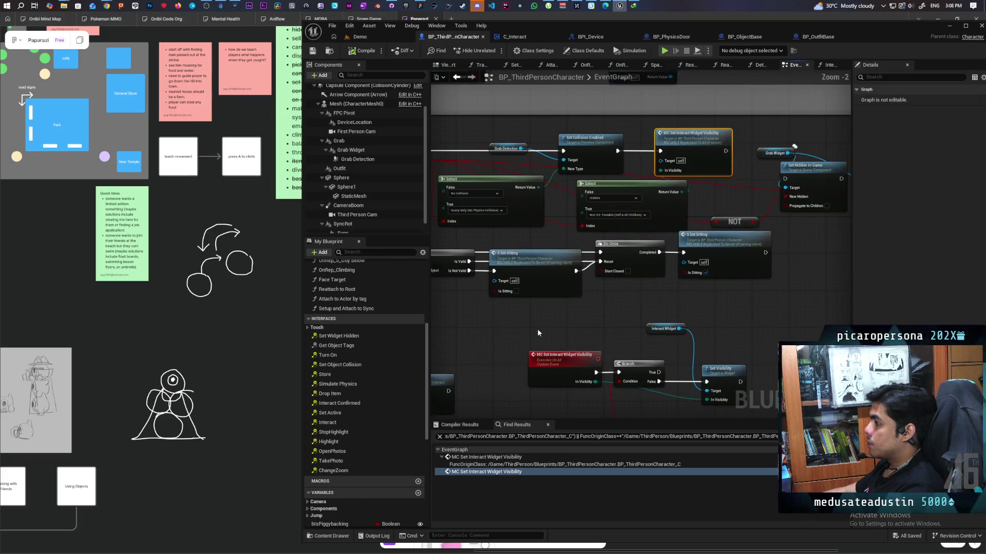
pyautogui.moveTo(539, 333)
pyautogui.mouseDown()
pyautogui.moveTo(592, 334)
pyautogui.moveTo(622, 297)
pyautogui.mouseUp()
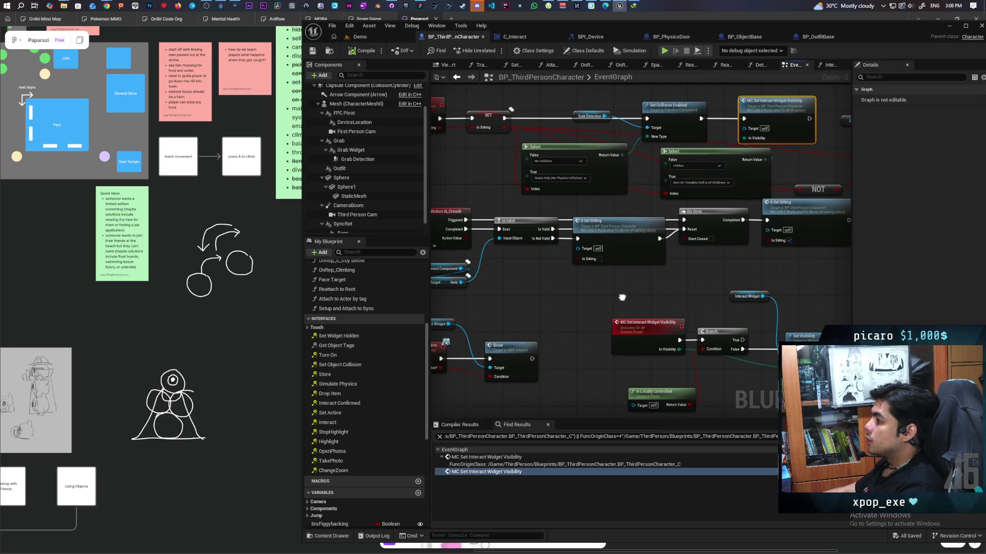
pyautogui.moveTo(622, 297)
pyautogui.mouseDown()
pyautogui.moveTo(706, 313)
pyautogui.moveTo(642, 307)
pyautogui.mouseUp()
pyautogui.scroll(-1, 697, 305)
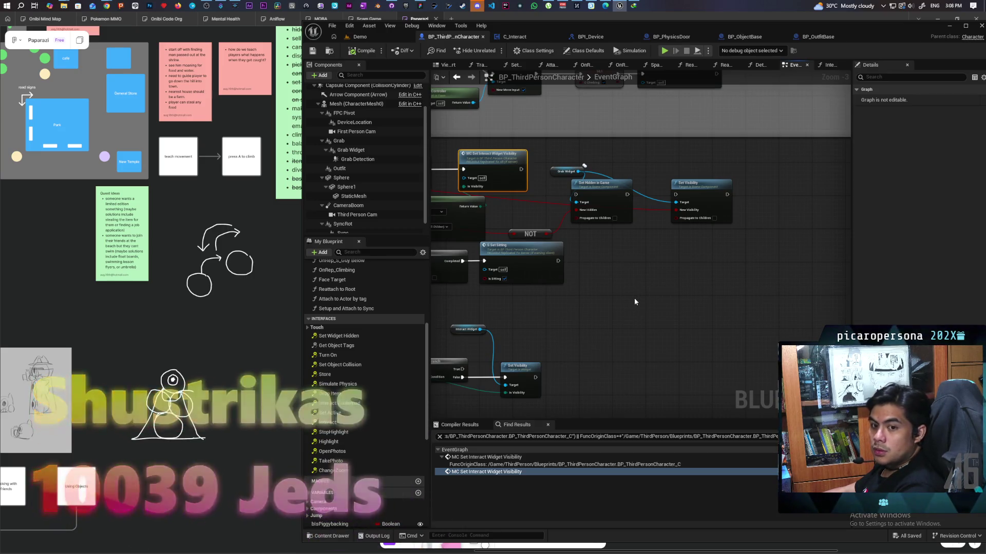
pyautogui.moveTo(566, 188)
pyautogui.mouseDown()
pyautogui.moveTo(691, 198)
pyautogui.moveTo(808, 226)
pyautogui.mouseUp()
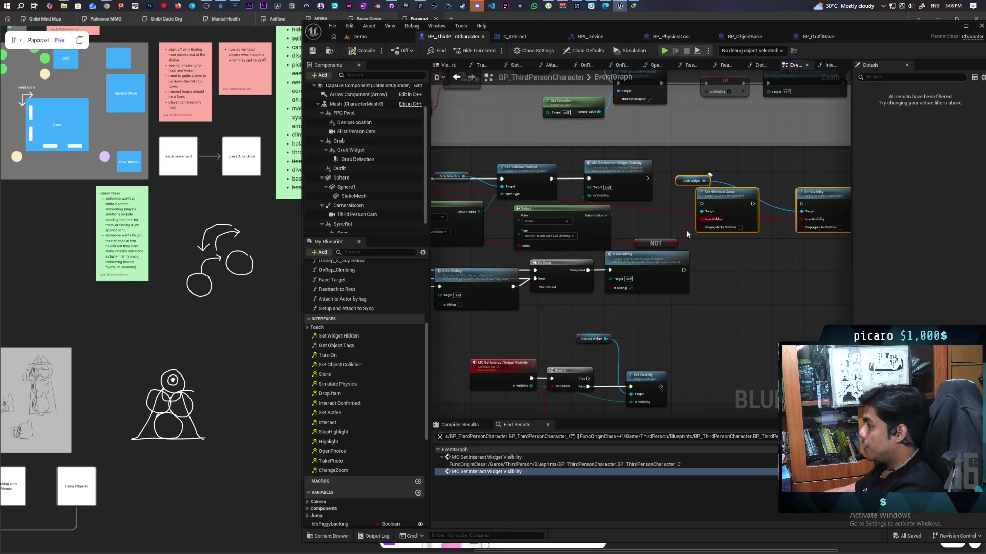
pyautogui.press('Delete')
# - Save the edited BP_ThirdPersonCharacter blueprint
pyautogui.scroll(-5, 686, 235)
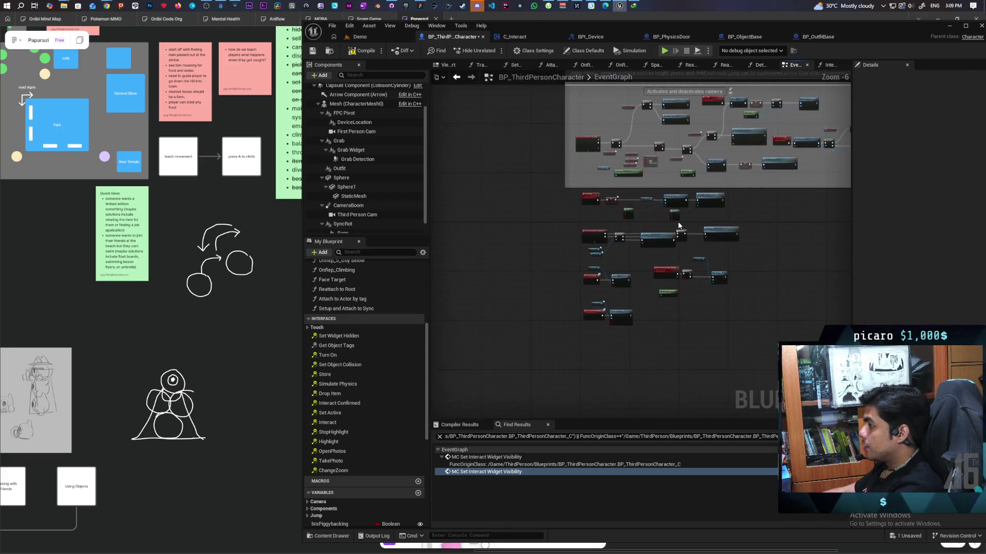
pyautogui.scroll(4, 678, 221)
pyautogui.moveTo(636, 235); pyautogui.dragTo(643, 178)
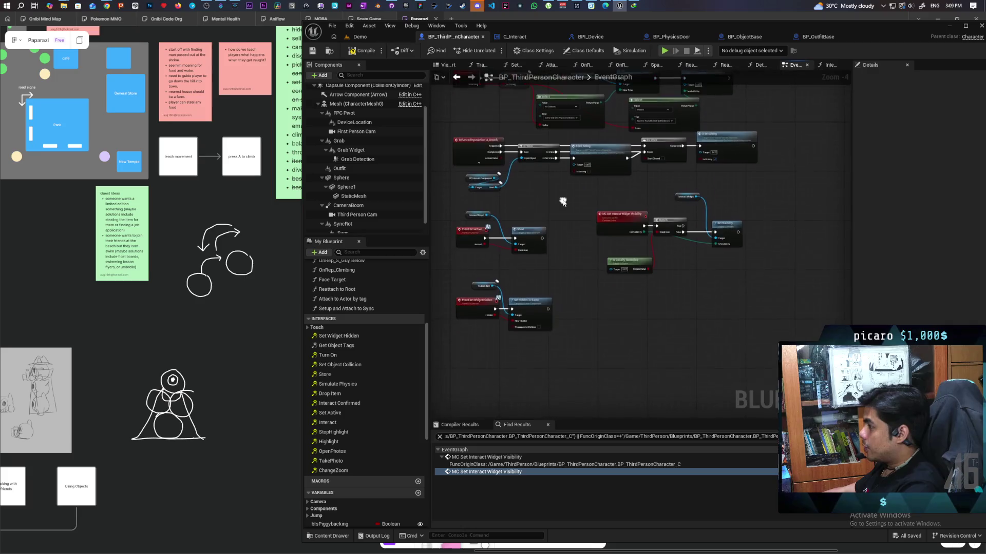
pyautogui.hotkey('ctrl', 's')
# - Compile BP_ThirdPersonCharacter, then bring the FigJam whiteboard to the front
pyautogui.click(366, 49)
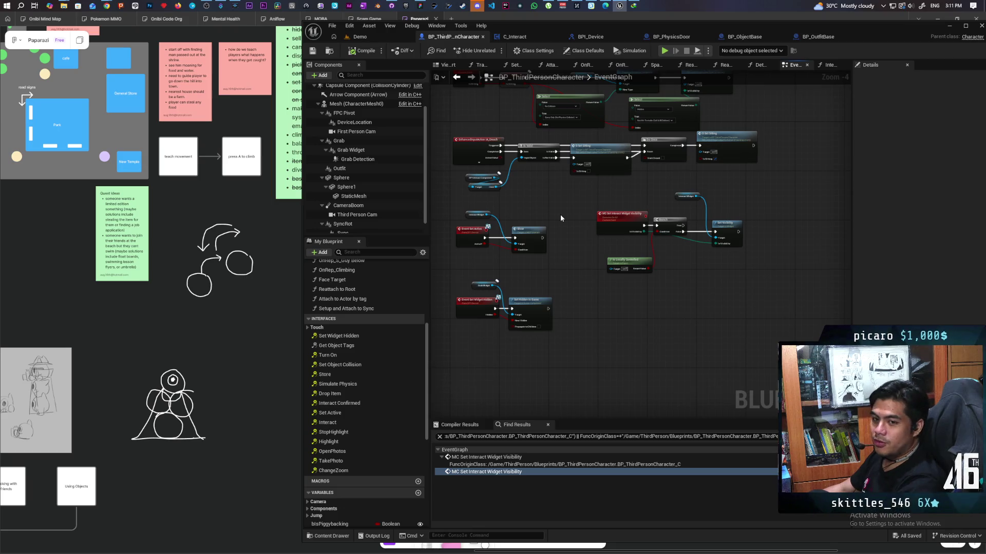
pyautogui.moveTo(570, 224); pyautogui.dragTo(559, 269)
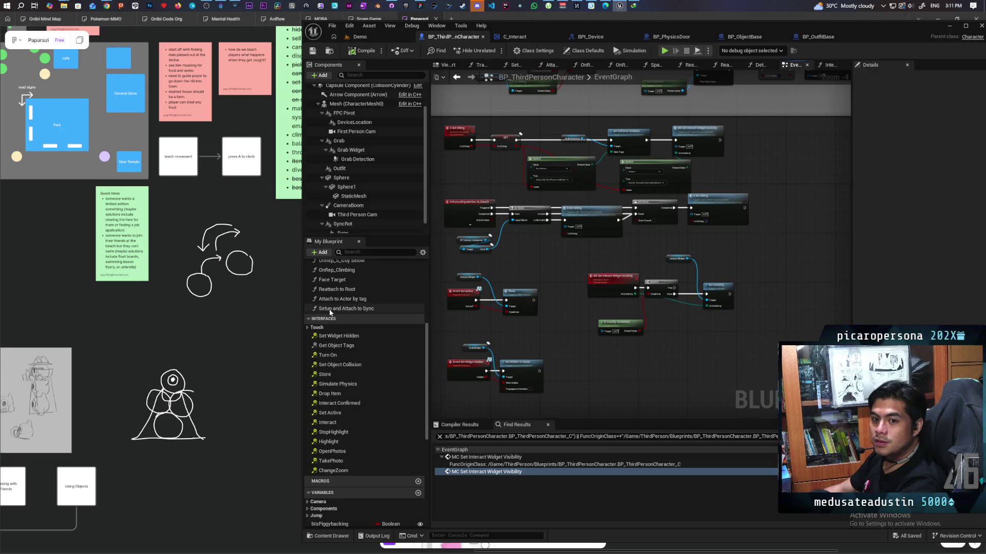
pyautogui.moveTo(739, 34)
pyautogui.mouseDown()
pyautogui.moveTo(678, 34)
pyautogui.moveTo(698, 34)
pyautogui.mouseUp()
pyautogui.click(208, 324)
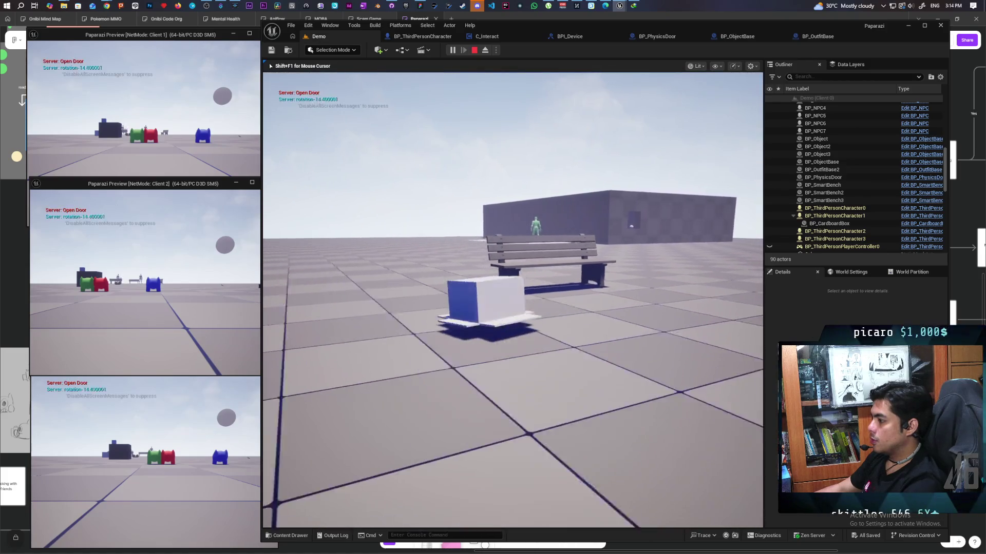
# - Walk the character from the bench toward the cardboard box and small cubes
pyautogui.press('e')
pyautogui.press('e')
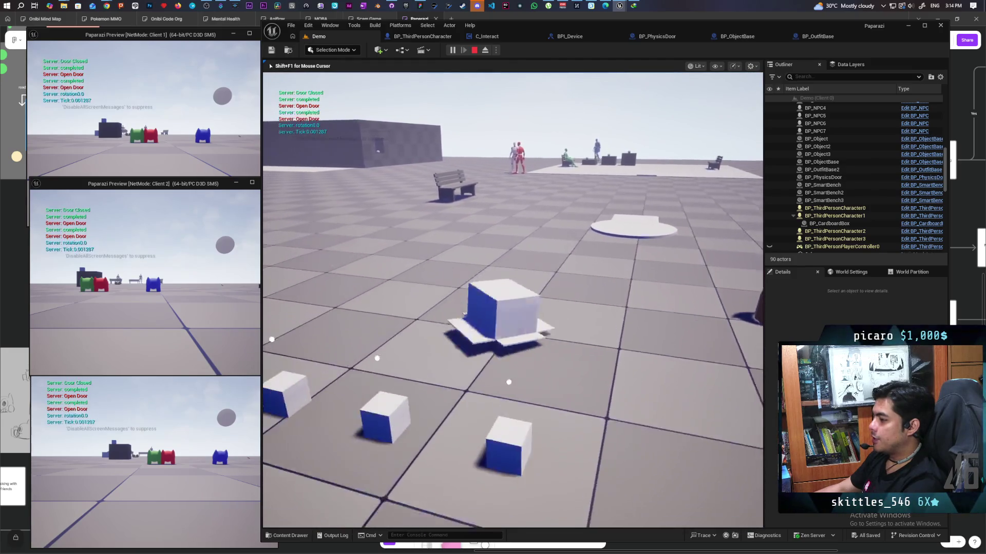
pyautogui.press('e')
pyautogui.press('w')
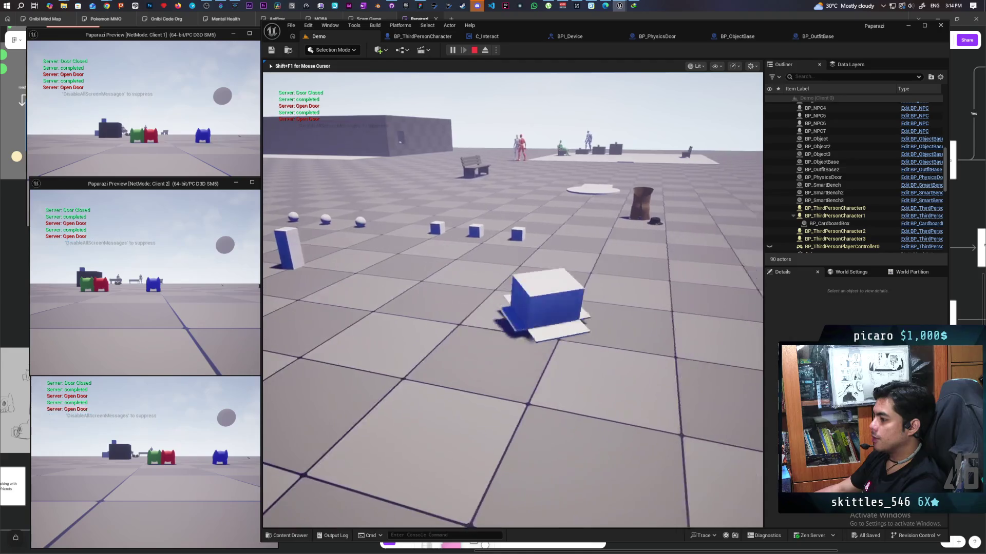
pyautogui.press('w')
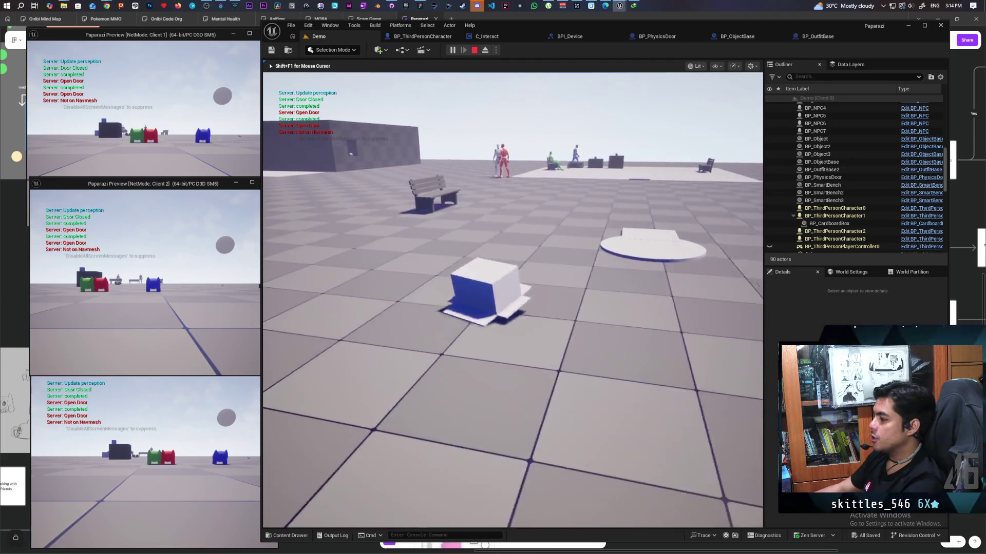
pyautogui.press('s')
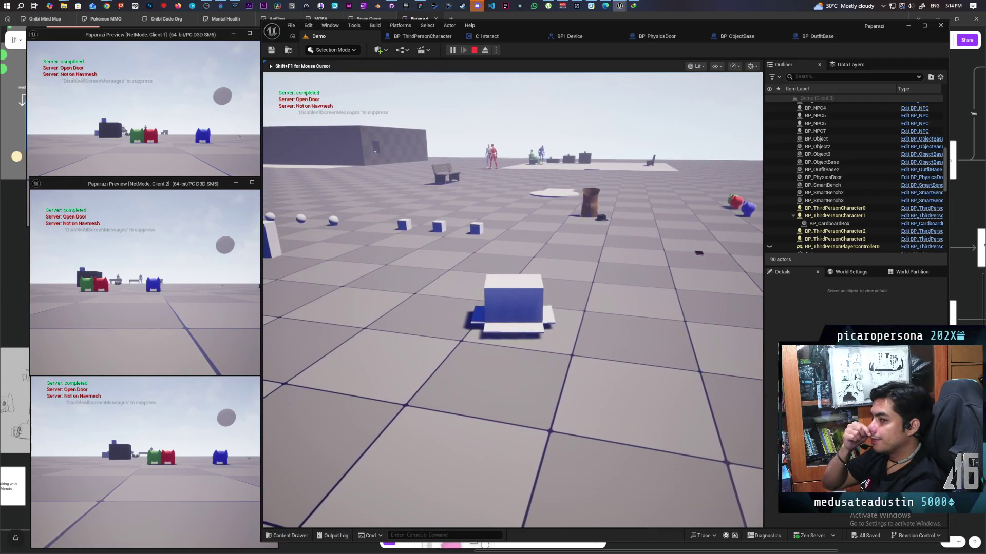
pyautogui.press('a')
pyautogui.press('w')
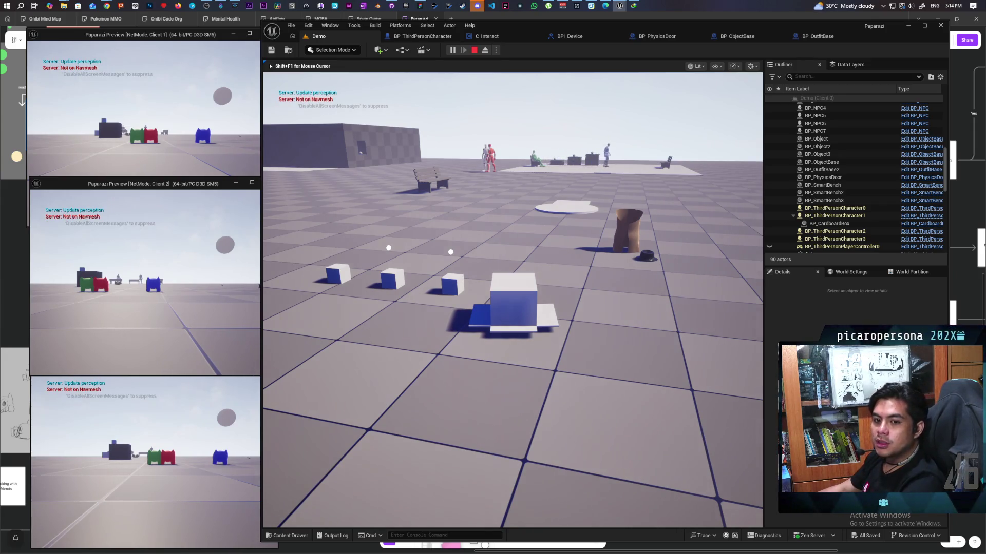
# - Walk the box player across the plaza to the cup-shaped NPC's round platform
pyautogui.press('w')
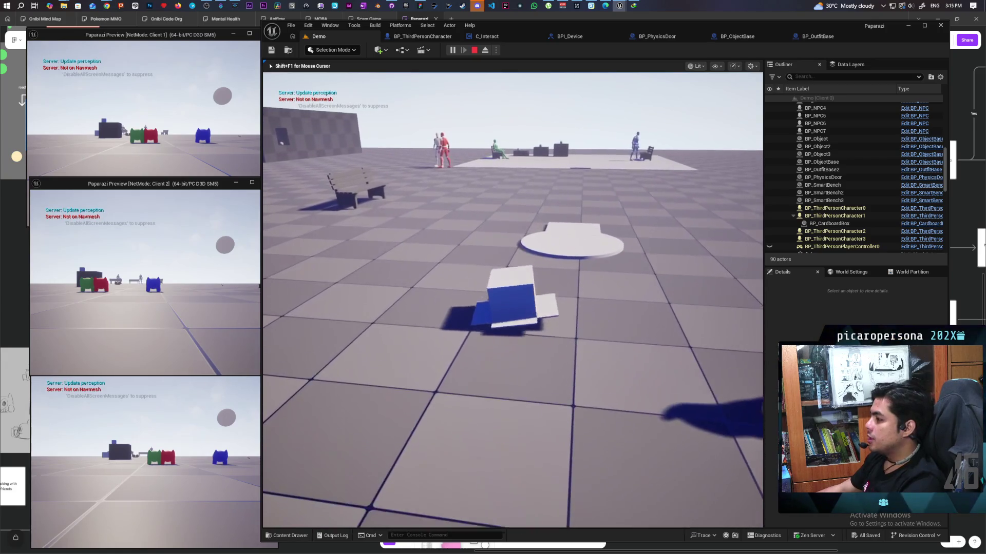
pyautogui.press('e')
pyautogui.press('w')
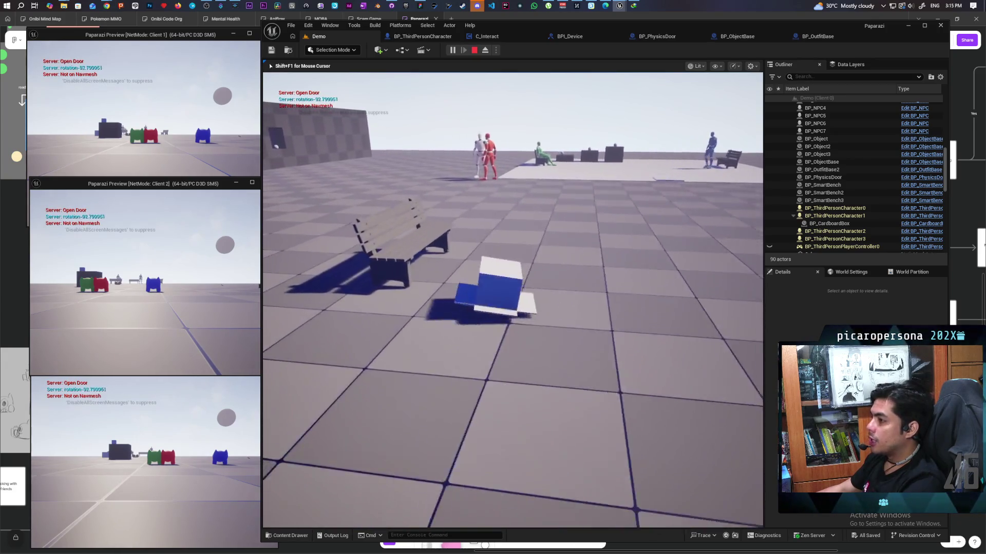
pyautogui.press('w')
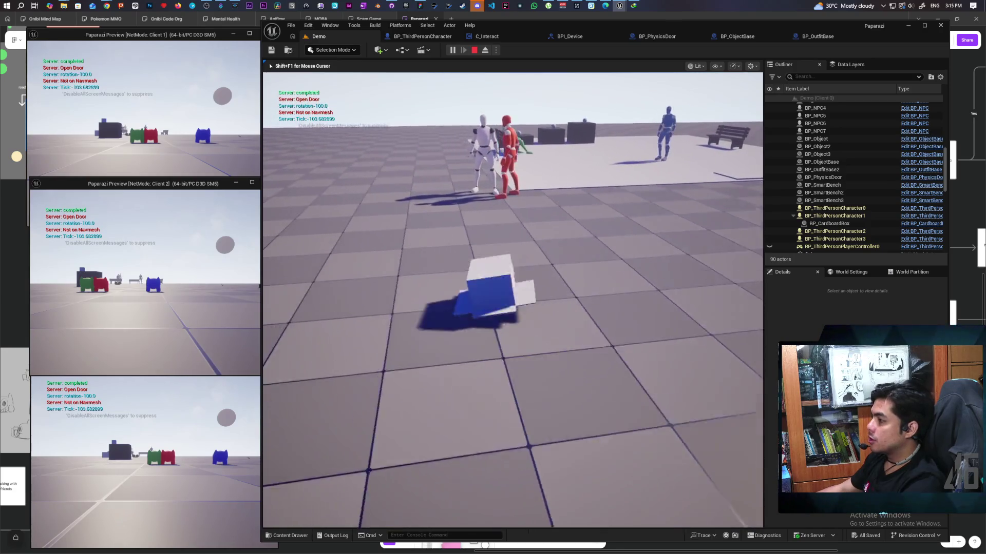
pyautogui.press('w')
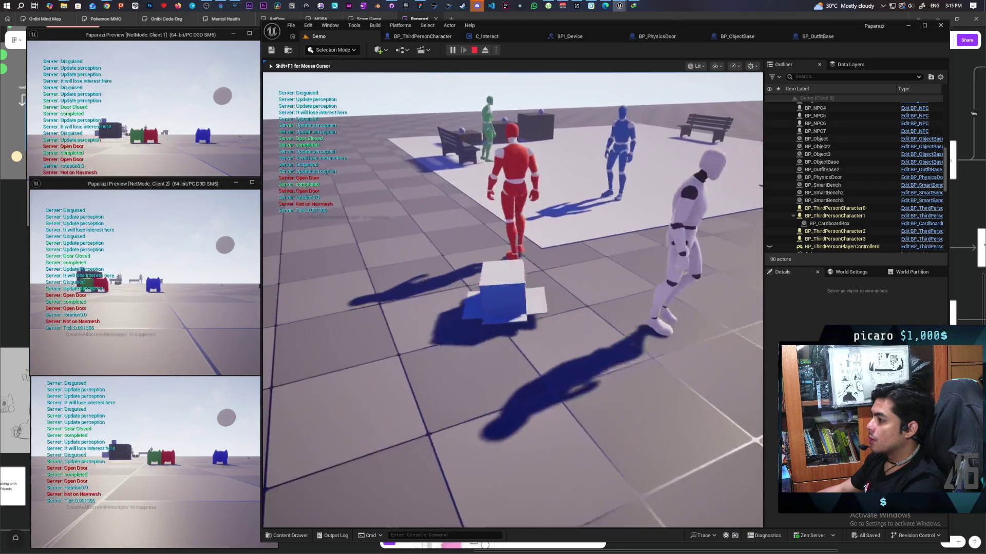
pyautogui.press('w')
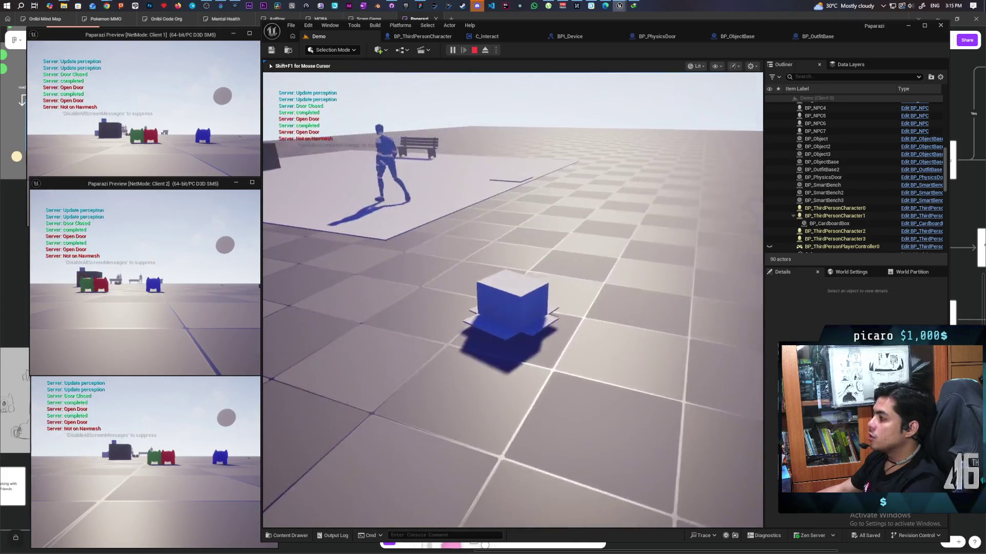
pyautogui.press('w')
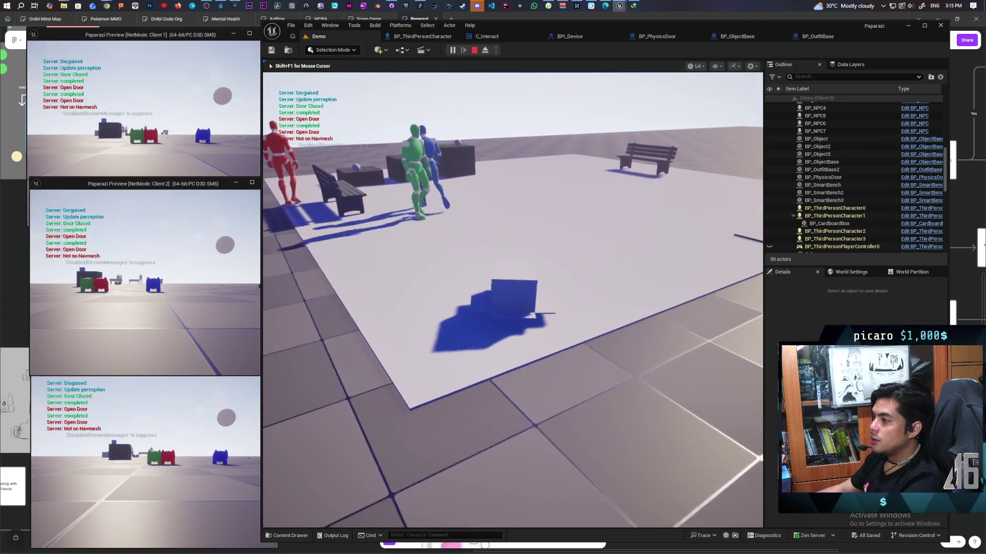
pyautogui.press('w')
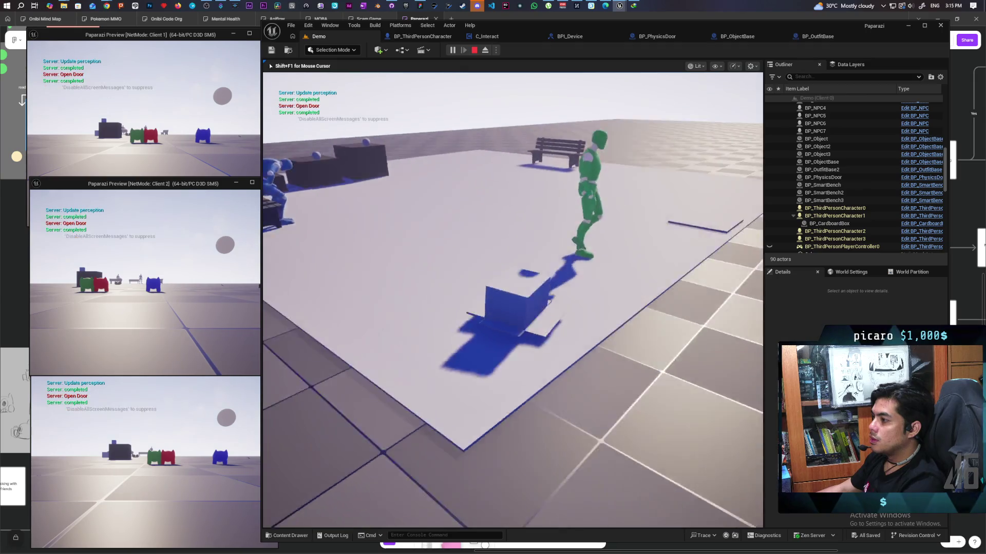
pyautogui.press('w')
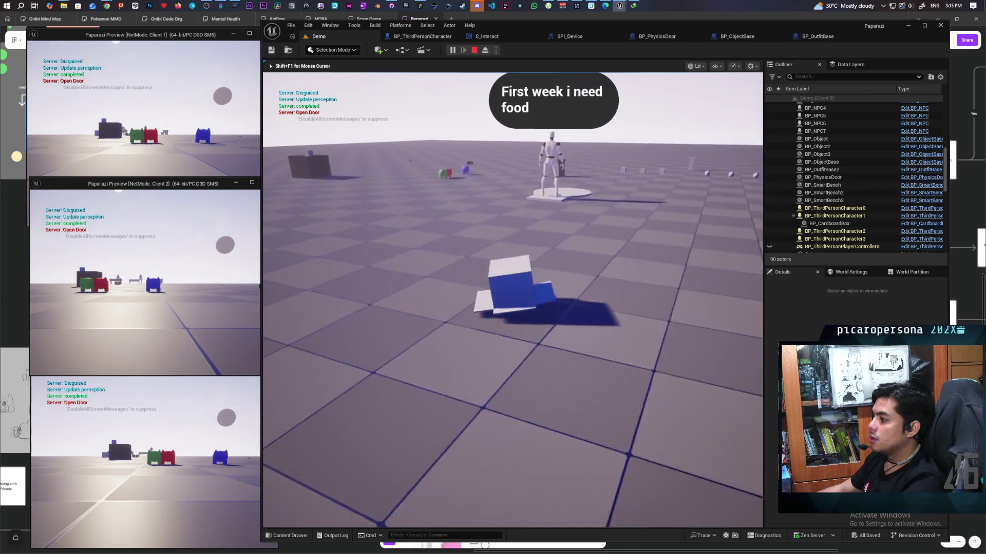
pyautogui.press('w')
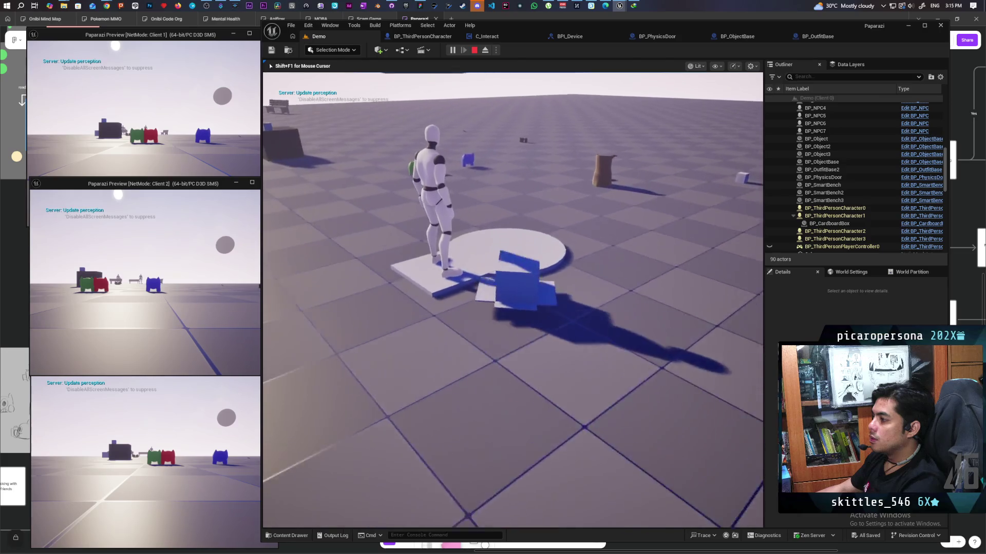
pyautogui.press('w')
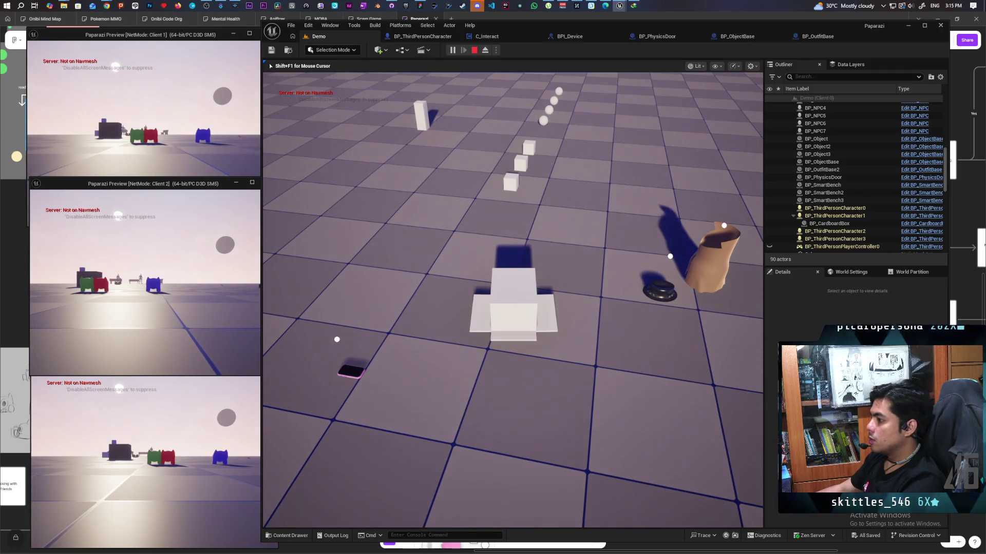
# - Pick up and drop the brown object, then take on the hatted pot disguise
pyautogui.press('e')
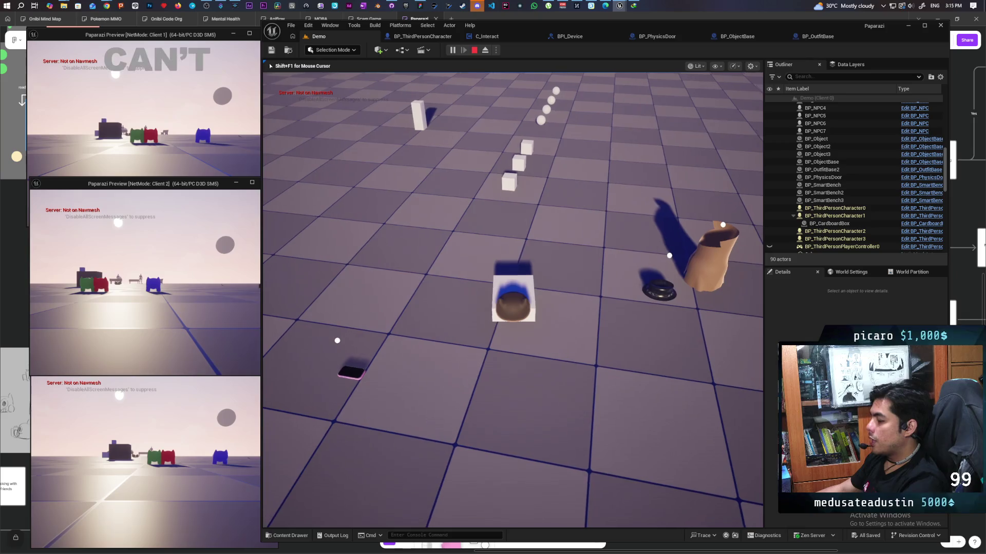
pyautogui.press('e')
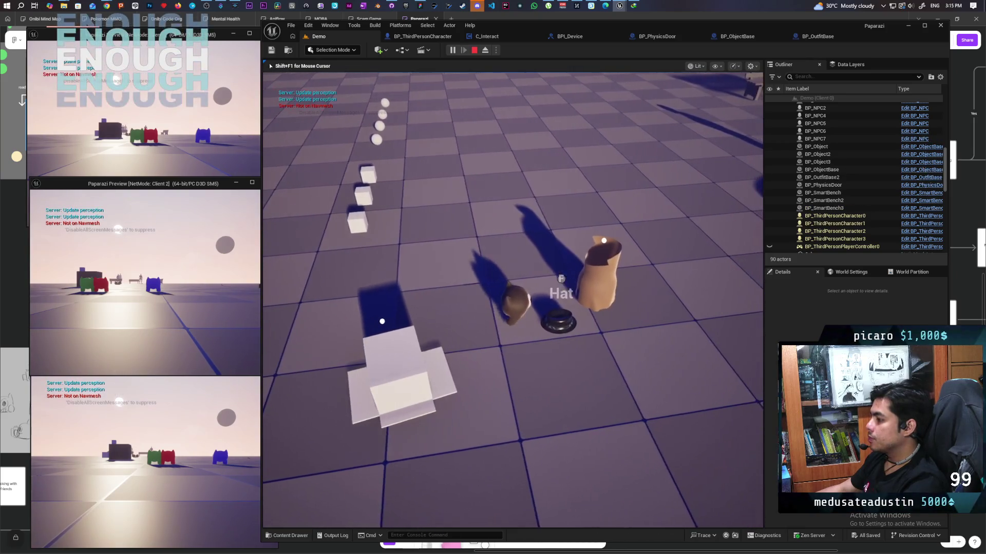
pyautogui.press('e')
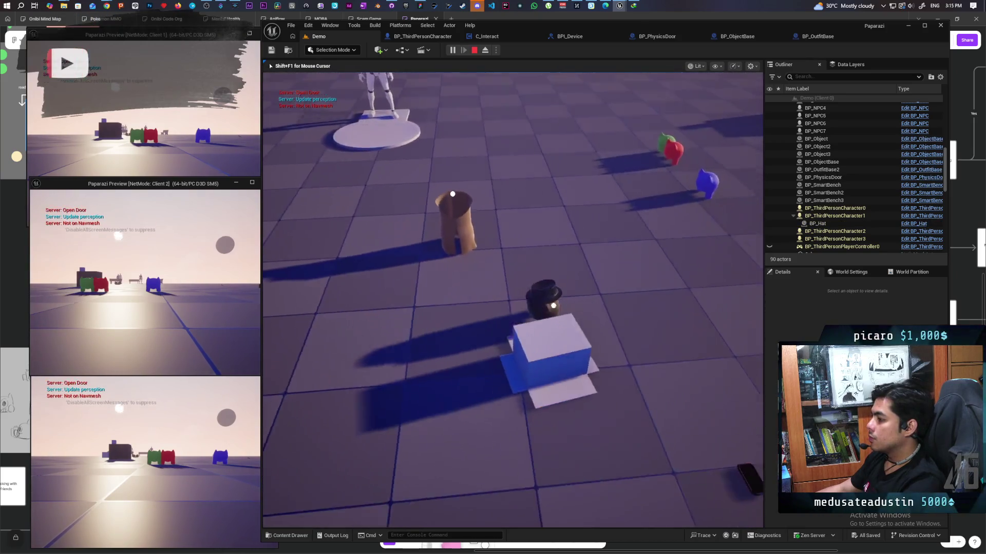
# - Step on and off the pedestal twice, losing and regaining the hat each time
pyautogui.press('w')
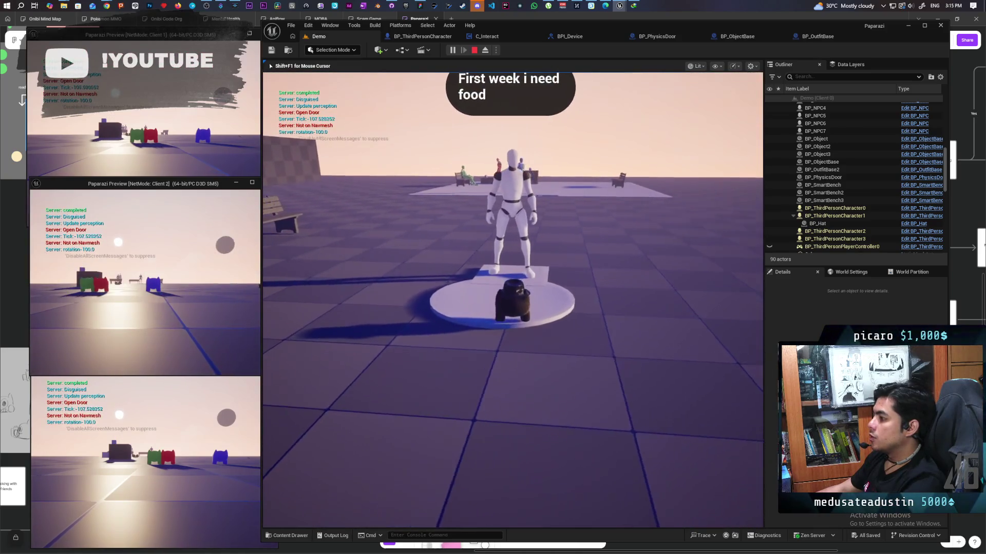
pyautogui.press('s')
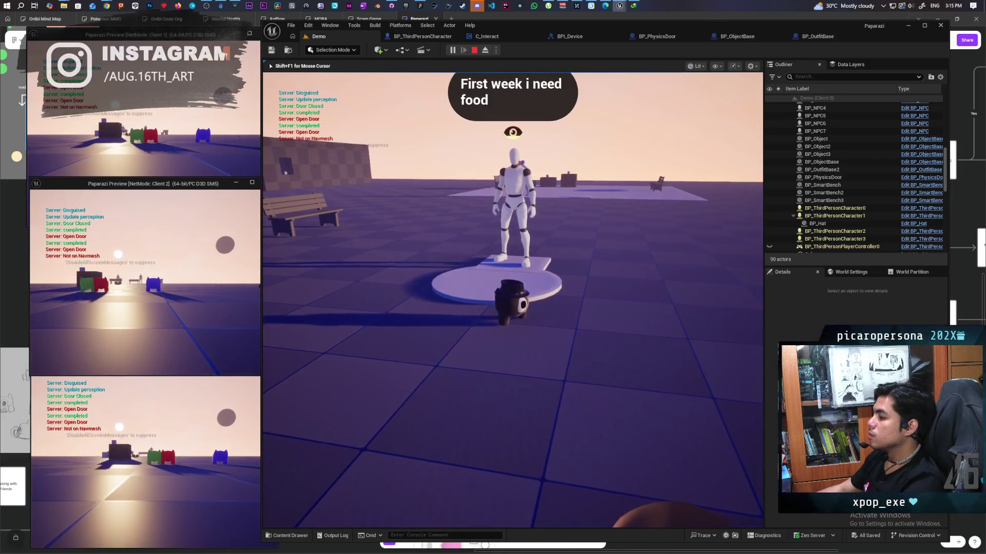
pyautogui.press('w')
pyautogui.press('s')
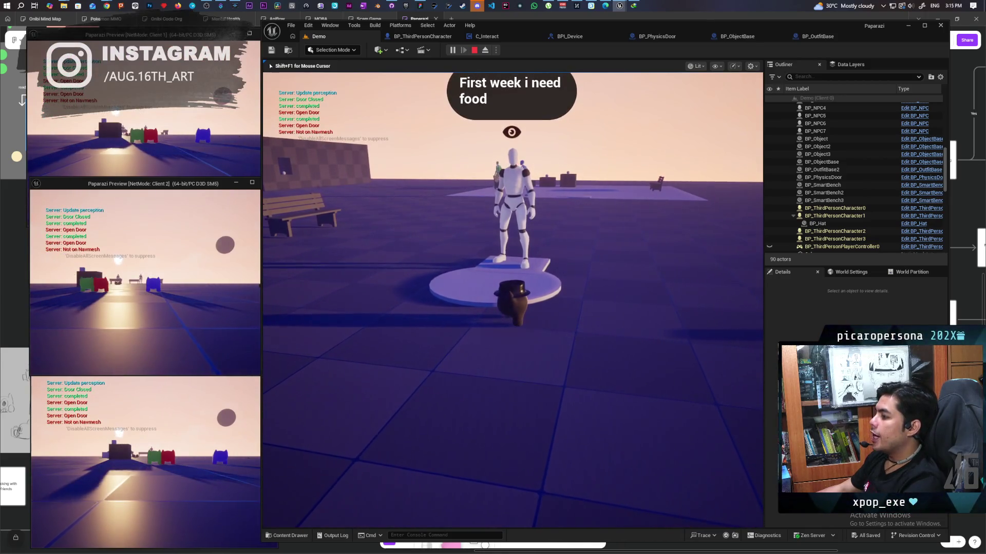
pyautogui.press('w')
pyautogui.press('s')
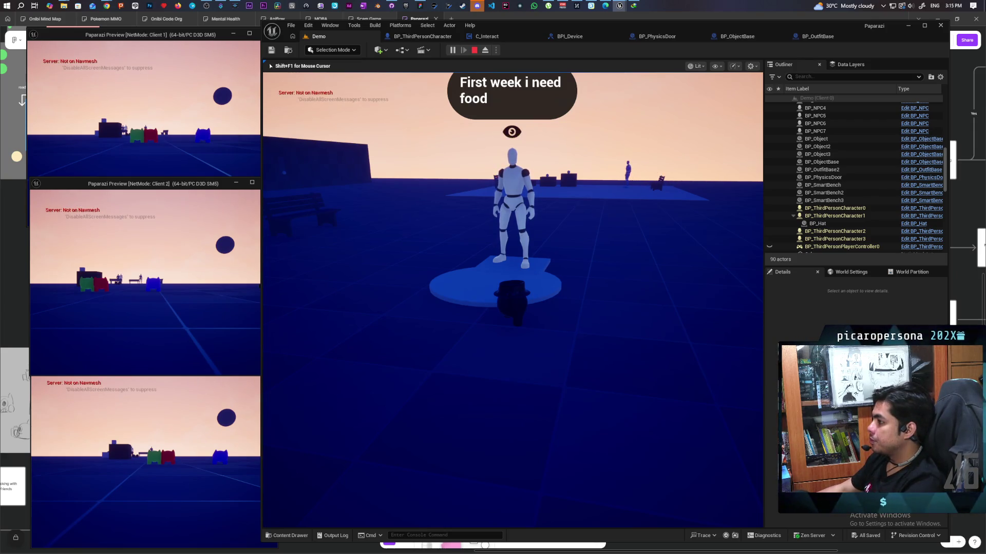
# - Walk the pot player around the night scene near the mannequin's round platform
pyautogui.press('a')
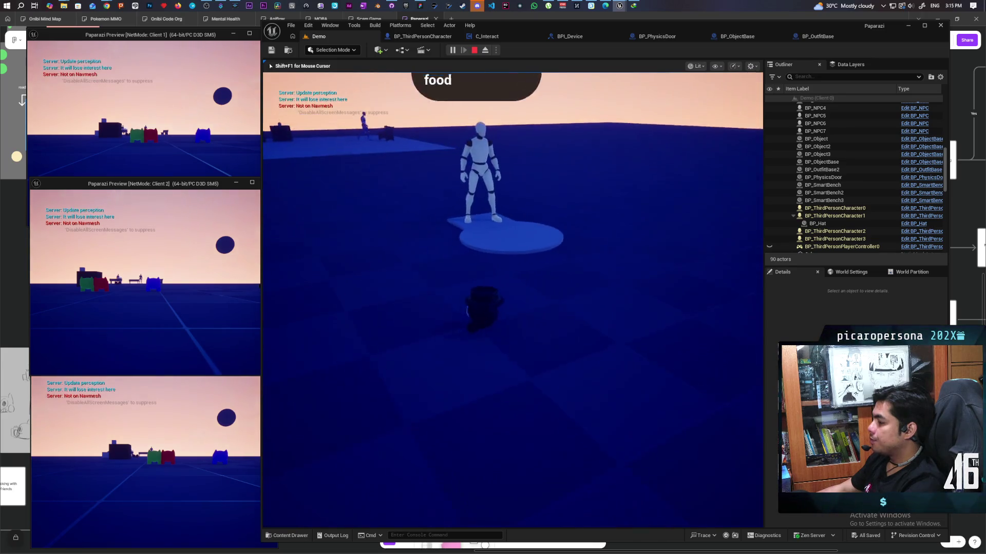
pyautogui.press('a')
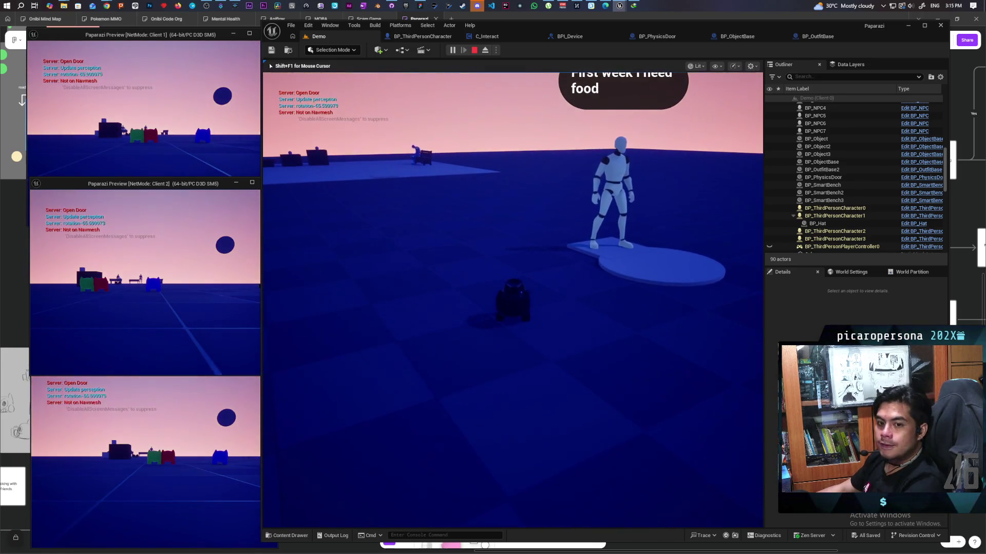
pyautogui.press('d')
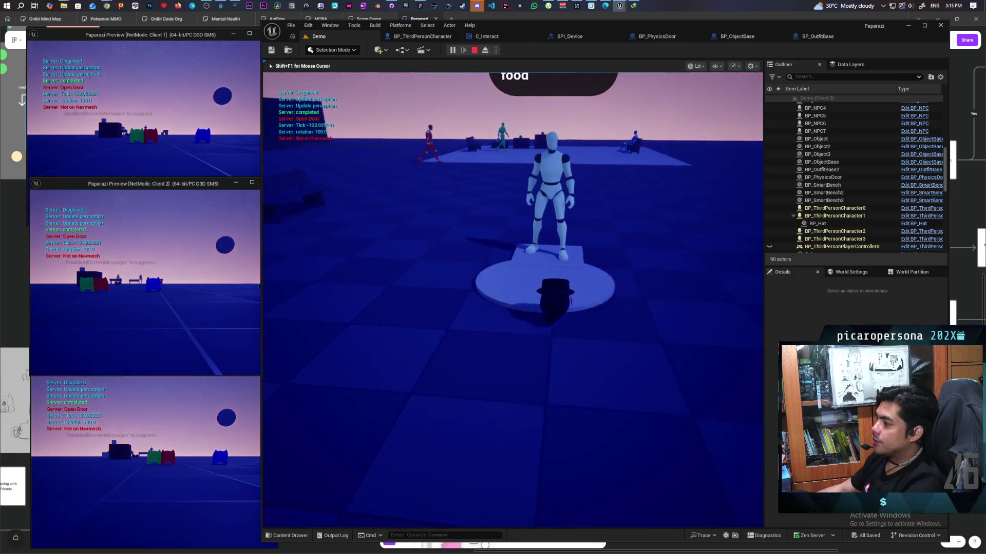
pyautogui.press('a')
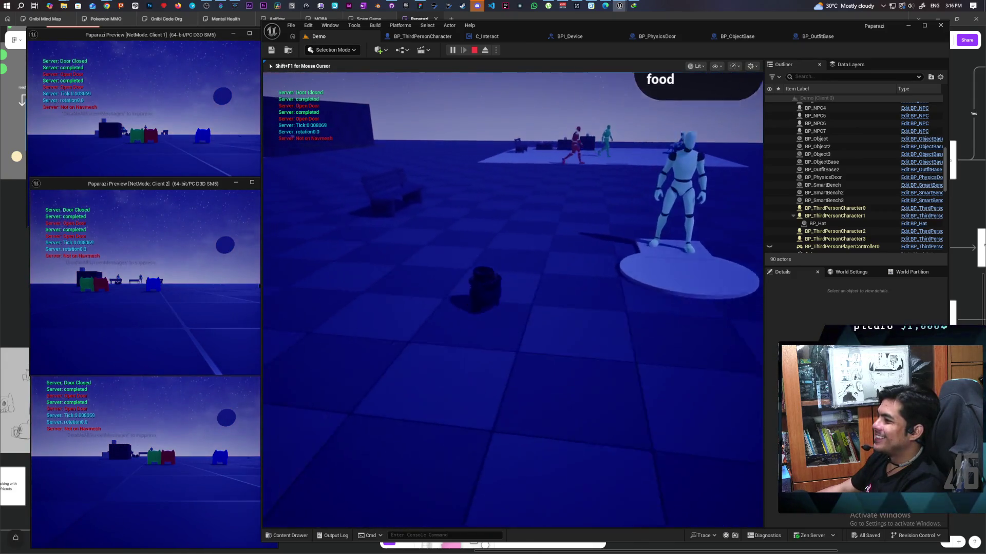
pyautogui.press('d')
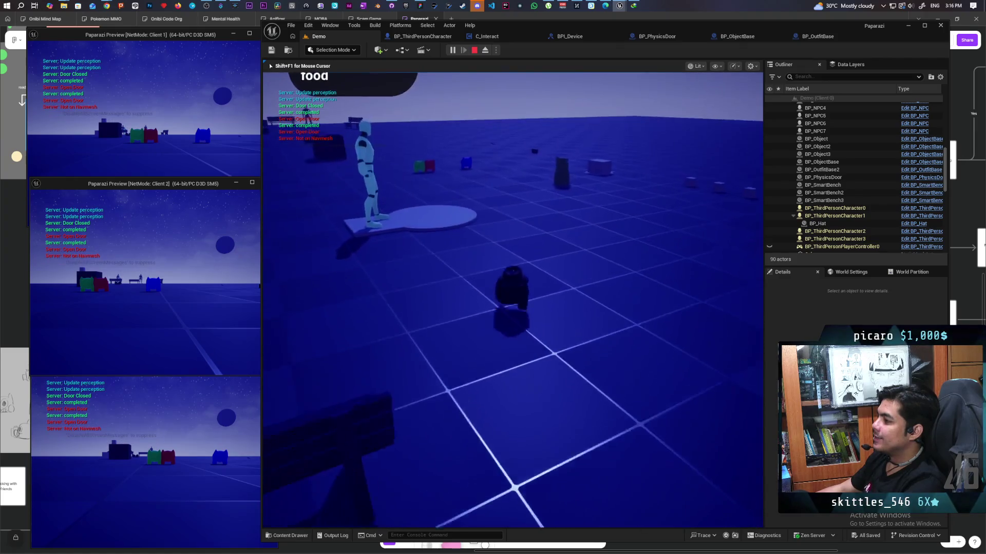
pyautogui.press('d')
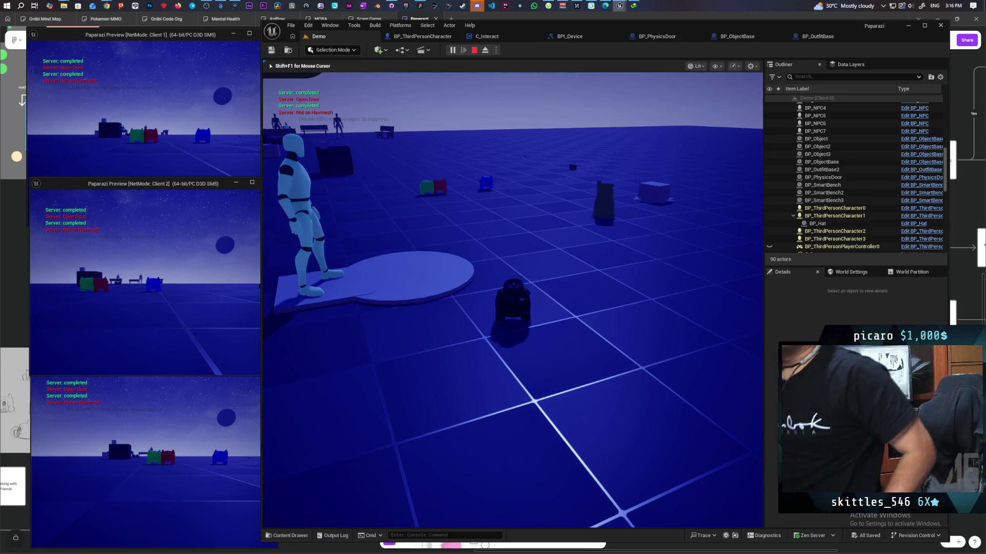
# - Trigger the door interaction three times, then stop the play session and select the Floor
pyautogui.press('e')
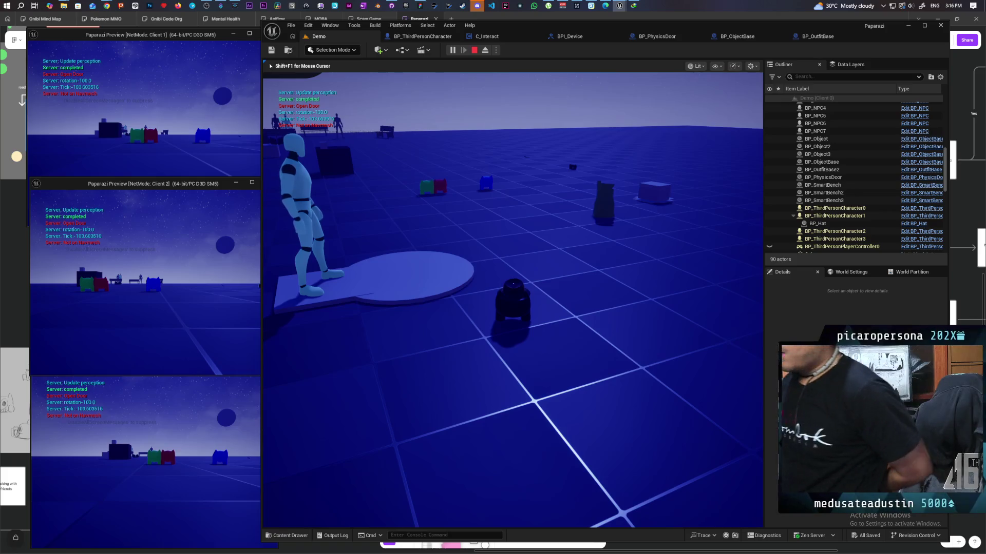
pyautogui.press('e')
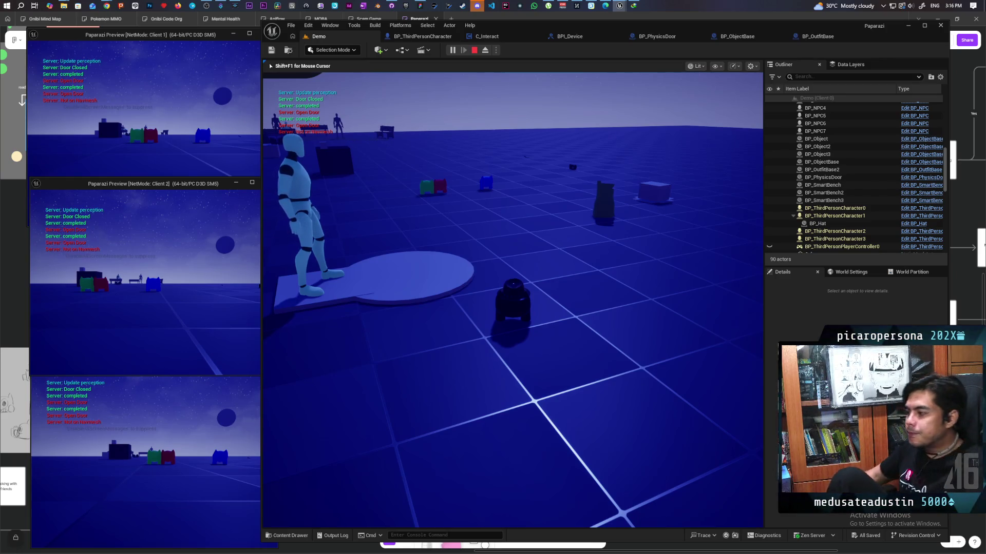
pyautogui.press('e')
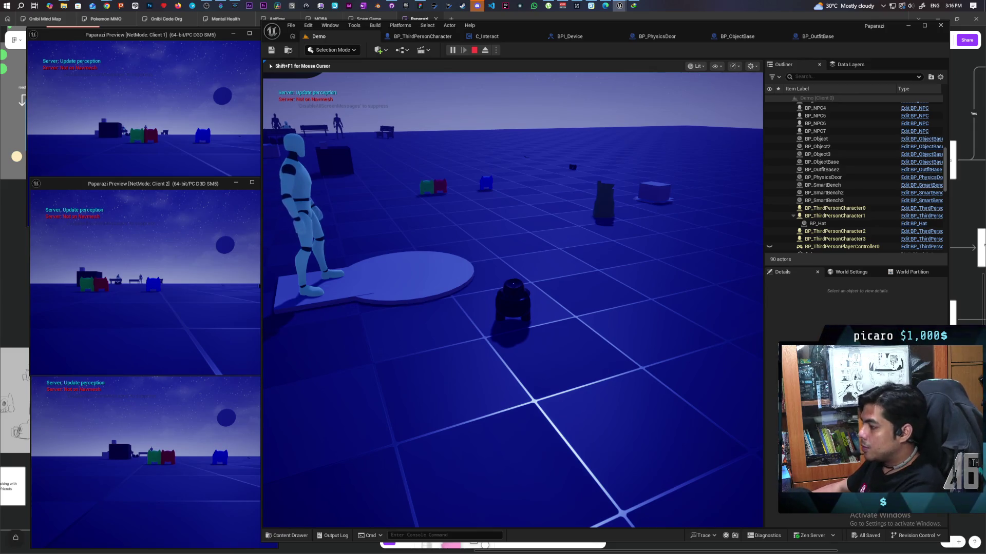
pyautogui.press('Escape')
pyautogui.click(591, 347)
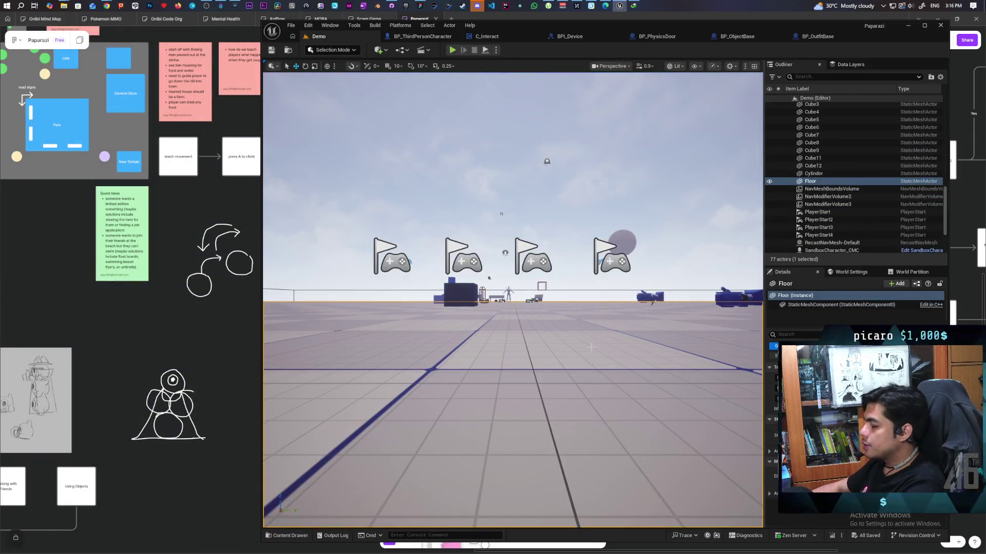
pyautogui.press('f')
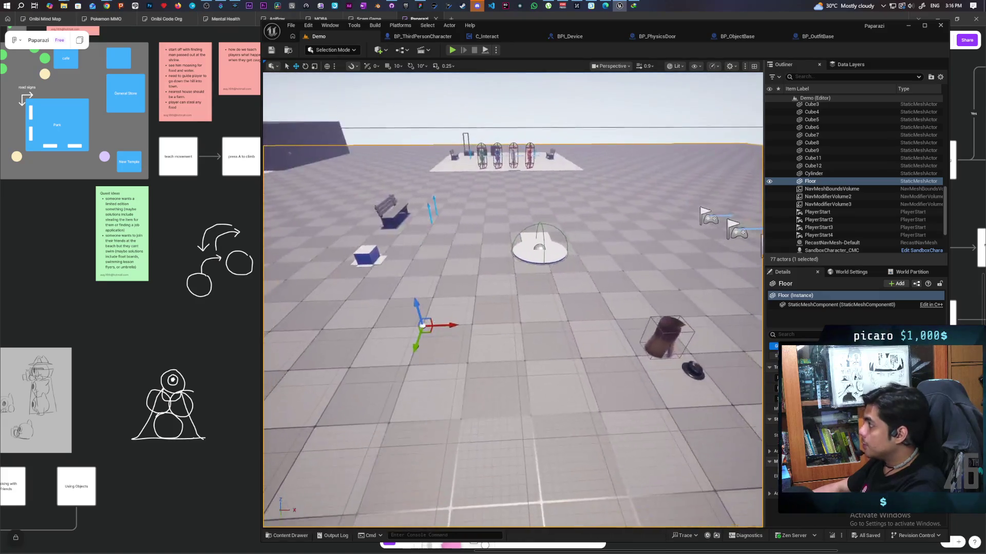
pyautogui.scroll(-4, 513, 301)
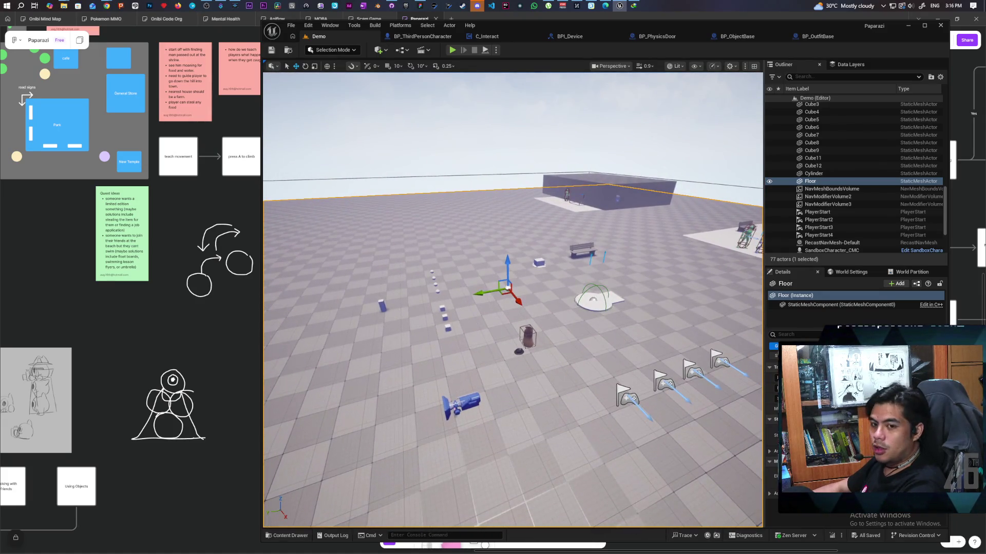
pyautogui.scroll(3, 514, 300)
pyautogui.moveTo(513, 300); pyautogui.dragTo(549, 347)
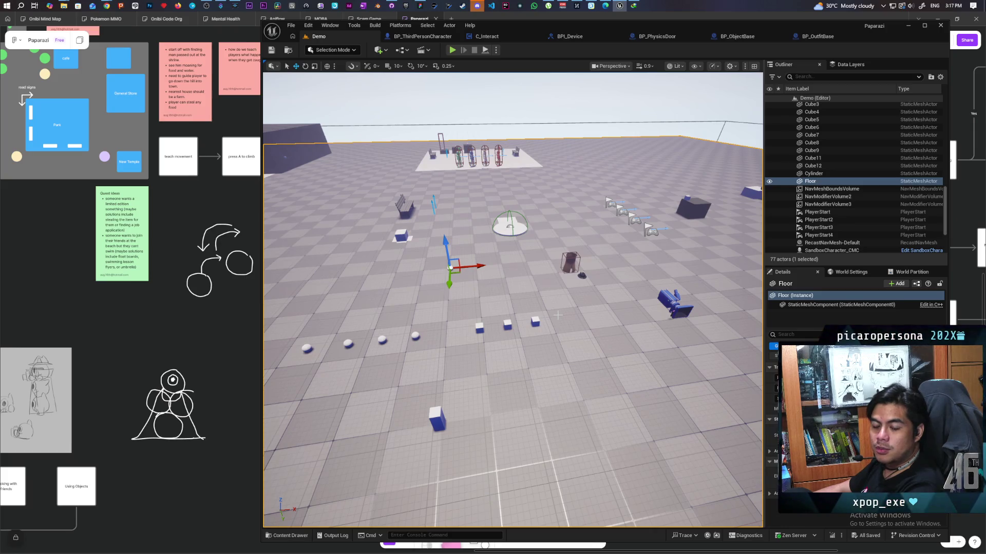
pyautogui.moveTo(558, 315)
pyautogui.mouseDown()
pyautogui.moveTo(557, 272)
pyautogui.moveTo(457, 267)
pyautogui.moveTo(441, 254)
pyautogui.moveTo(457, 241)
pyautogui.mouseUp()
pyautogui.click(557, 154)
pyautogui.moveTo(571, 279); pyautogui.dragTo(600, 277)
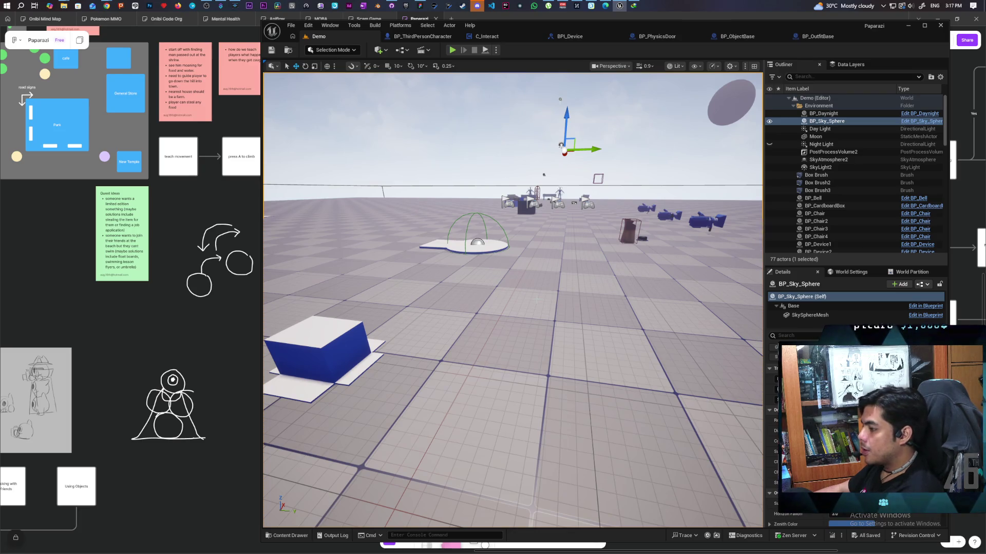
# - Select the cardboard box and start a three-client multiplayer play session
pyautogui.click(325, 334)
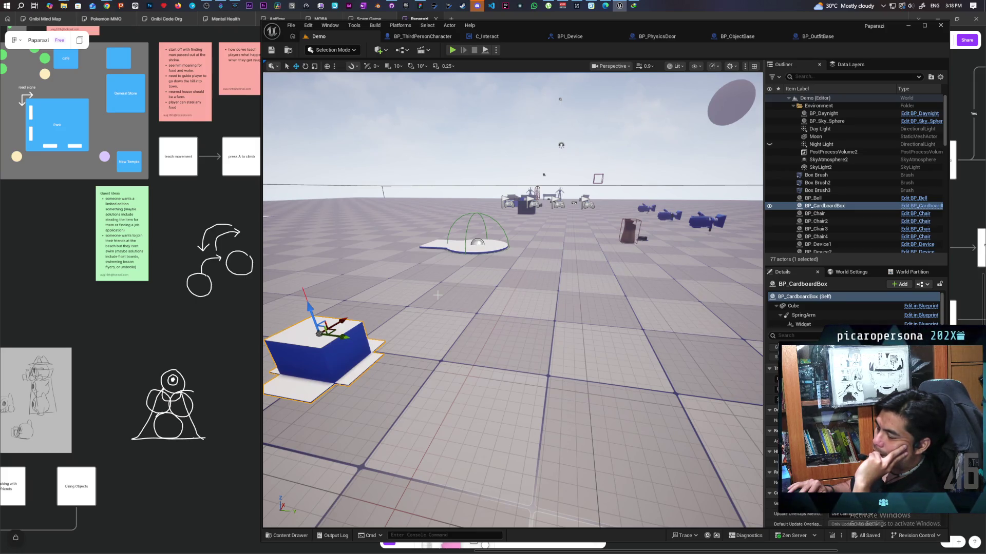
pyautogui.click(452, 51)
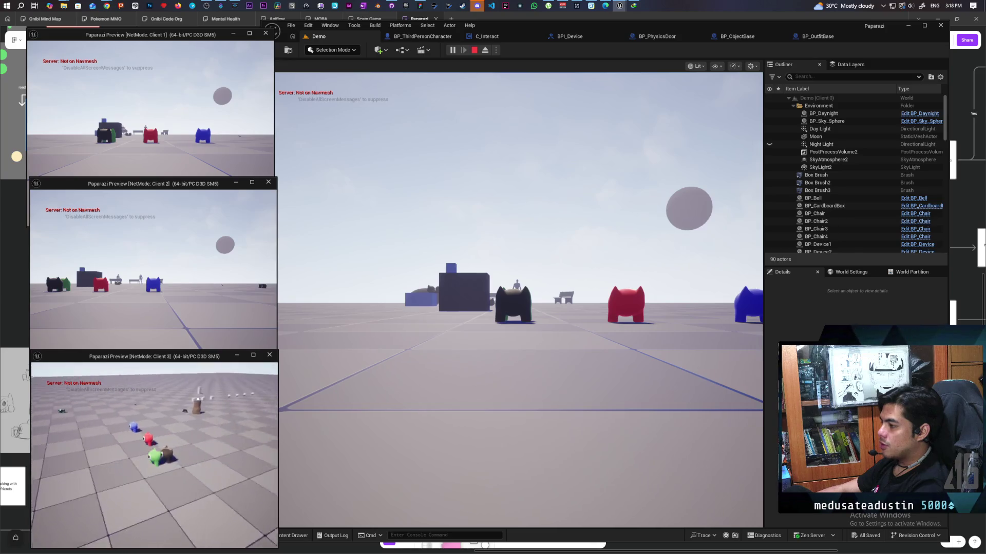
# - Switch between the client windows and take control of the Client 3 game window
pyautogui.click(502, 401)
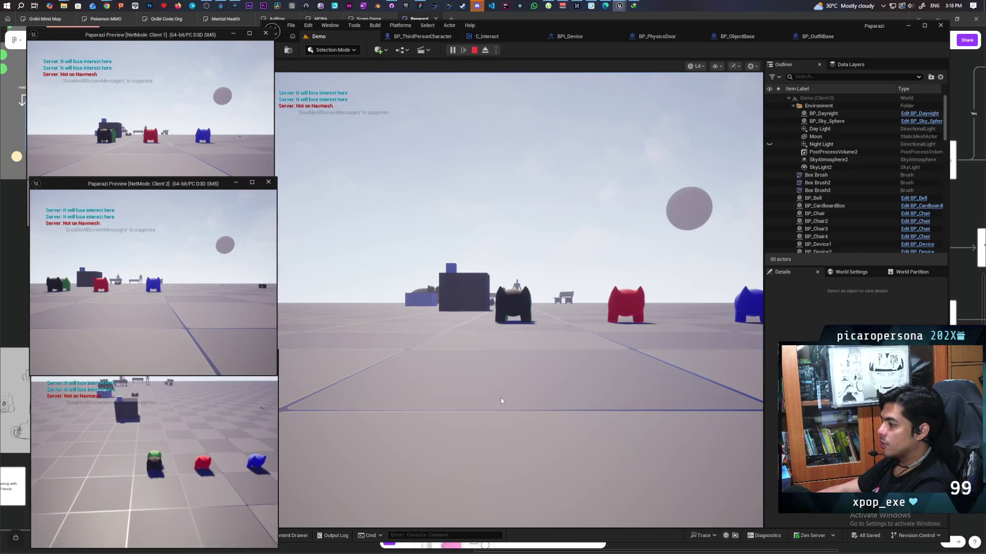
pyautogui.click(501, 401)
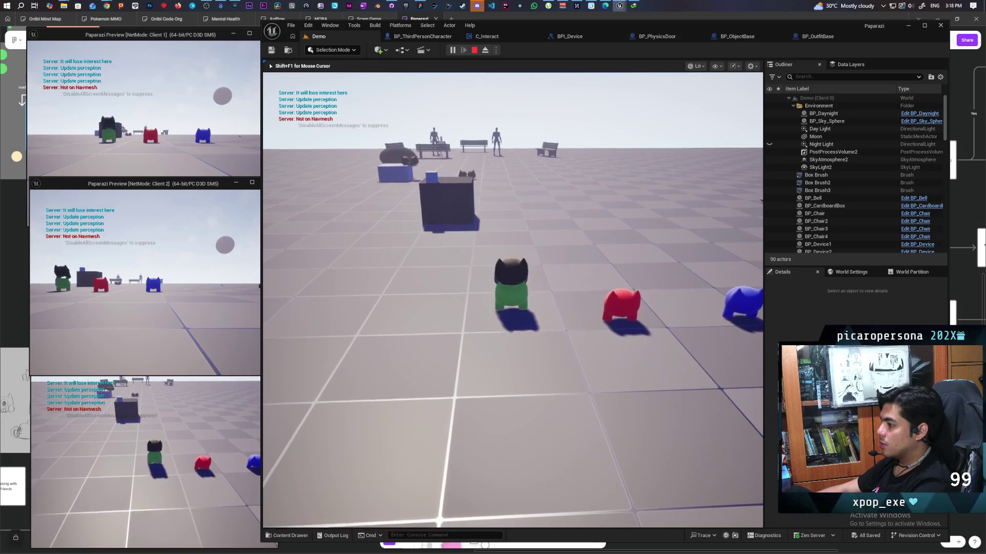
pyautogui.hotkey('alt', 'Tab')
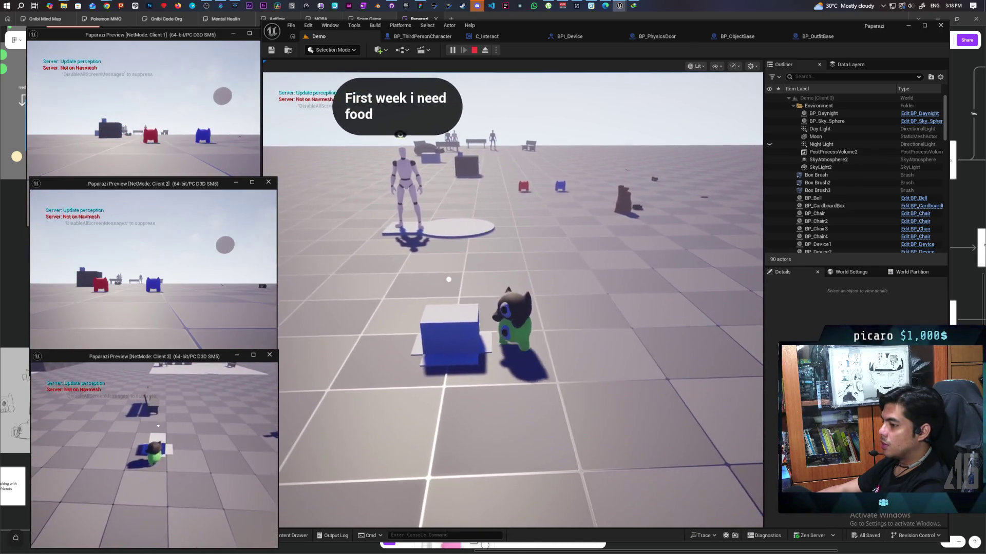
pyautogui.click(512, 300)
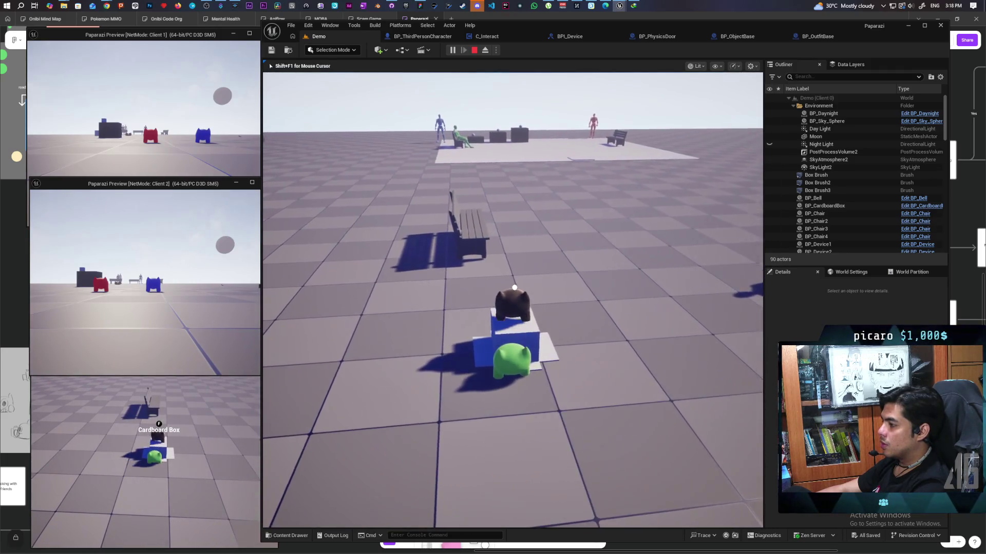
pyautogui.hotkey('alt', 'Tab')
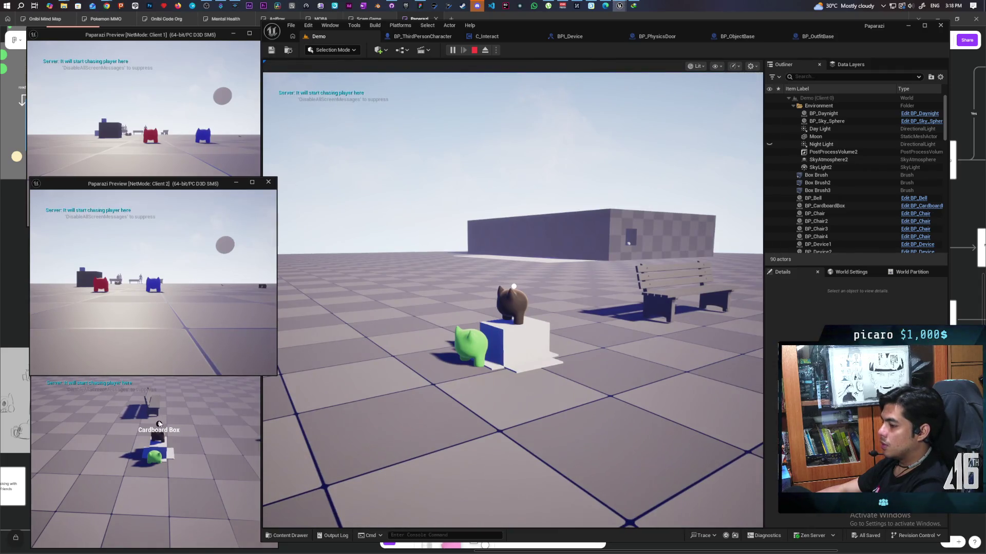
pyautogui.click(163, 444)
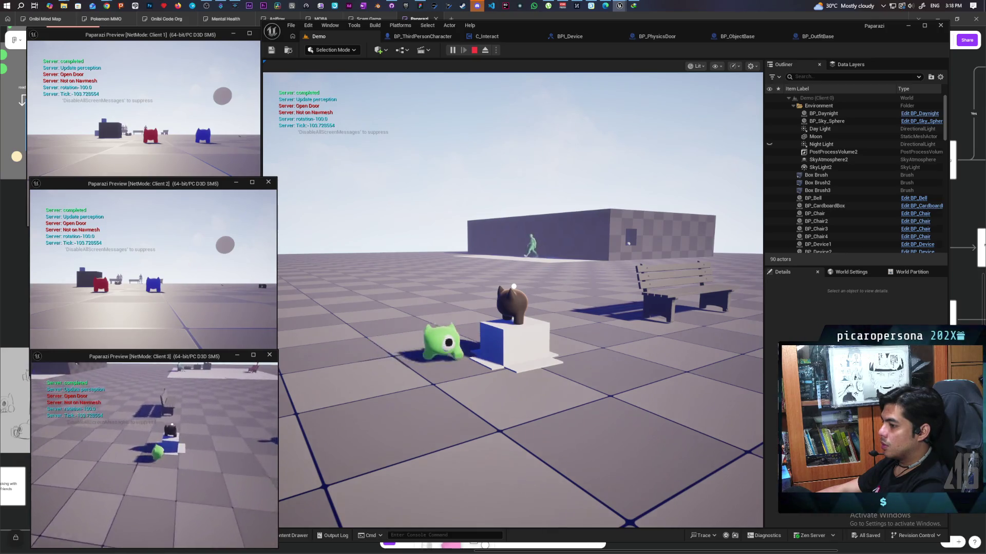
# - Walk the green Client 3 character up to the cardboard box and line it up
pyautogui.press('w')
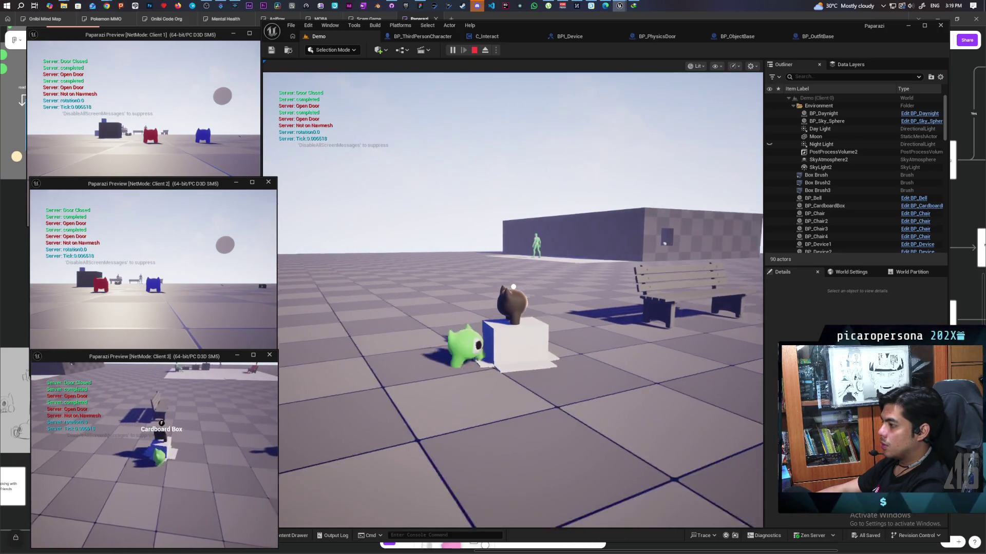
pyautogui.press('w')
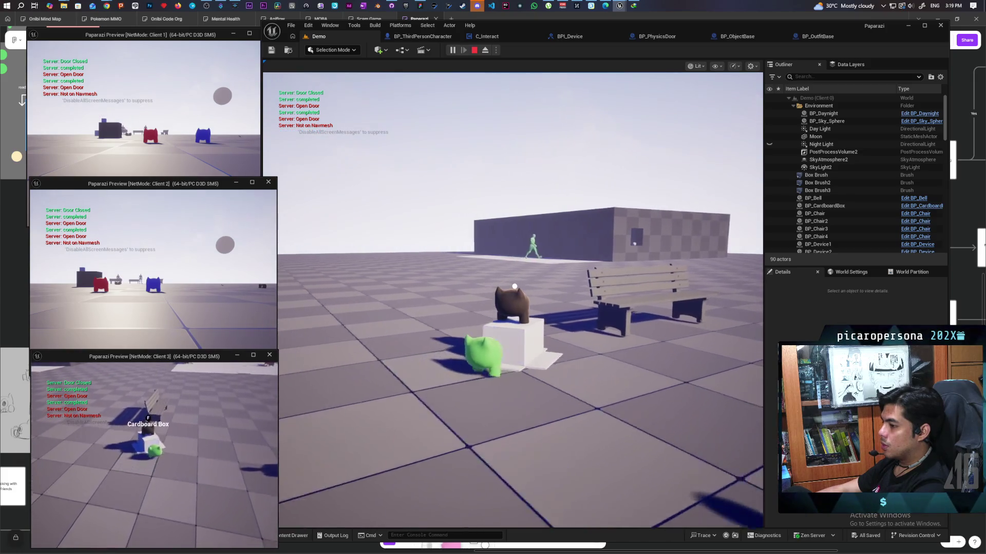
pyautogui.press('f')
pyautogui.press('f')
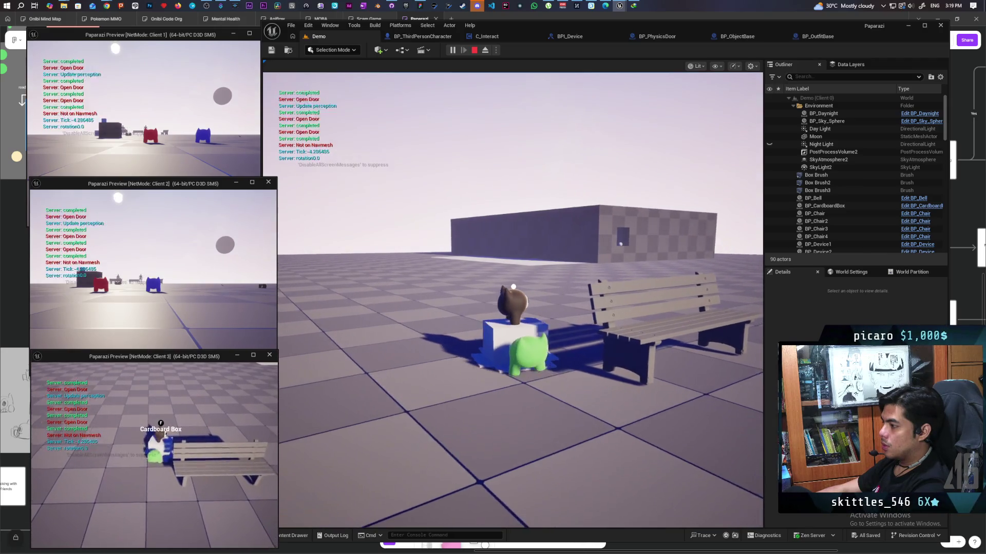
pyautogui.press('a')
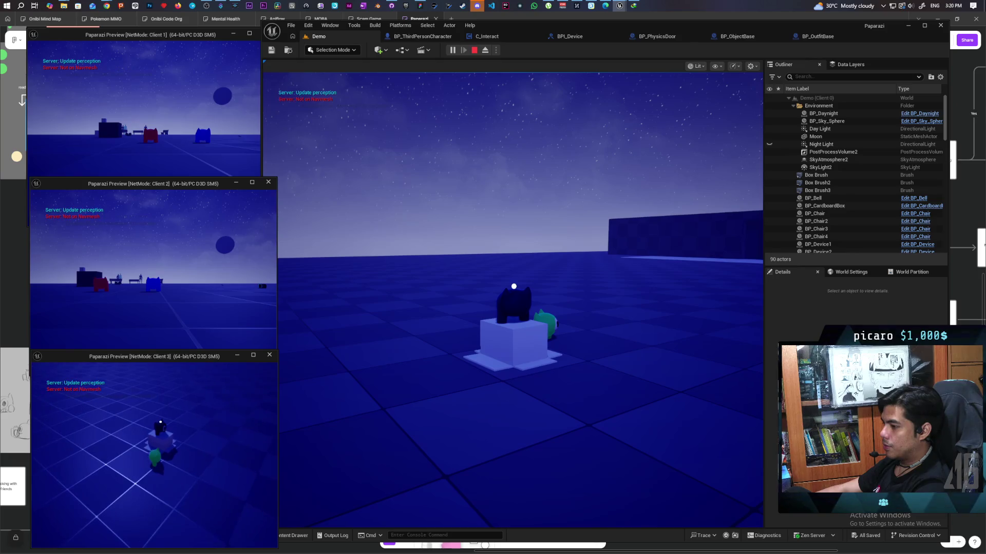
# - Step the main player off the cardboard box, turn around, then stop the play session
pyautogui.click(514, 301)
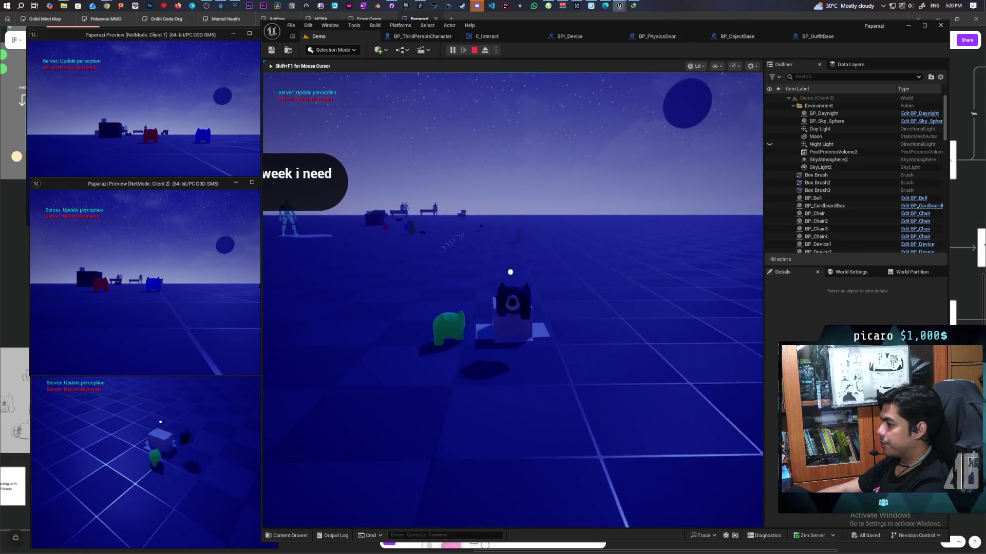
pyautogui.press('s')
pyautogui.press('f')
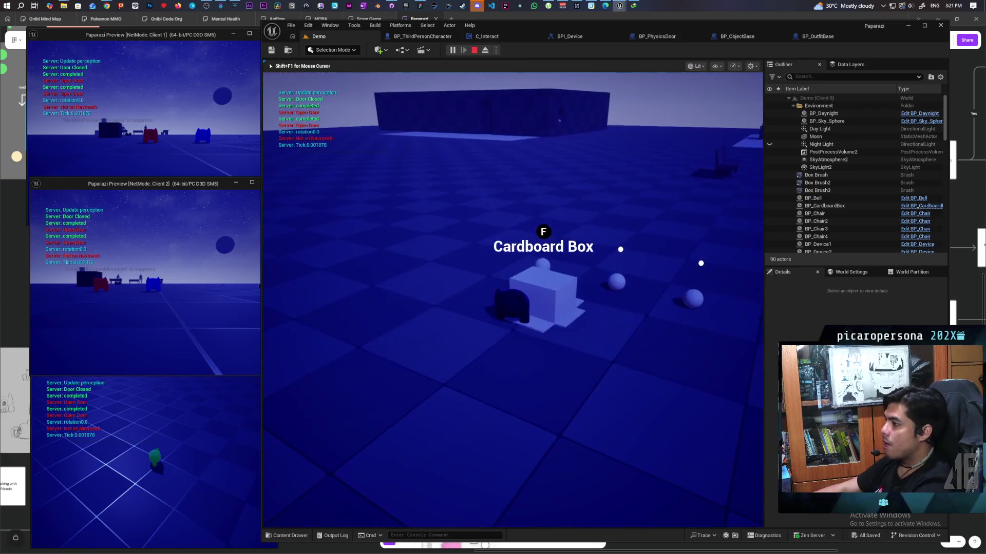
pyautogui.press('Escape')
# - Inspect the Mesh component's collision settings in BP_ThirdPersonCharacter by filtering Details for 'coll'
pyautogui.click(418, 36)
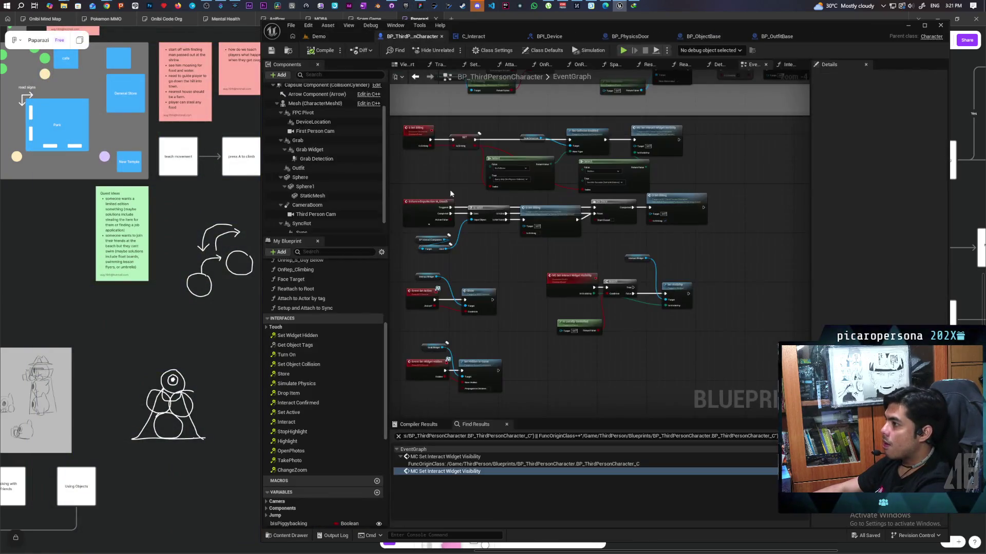
pyautogui.click(319, 103)
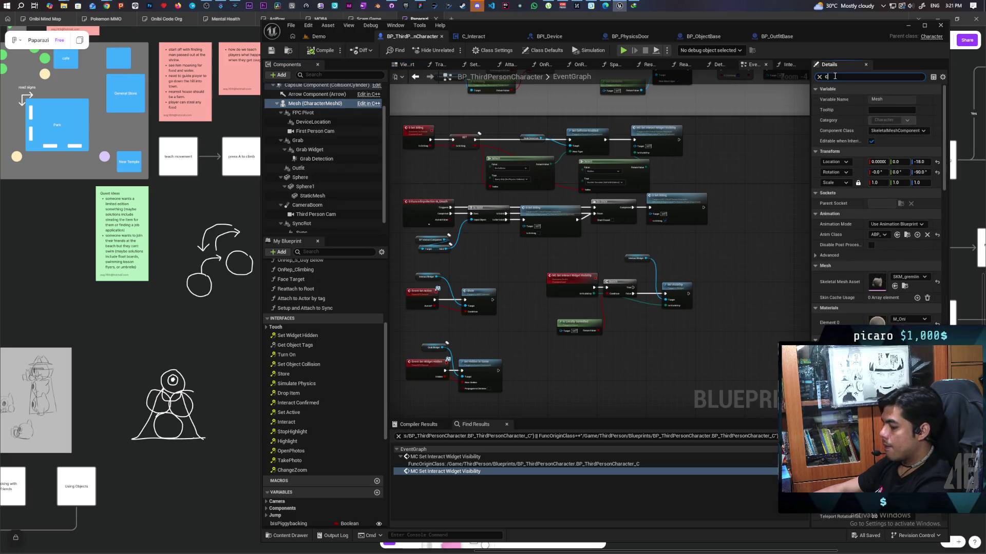
pyautogui.write('oll')
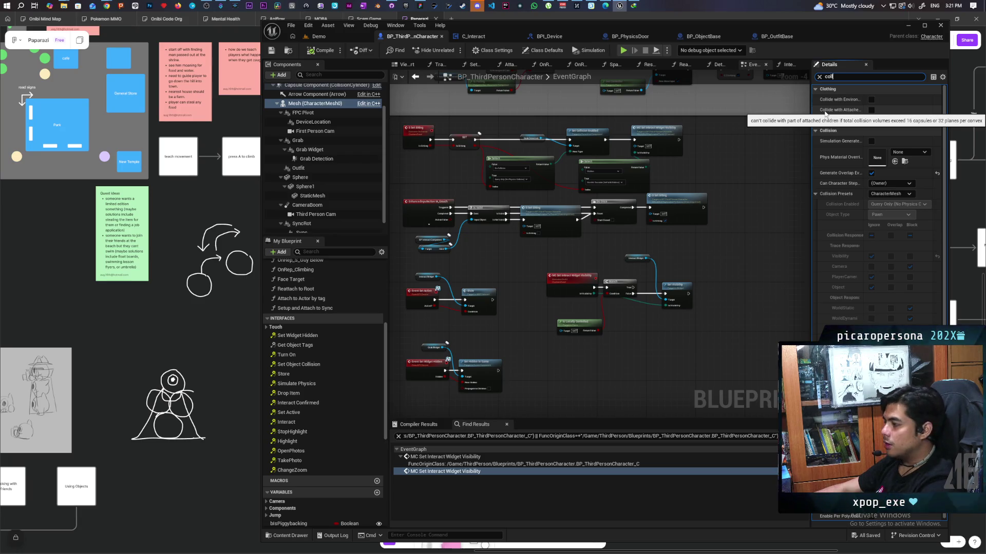
pyautogui.click(820, 77)
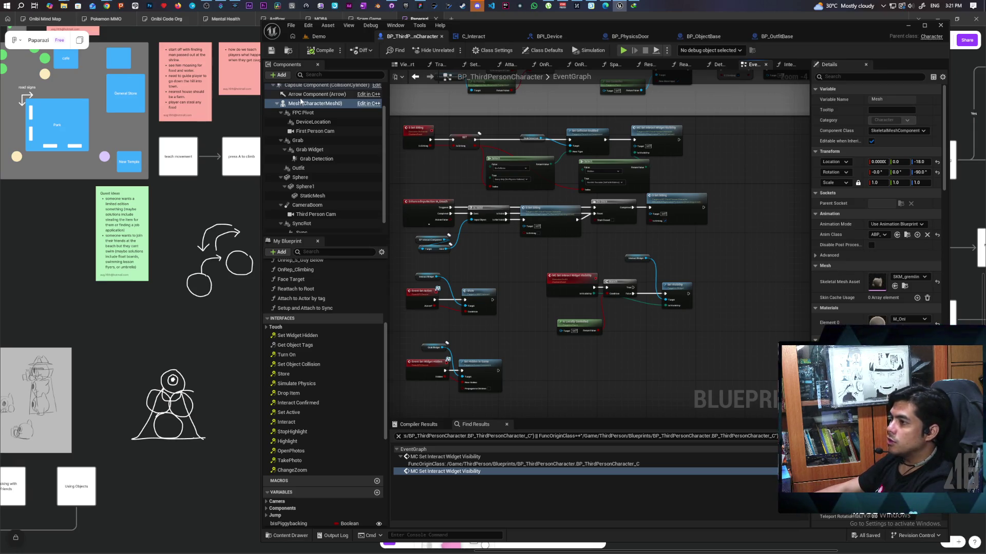
# - Bring the Chrome window forward and close the Scammer Microsoft sound page
pyautogui.click(106, 6)
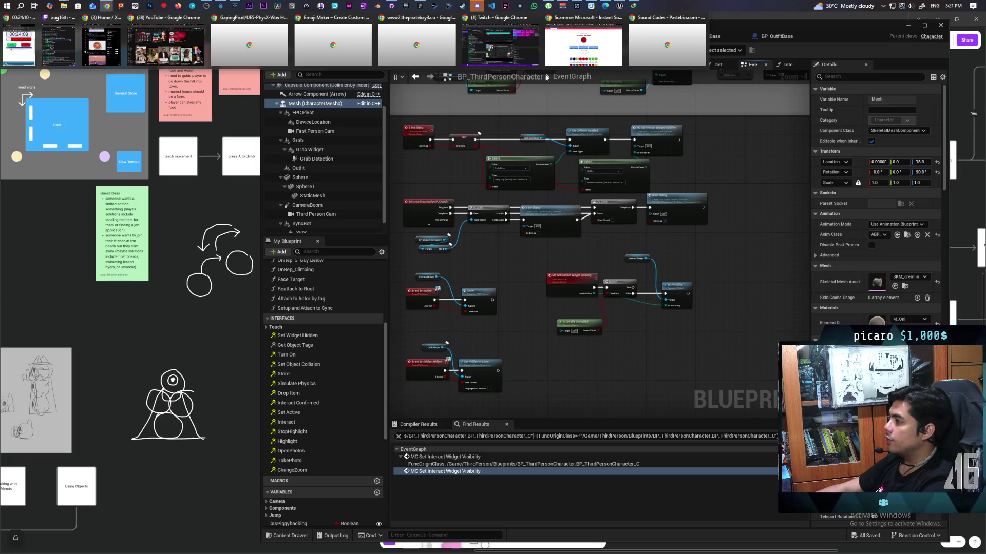
pyautogui.click(589, 50)
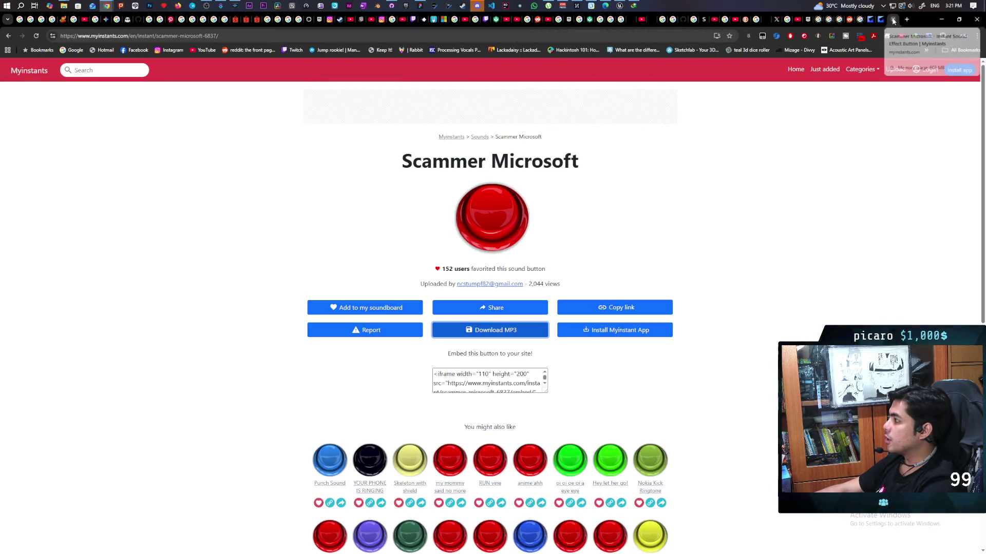
pyautogui.click(893, 19)
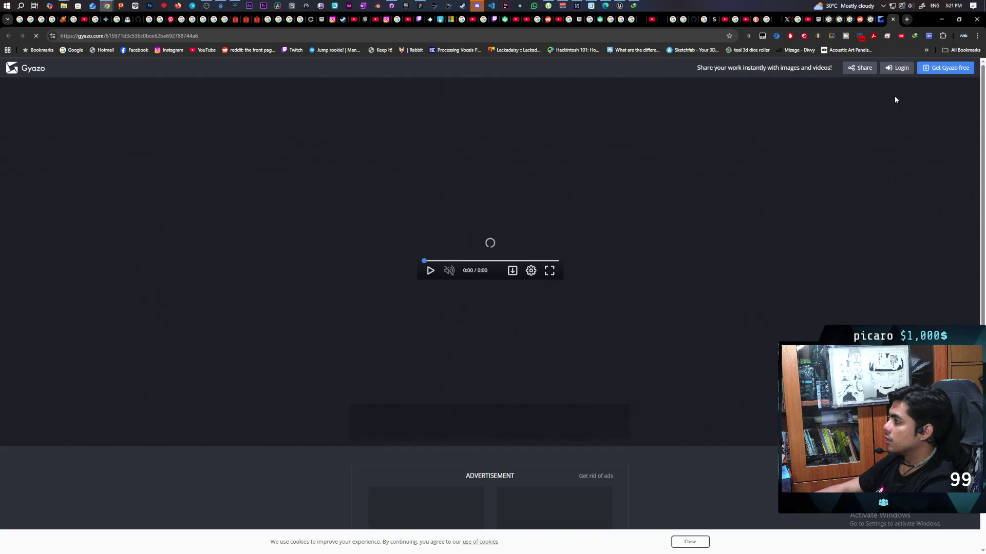
# - Search the web for 'escape wormtown' in a new Chrome tab to find its Steam page
pyautogui.hotkey('ctrl', 't')
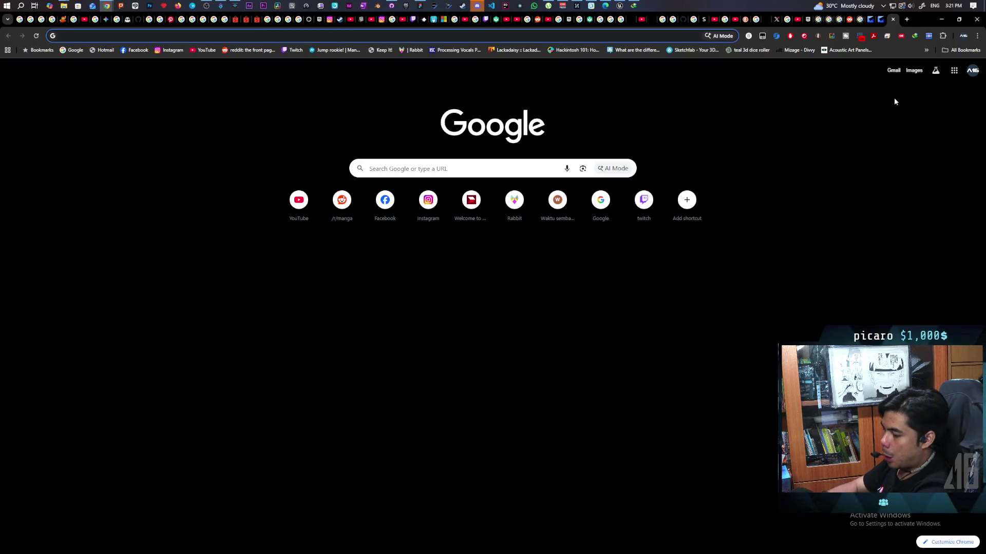
pyautogui.write('escape ')
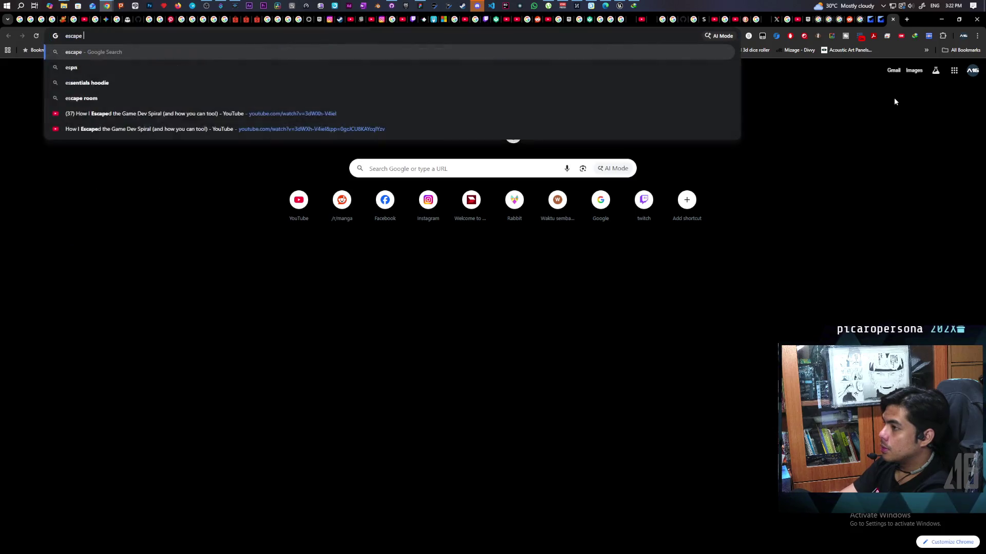
pyautogui.write('wormtow')
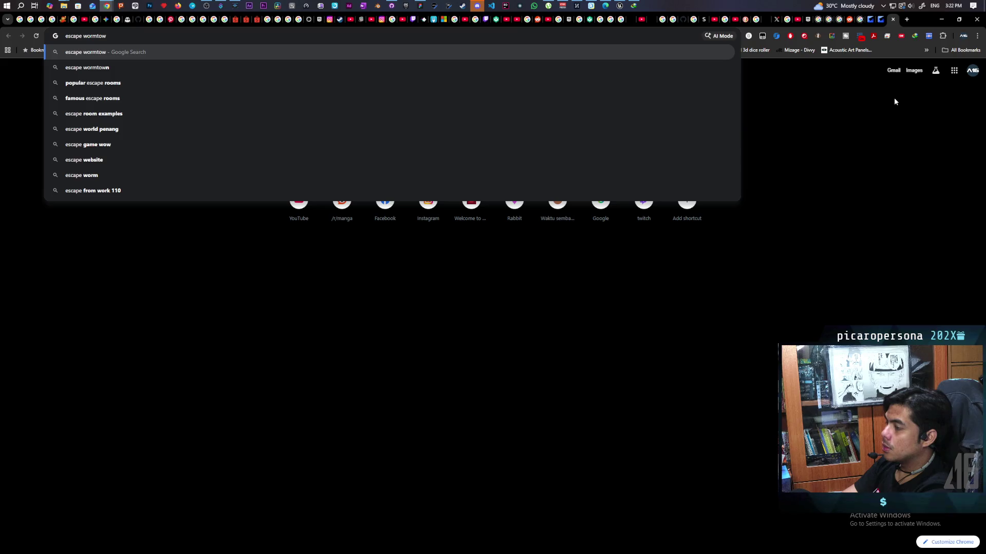
pyautogui.write('n')
pyautogui.press('Return')
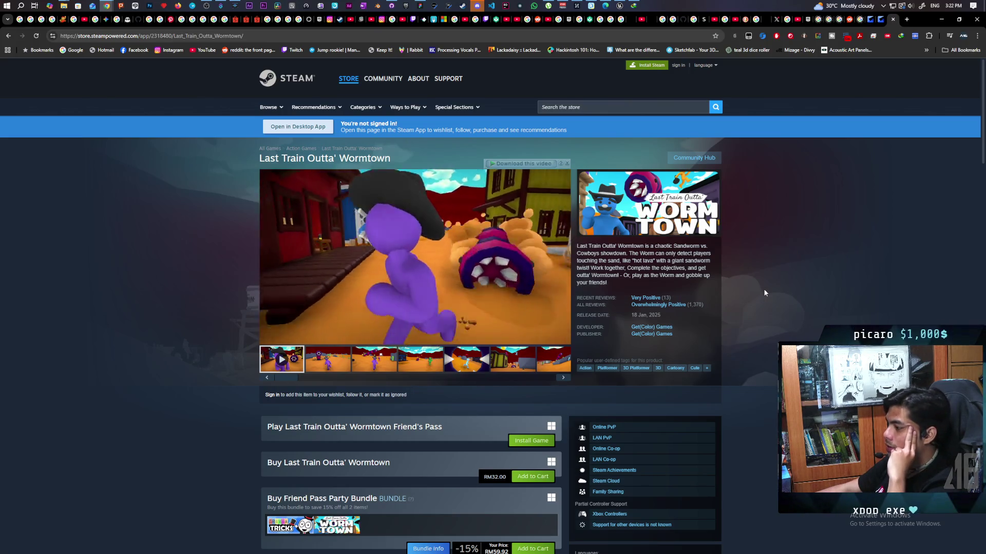
# - Scan the Wormtown store page, price and Overwhelmingly Positive review count, then start a blank tab
pyautogui.scroll(-2, 764, 294)
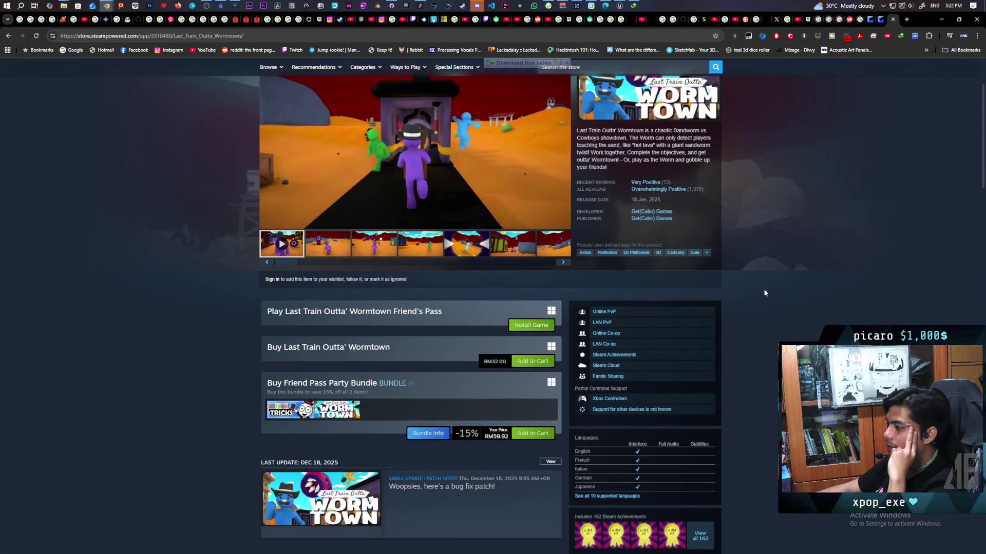
pyautogui.scroll(-3, 764, 293)
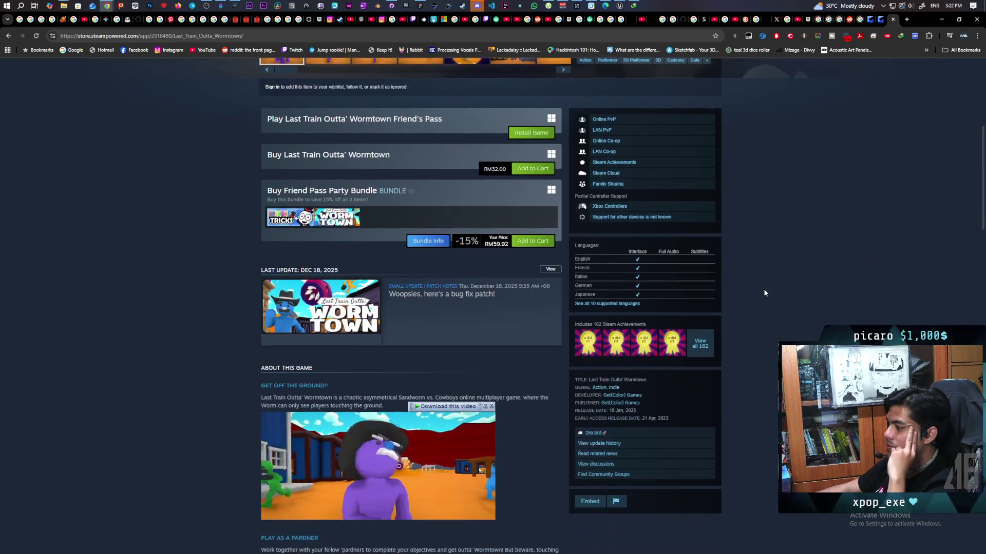
pyautogui.scroll(-3, 764, 293)
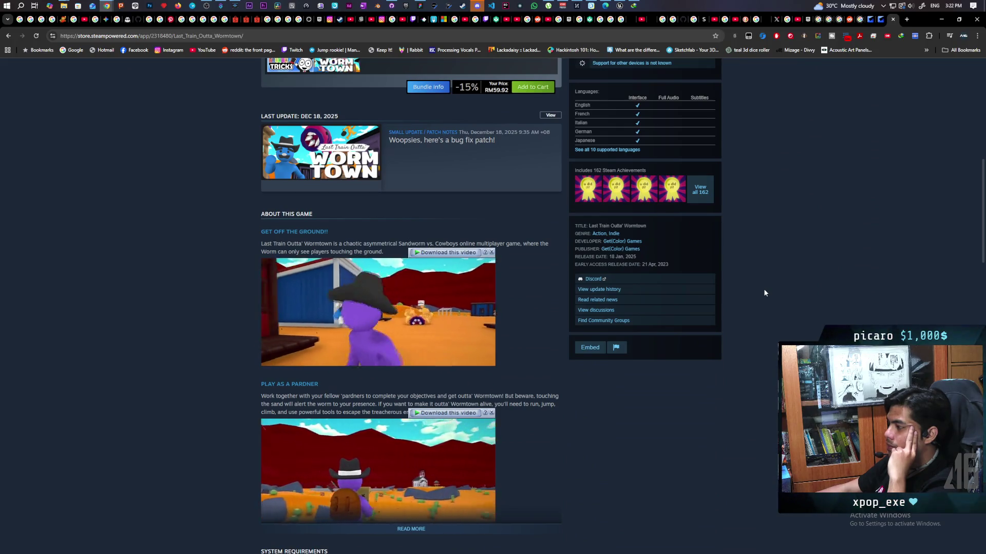
pyautogui.scroll(7, 763, 293)
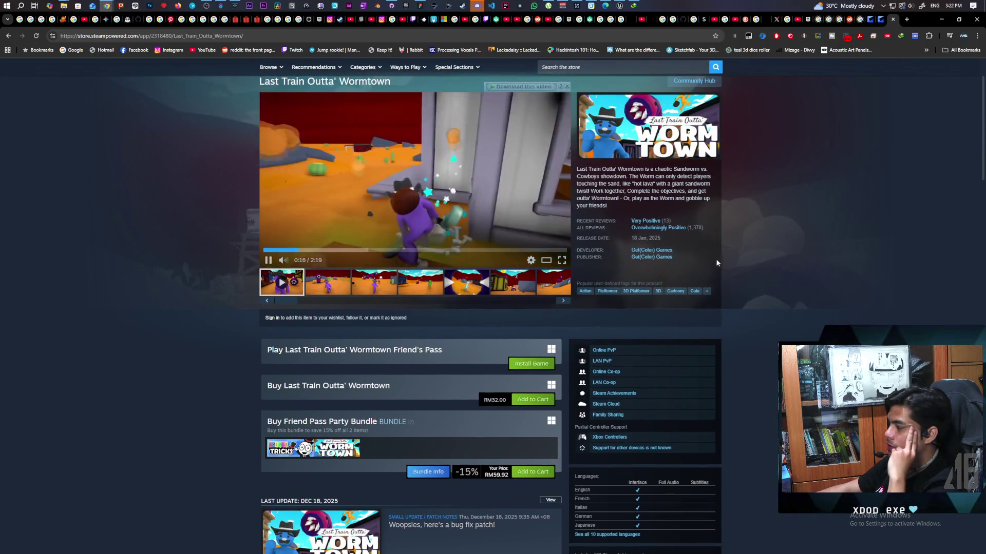
pyautogui.moveTo(692, 231)
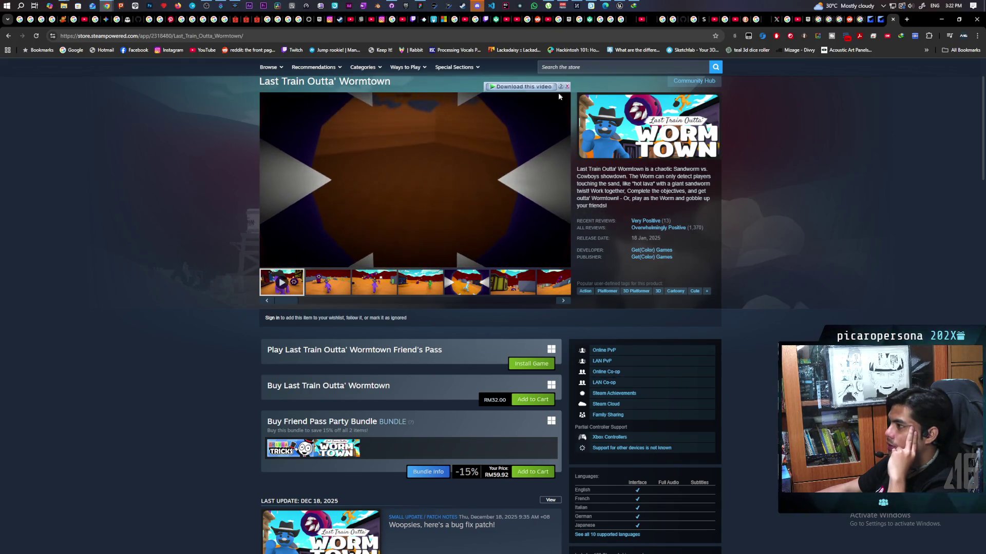
pyautogui.click(906, 19)
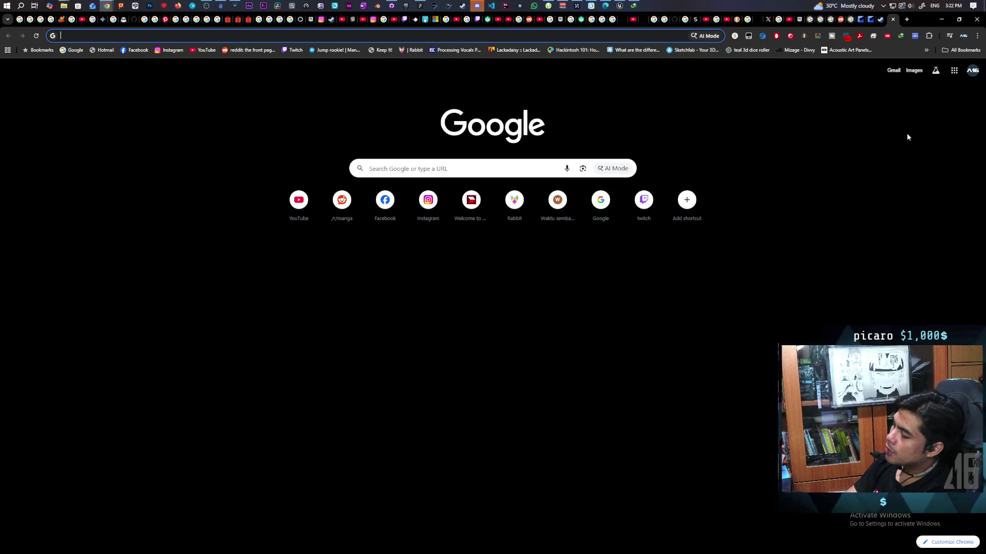
# - Google 'calculate sales based on reviews steam'
pyautogui.write('cal')
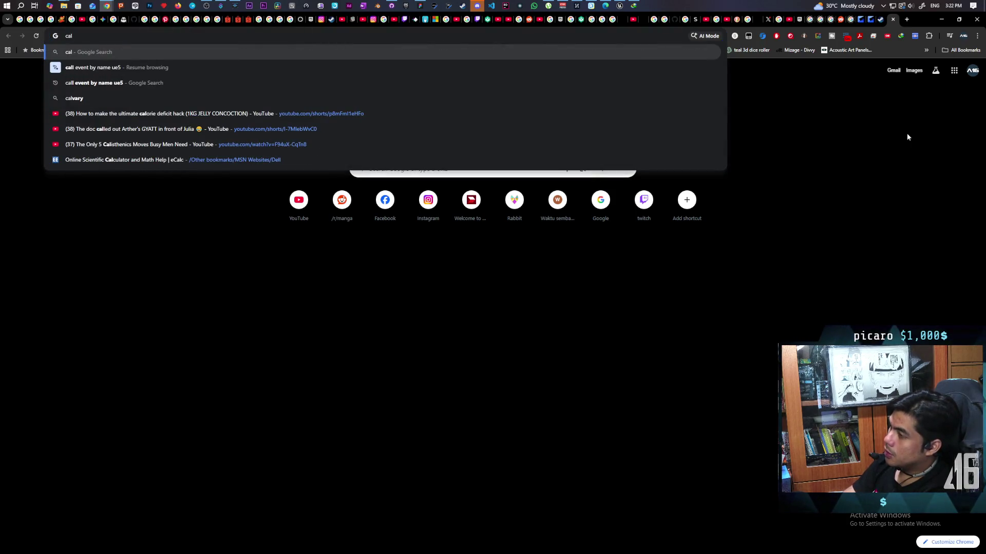
pyautogui.write('culate ')
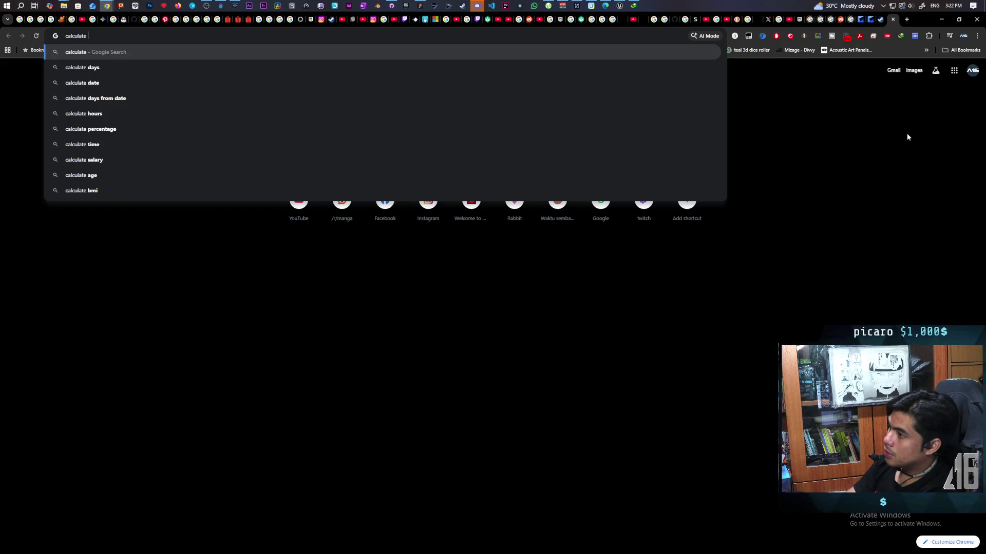
pyautogui.write('sales base')
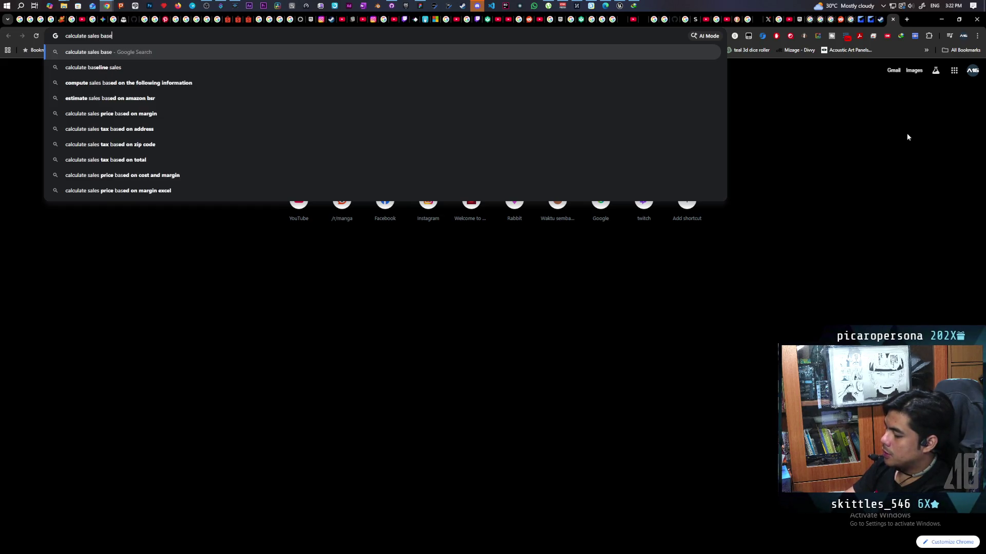
pyautogui.write('d on reviews ')
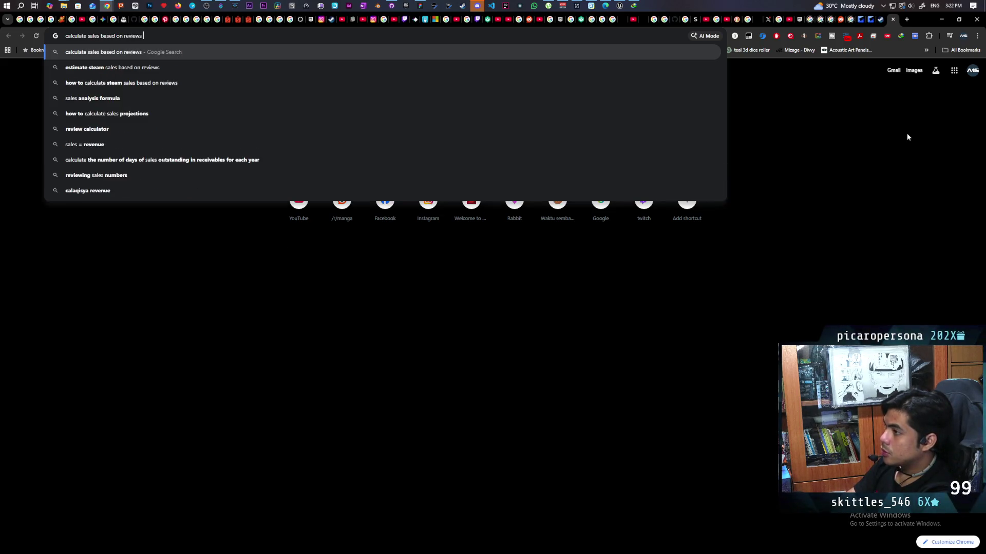
pyautogui.write('steam')
pyautogui.press('Return')
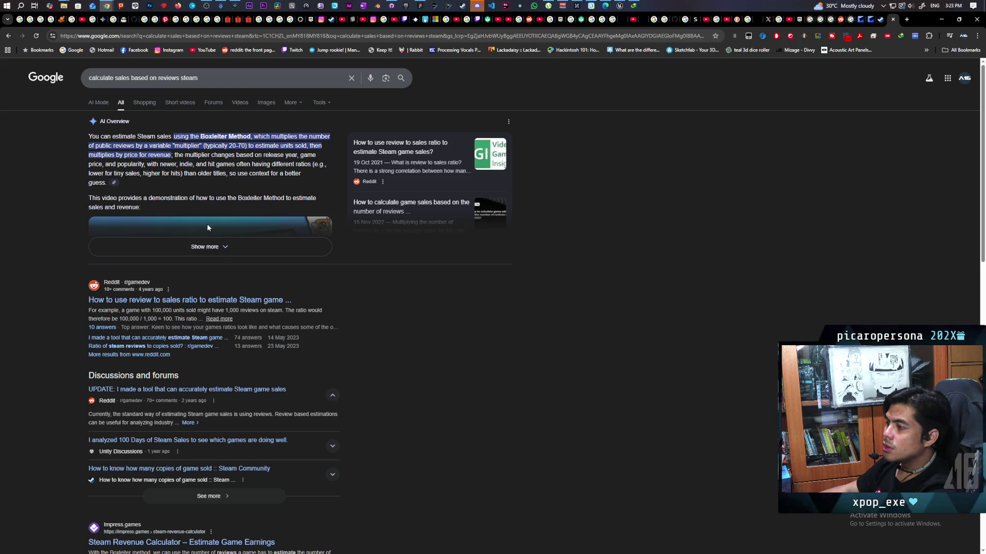
# - Read the full AI overview on the Boxleiter Method, then return to the Wormtown store page
pyautogui.click(207, 247)
pyautogui.scroll(-2, 257, 217)
pyautogui.scroll(-1, 256, 217)
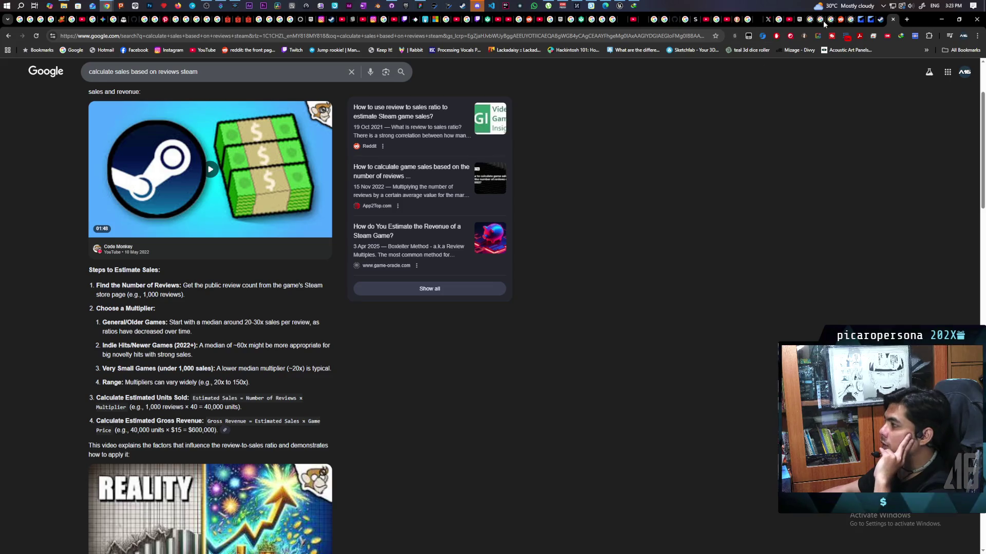
pyautogui.click(871, 20)
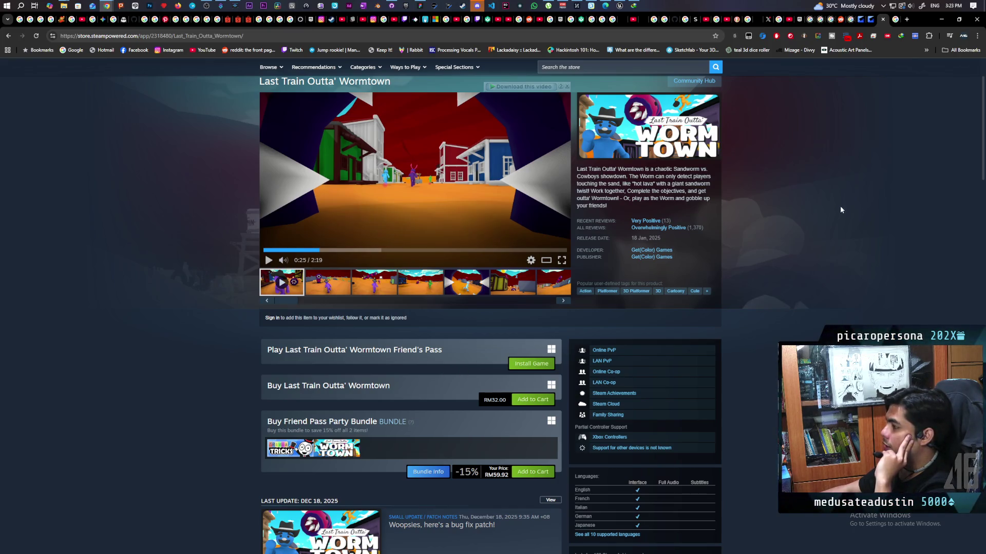
pyautogui.scroll(-2, 785, 233)
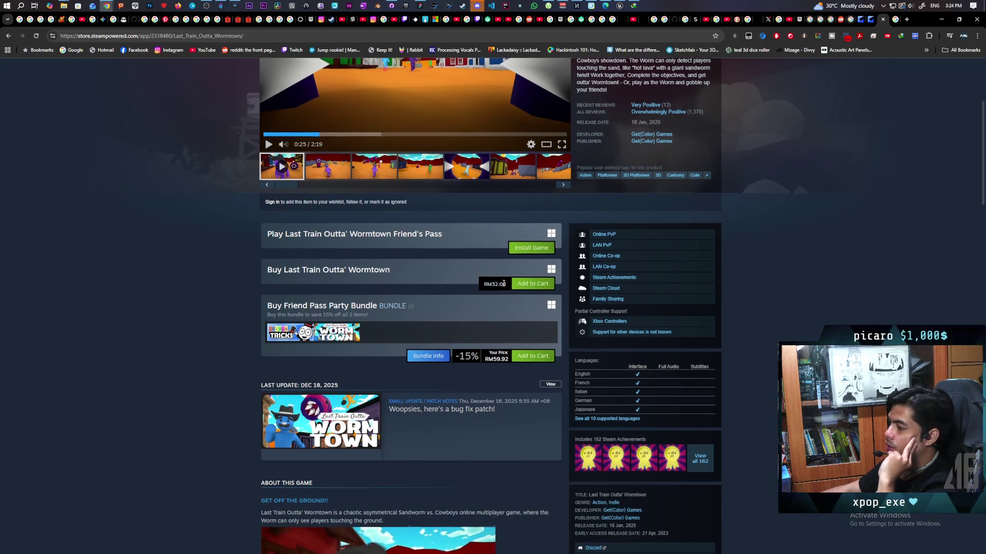
pyautogui.scroll(-4, 503, 283)
pyautogui.scroll(-1, 503, 283)
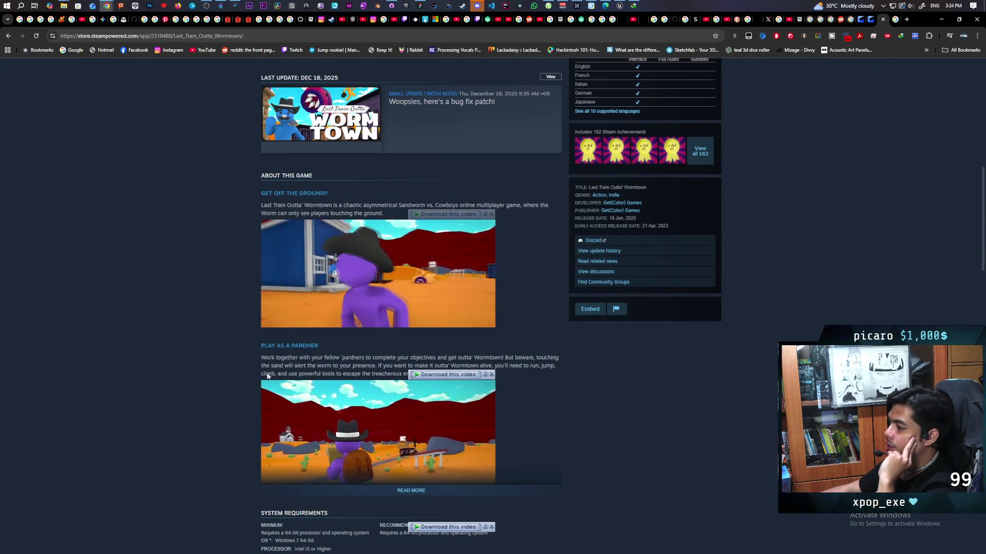
pyautogui.scroll(-1, 503, 273)
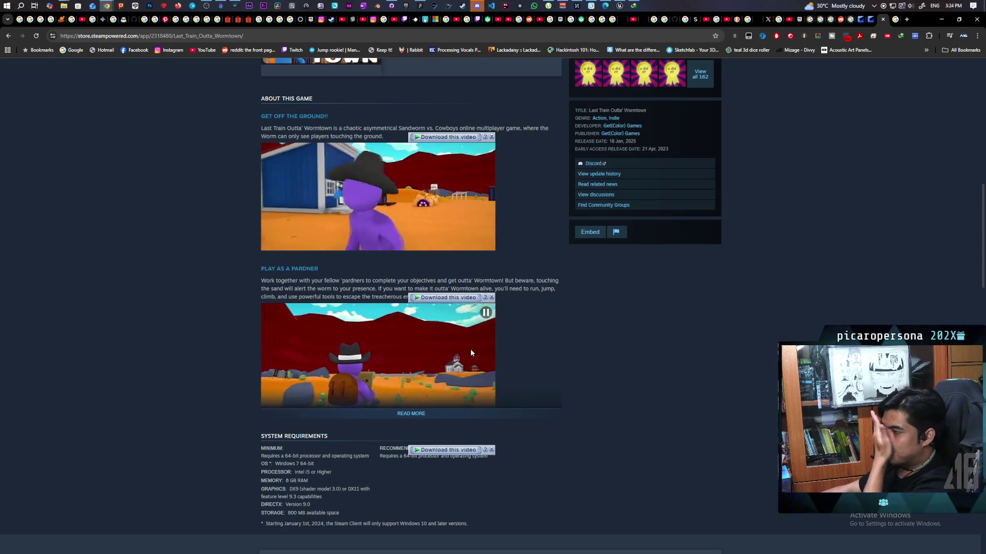
pyautogui.scroll(10, 475, 349)
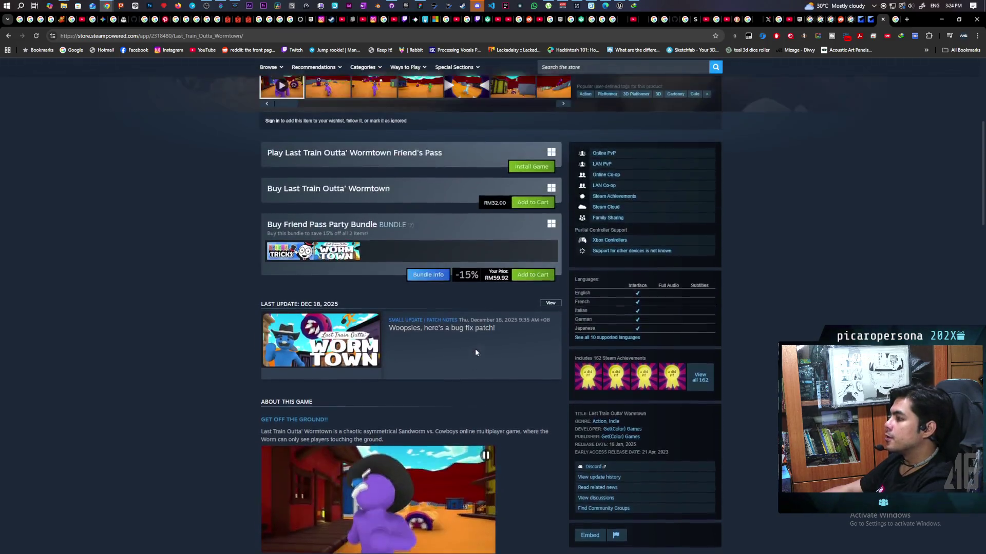
pyautogui.scroll(3, 475, 349)
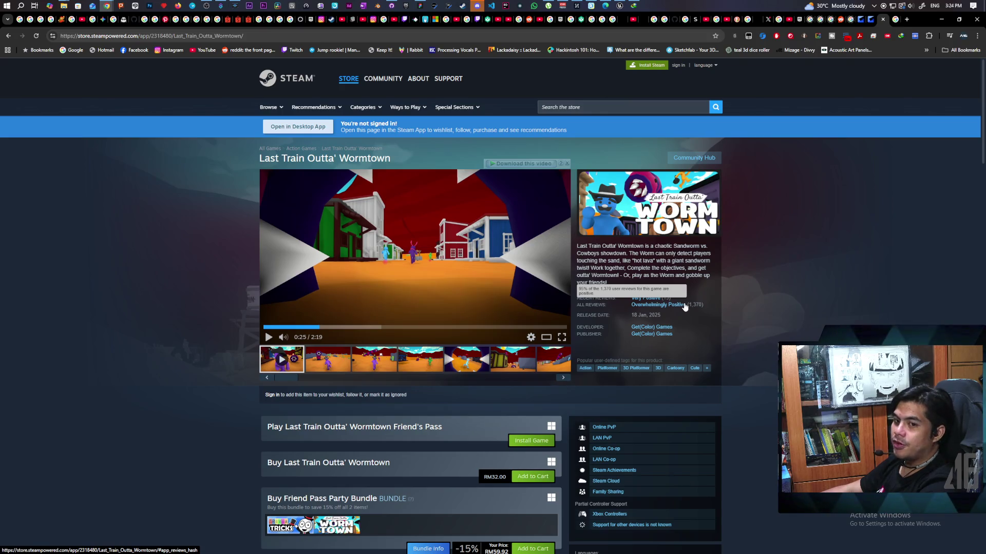
pyautogui.scroll(-3, 640, 204)
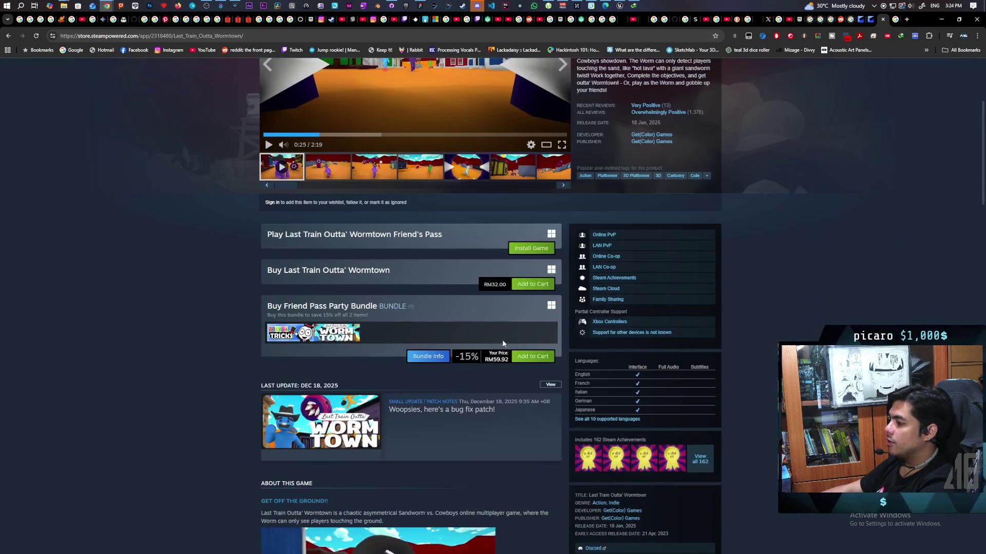
pyautogui.scroll(1, 639, 205)
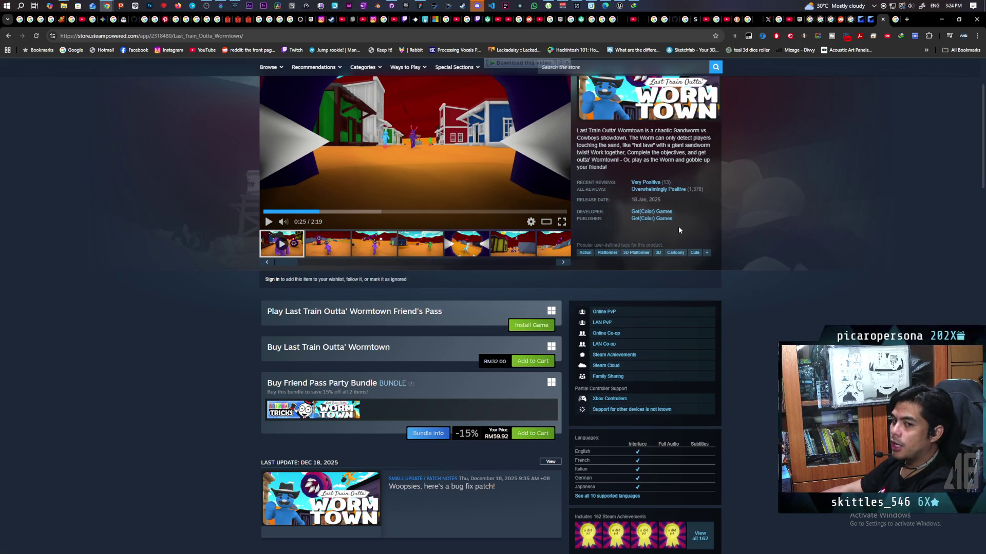
pyautogui.scroll(2, 678, 229)
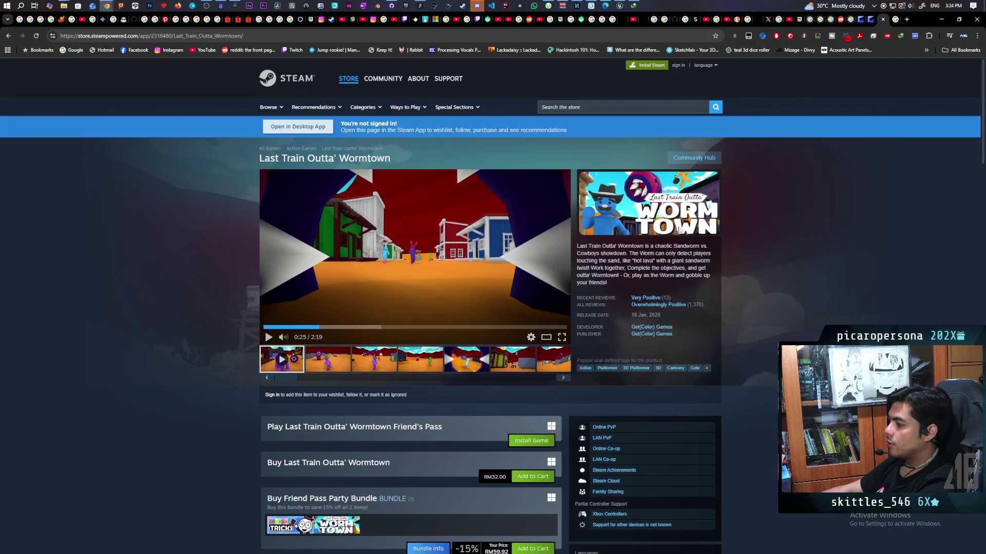
pyautogui.scroll(-1, 678, 229)
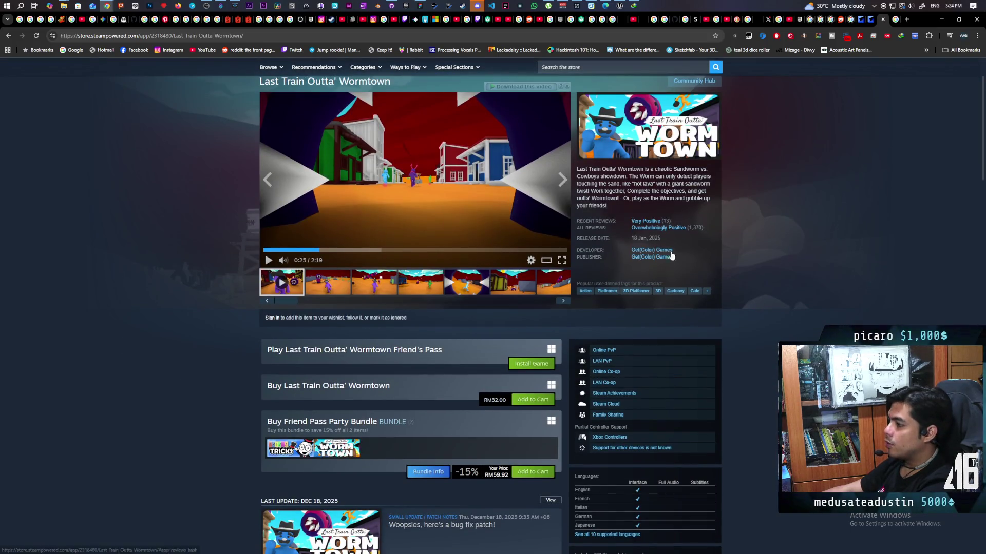
pyautogui.scroll(-1, 450, 334)
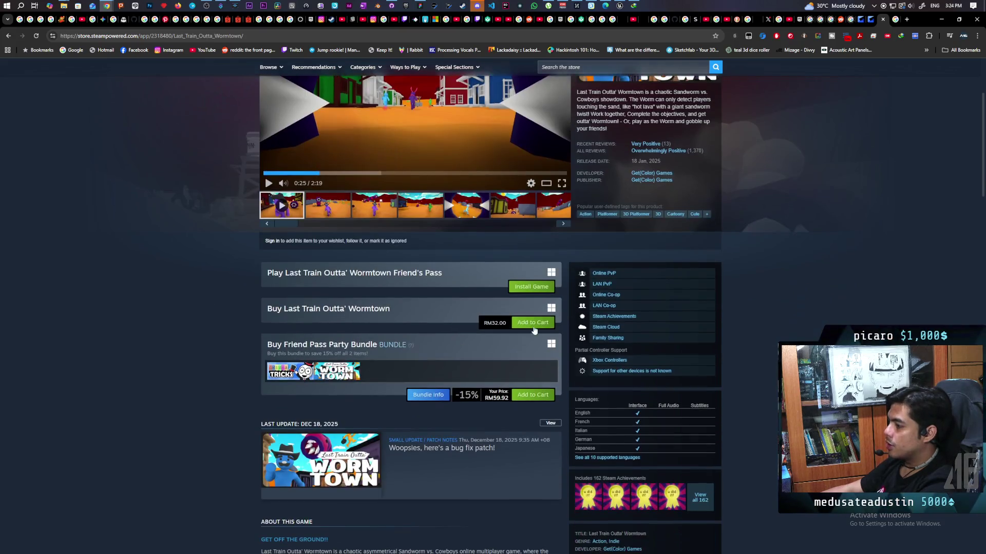
pyautogui.scroll(-2, 424, 288)
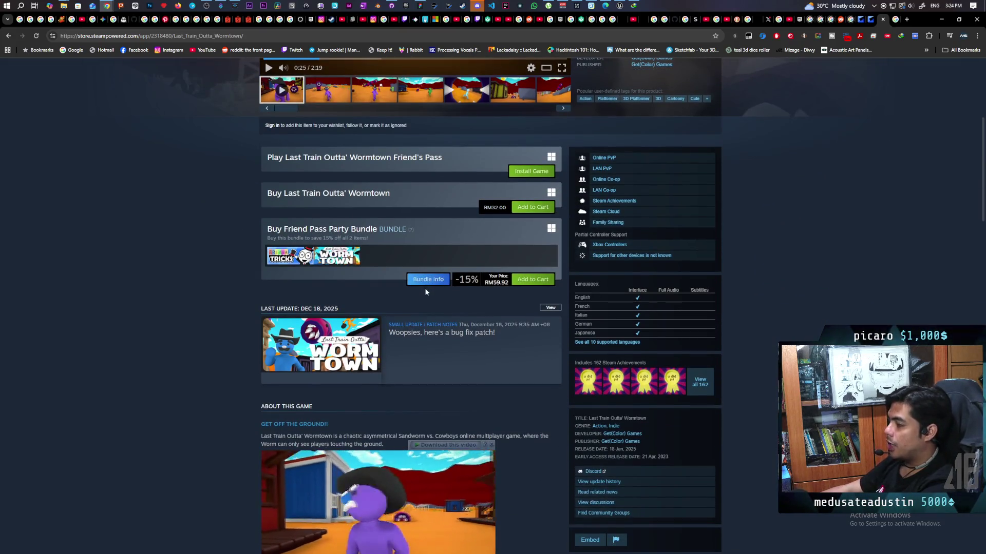
pyautogui.scroll(1, 394, 317)
pyautogui.scroll(2, 394, 317)
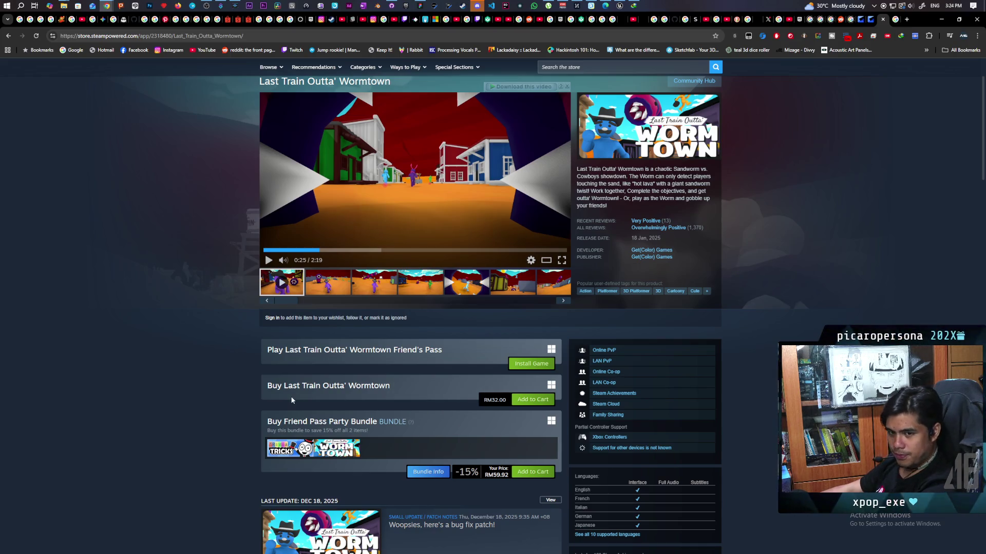
pyautogui.scroll(2, 753, 244)
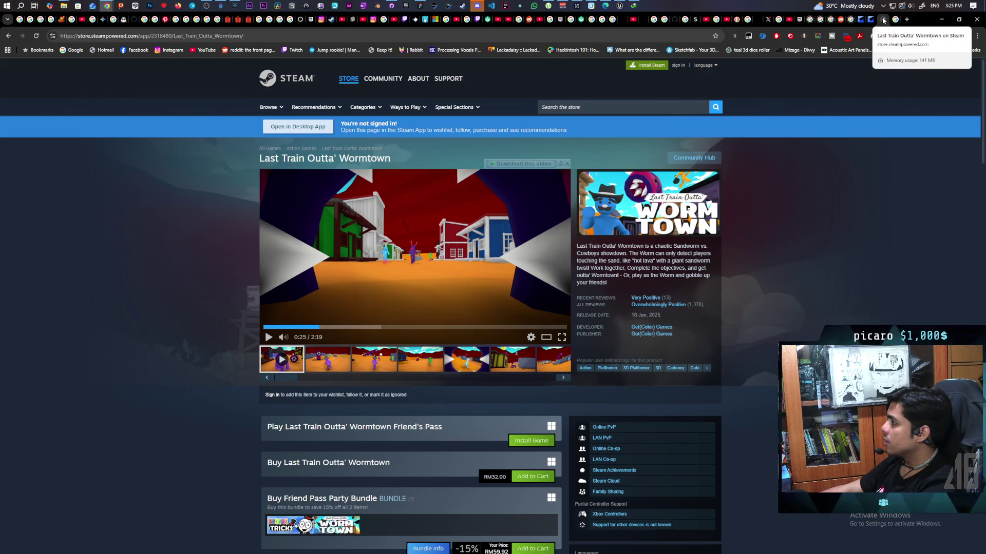
pyautogui.click(883, 20)
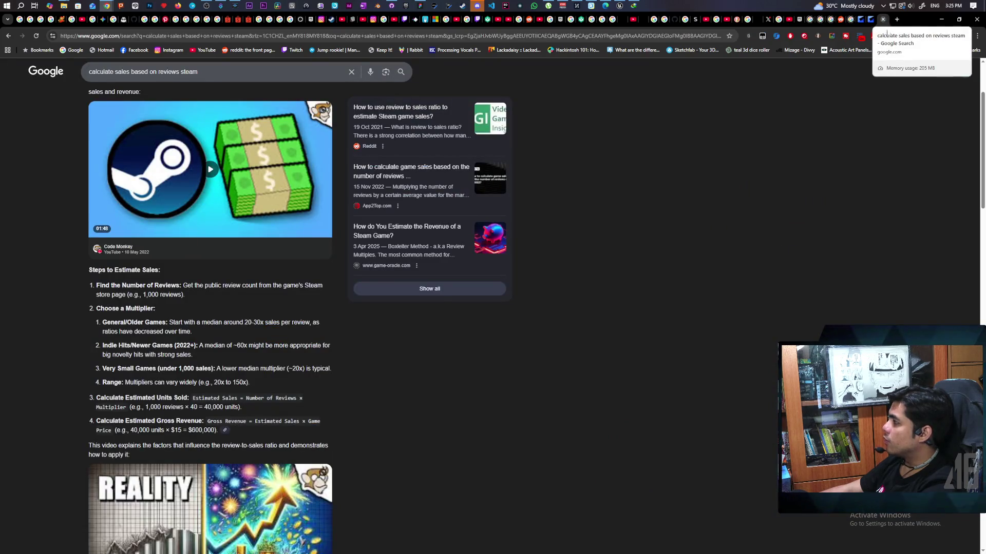
# - Close the Google results tab and launch Calculator from Windows search
pyautogui.click(883, 19)
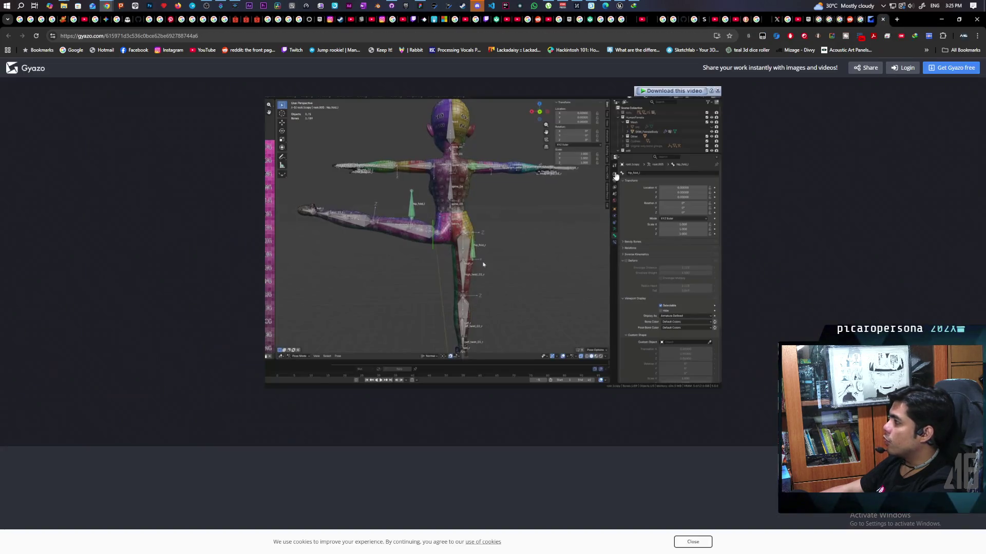
pyautogui.click(21, 6)
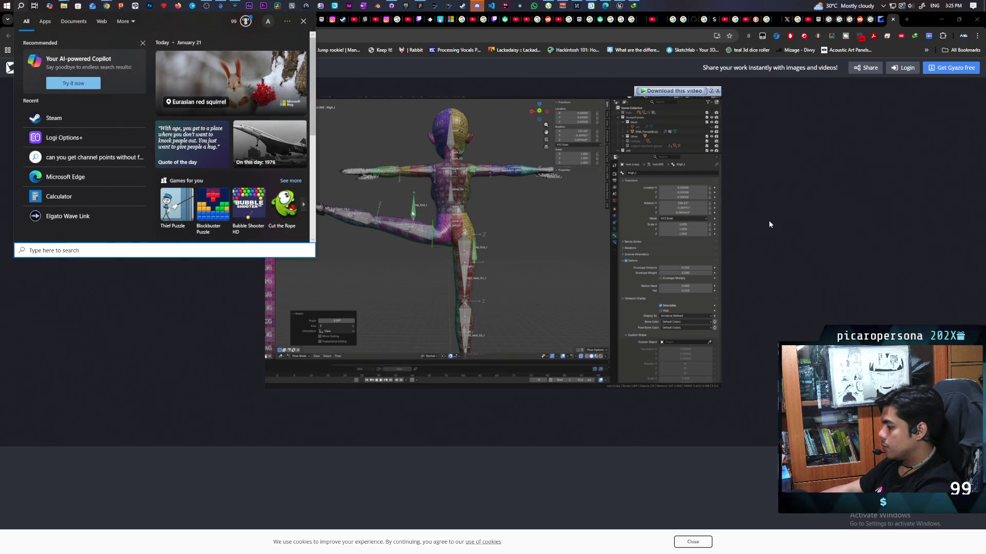
pyautogui.click(809, 245)
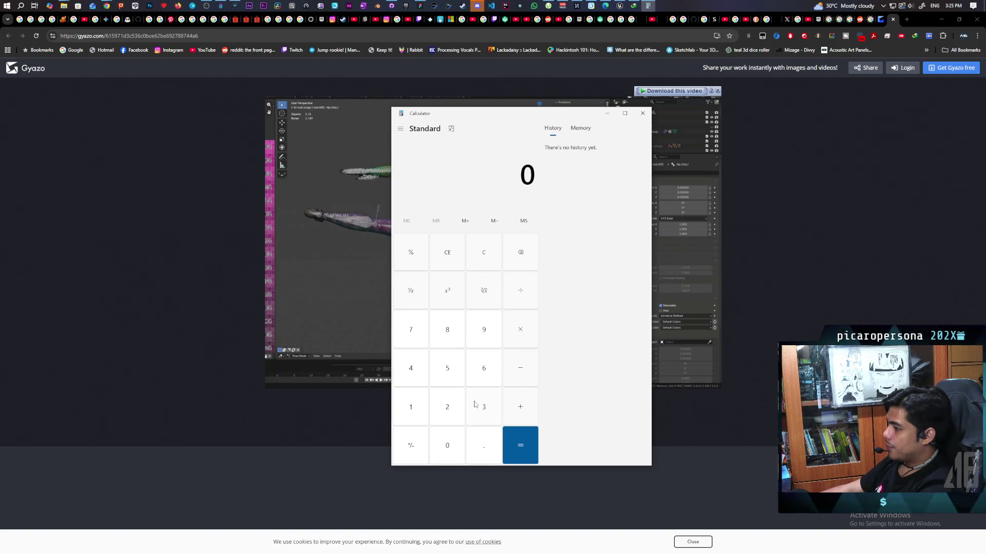
# - Multiply 60000 by 12 in Calculator to get 720,000
pyautogui.write('6000')
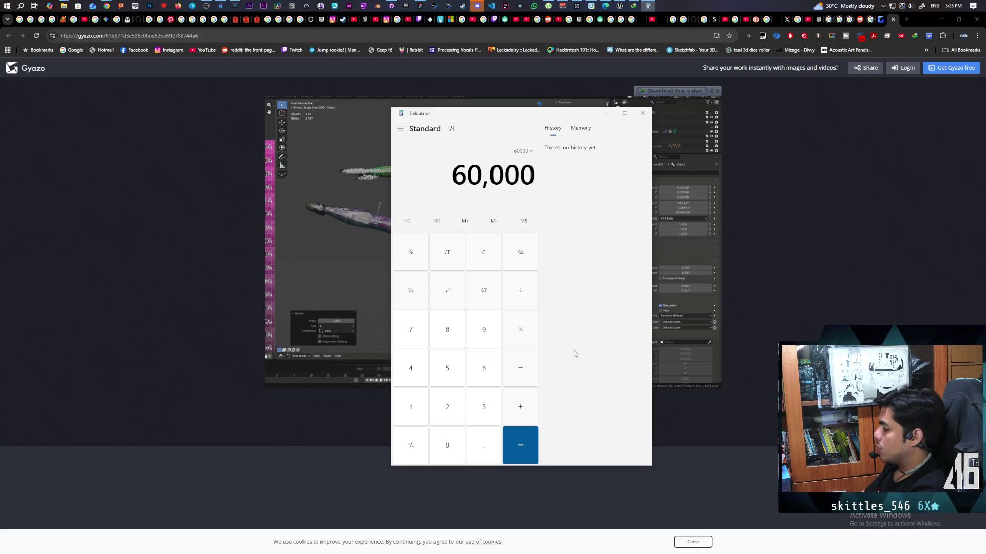
pyautogui.write('12')
pyautogui.press('Return')
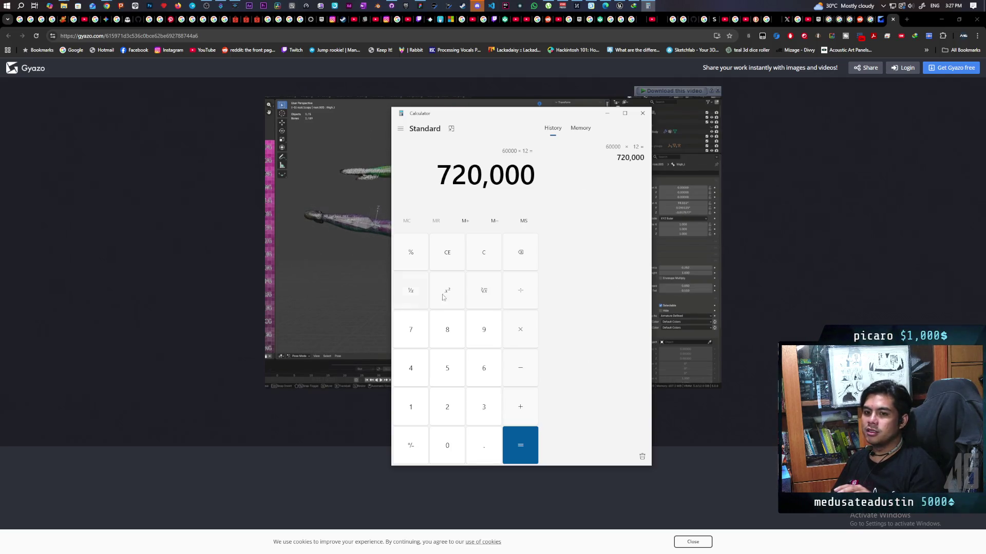
# - Close Calculator and minimize Chrome to reveal BP_ThirdPersonCharacter's EventGraph in Unreal
pyautogui.click(643, 113)
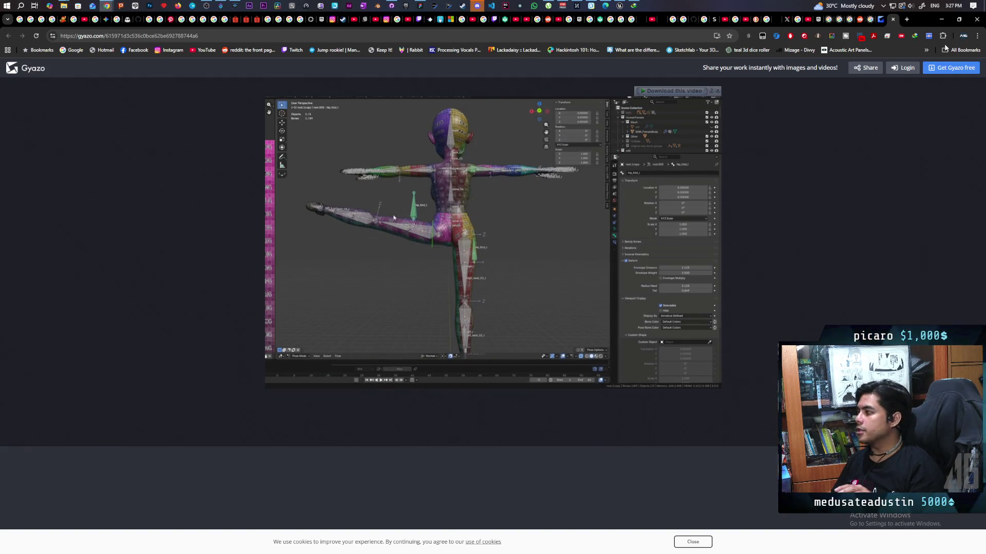
pyautogui.click(946, 20)
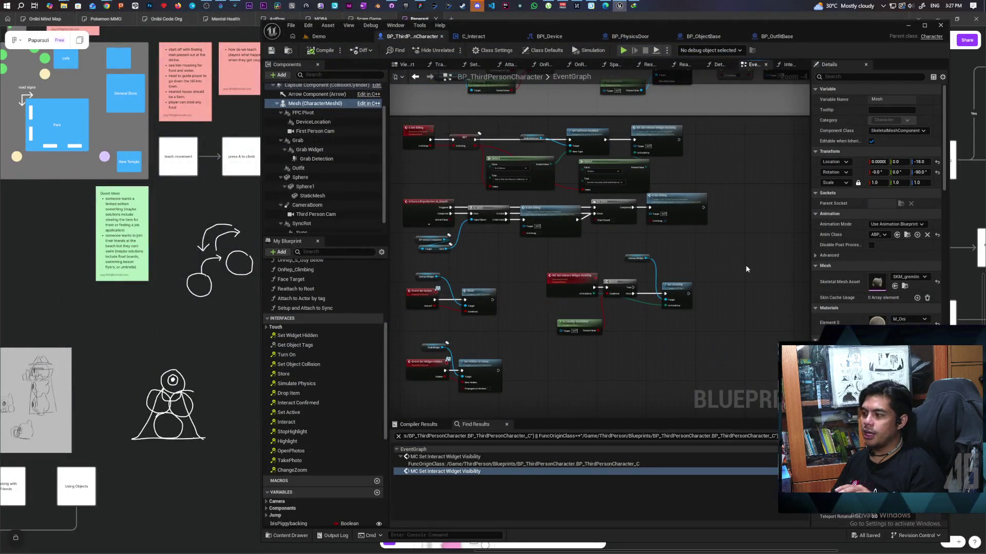